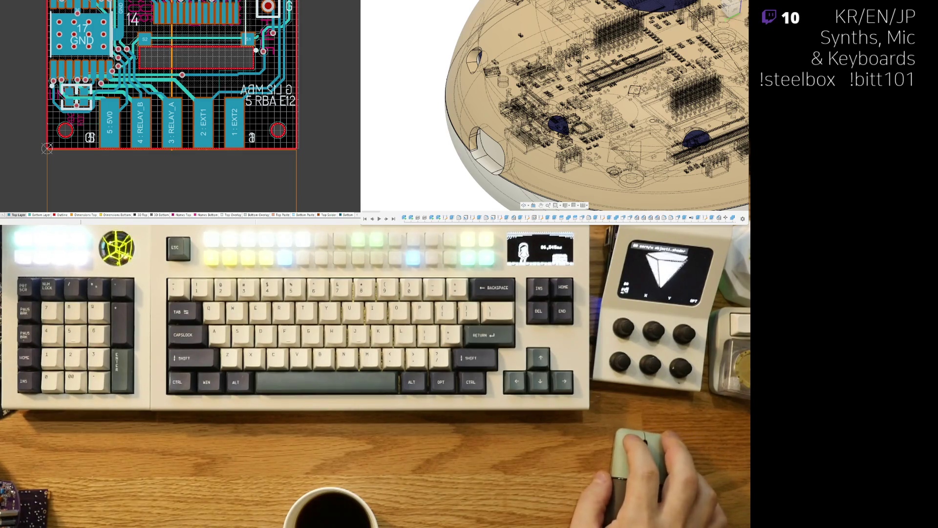
# - On the Bottom Layer, delete the stray MO_A1 track pieces around the connector pad
pyautogui.scroll(2, 171, 97)
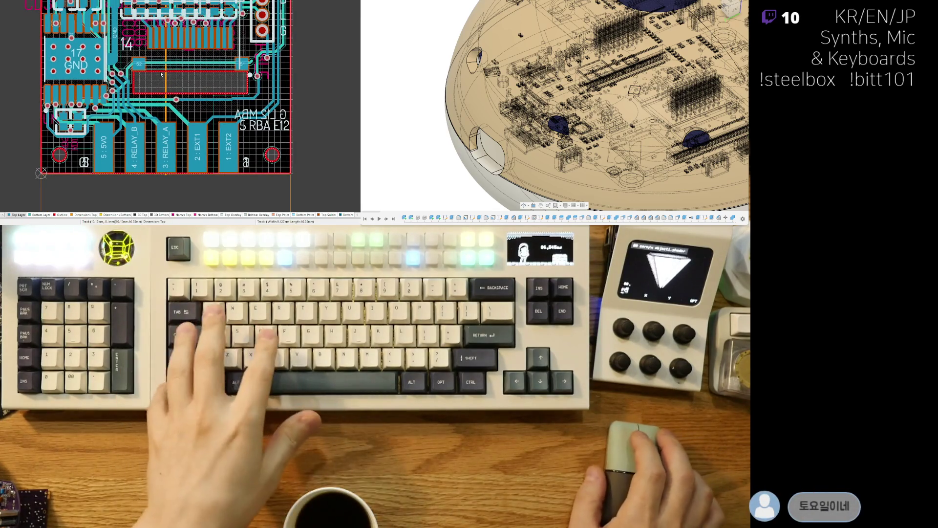
pyautogui.scroll(5, 71, 126)
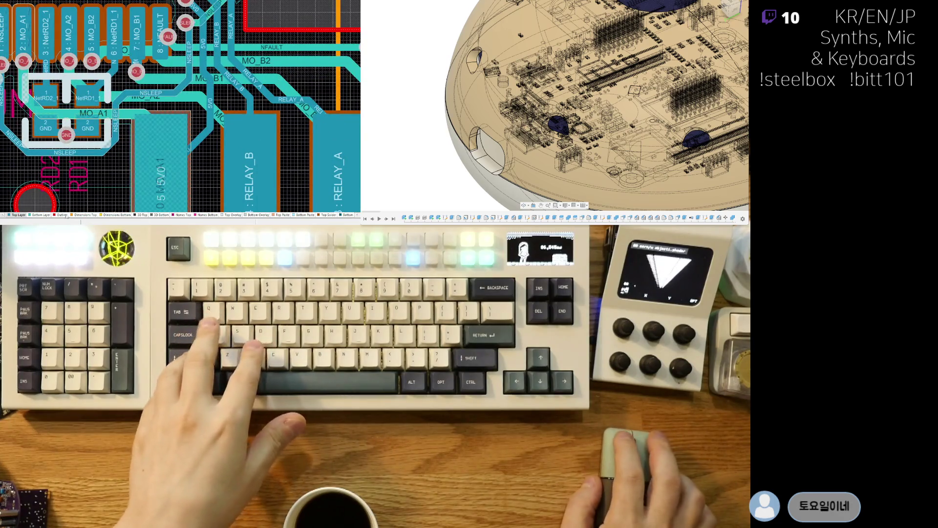
pyautogui.click(43, 216)
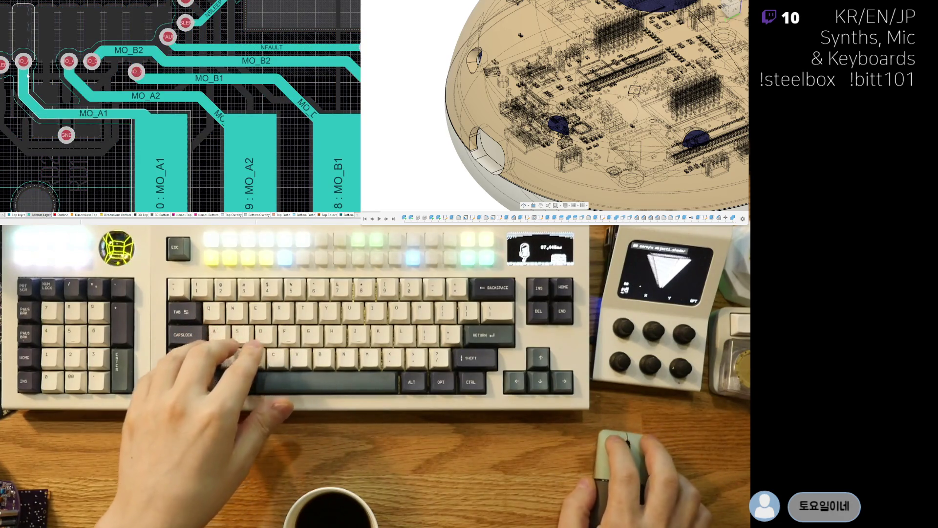
pyautogui.click(35, 108)
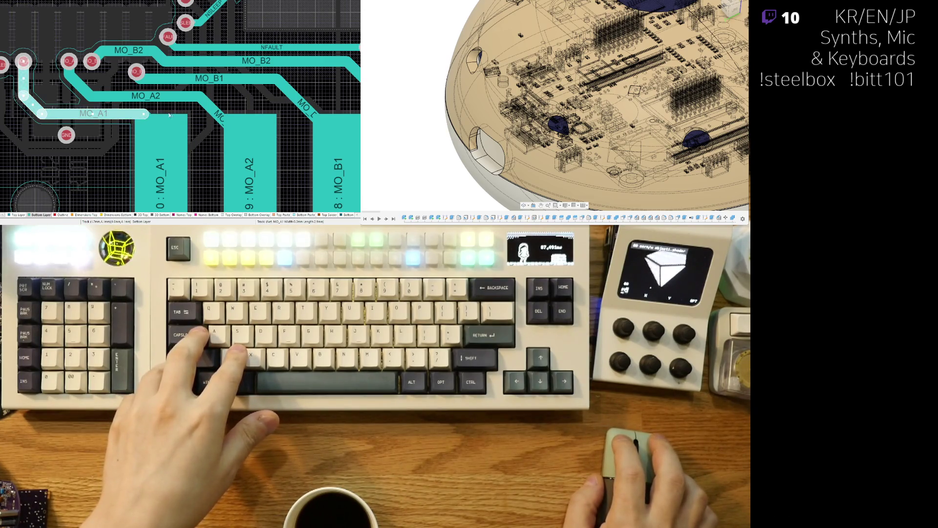
pyautogui.scroll(1, 161, 117)
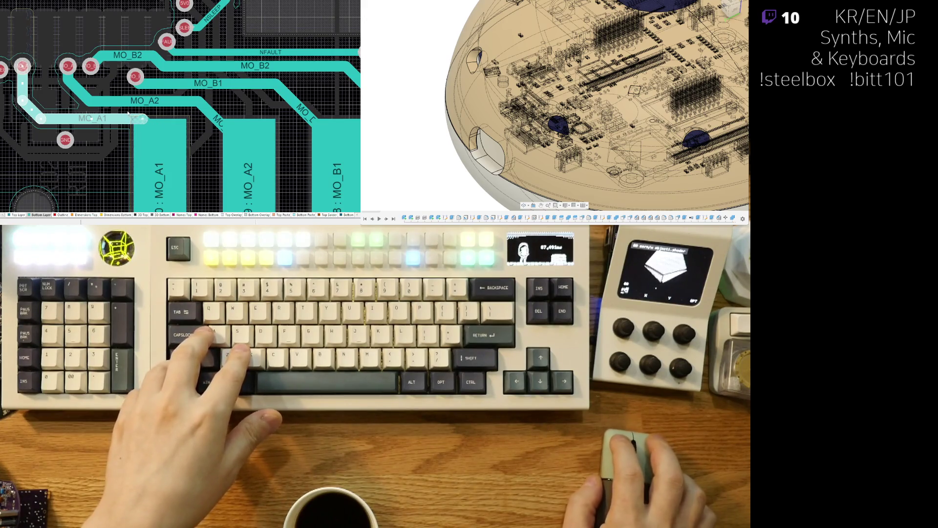
pyautogui.click(190, 207)
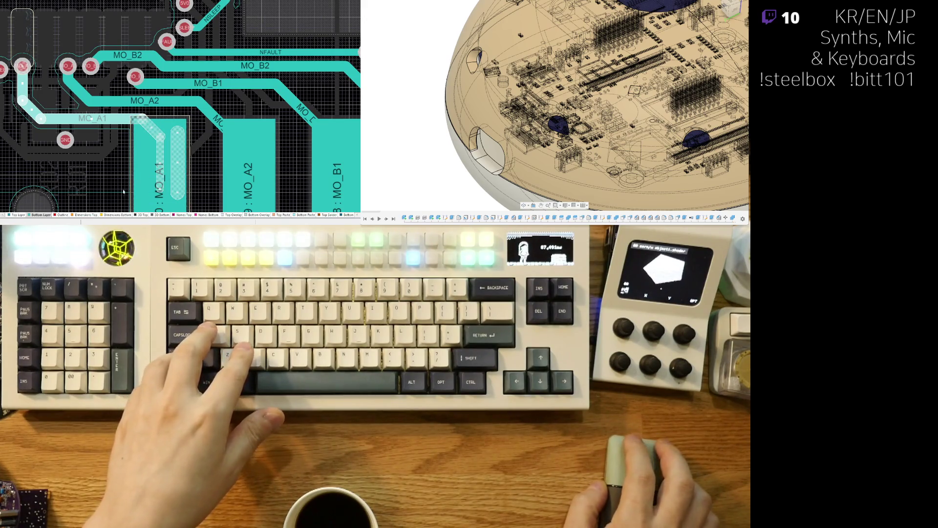
pyautogui.press('Delete')
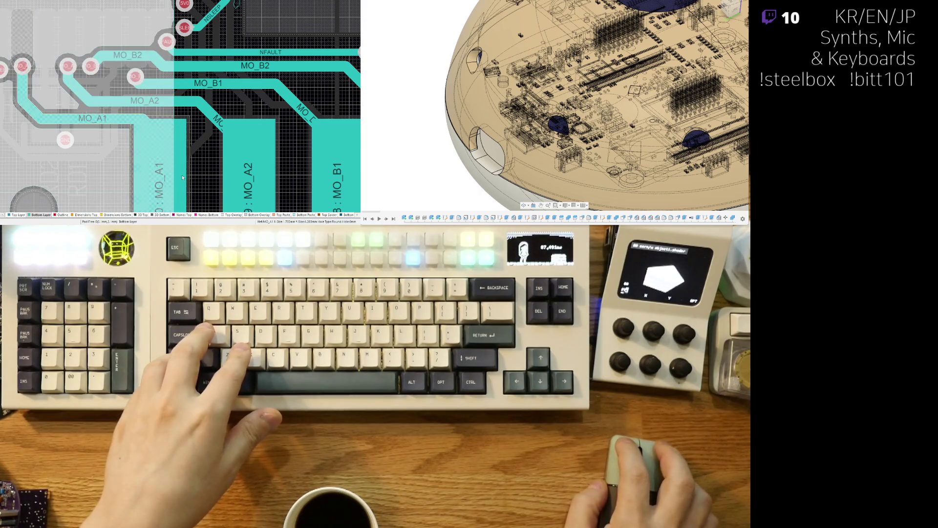
# - Delete the oval slot pad and the leftover oval pad in the MO_A1 pour
pyautogui.click(182, 168)
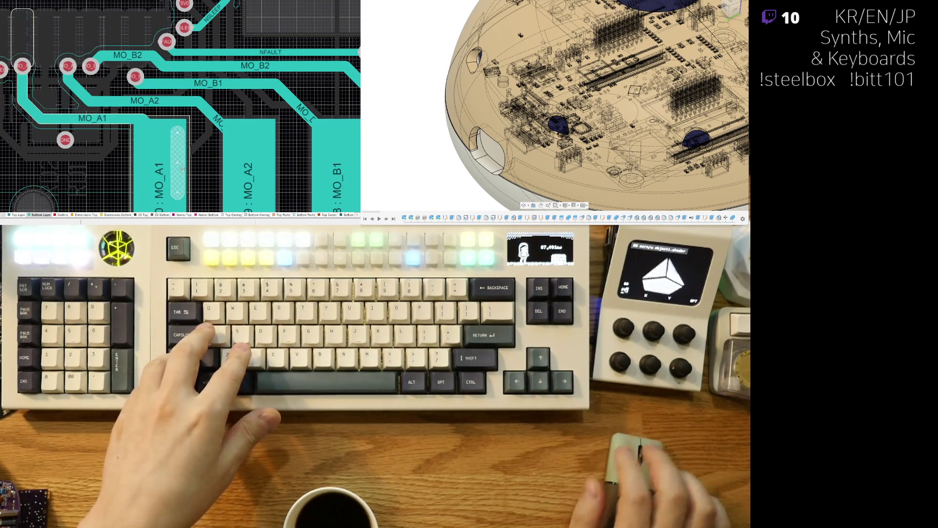
pyautogui.press('Delete')
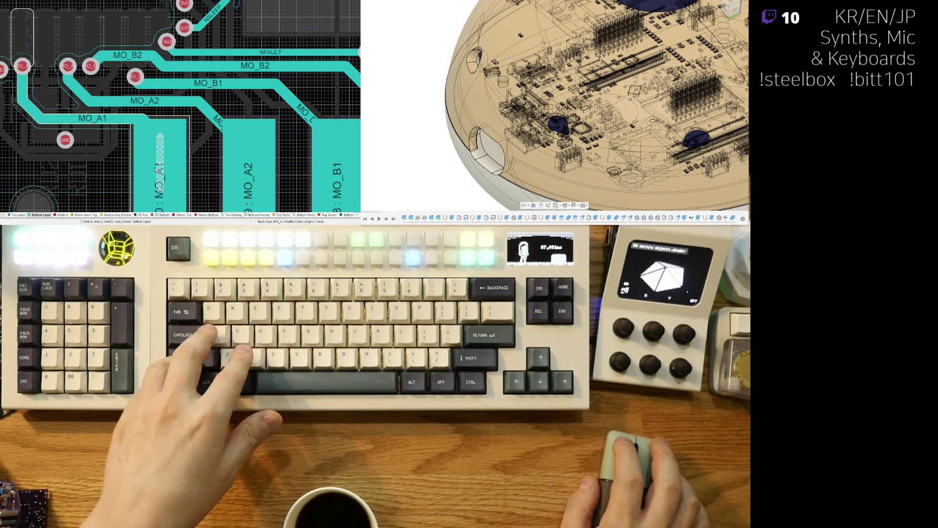
pyautogui.press('Delete')
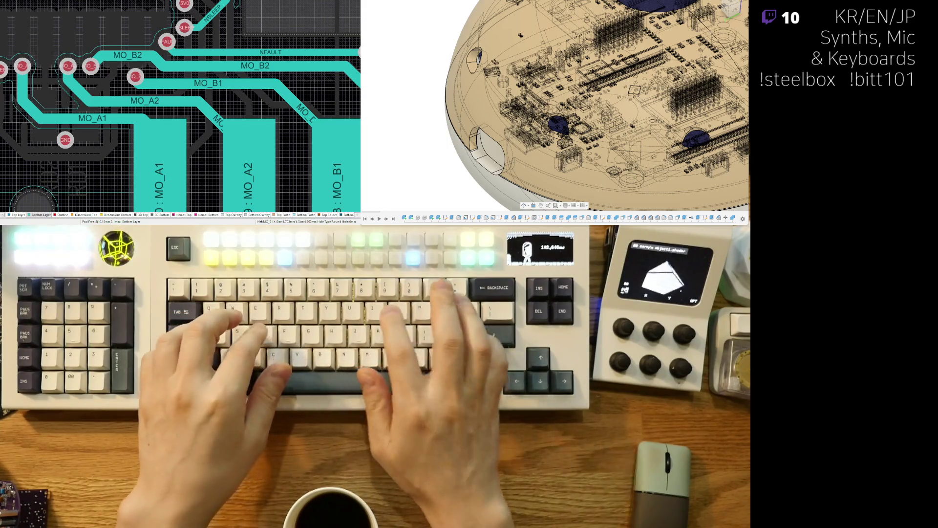
pyautogui.keyDown('ctrl'); pyautogui.scroll(-4, 83, 117); pyautogui.keyUp('ctrl')
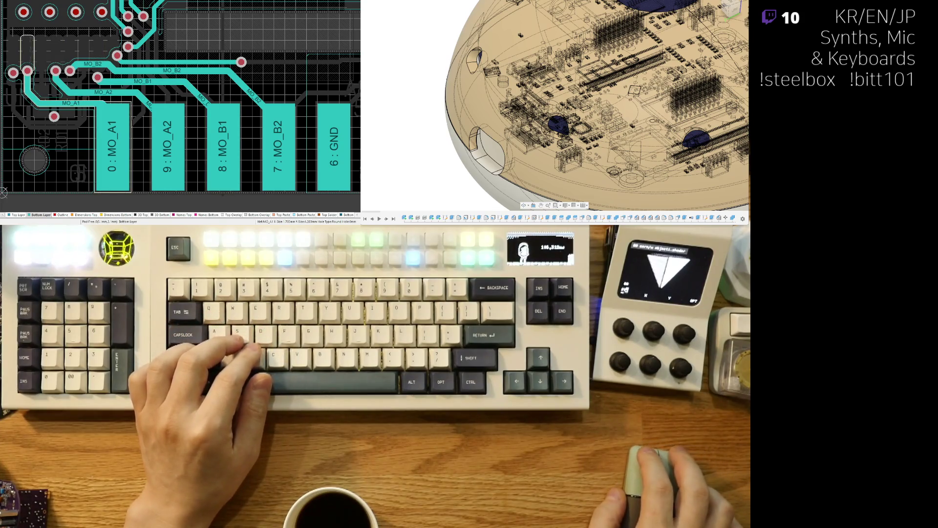
pyautogui.scroll(-1, 180, 98)
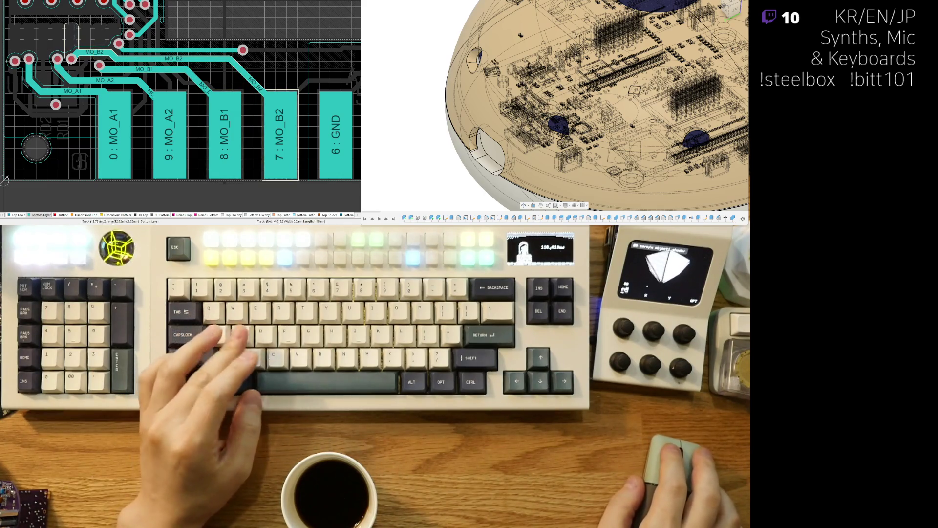
# - Preview the board in 3D, then return to the 2D layout
pyautogui.keyDown('ctrl'); pyautogui.scroll(-5, 136, 61); pyautogui.keyUp('ctrl')
pyautogui.keyDown('ctrl'); pyautogui.scroll(3, 136, 61); pyautogui.keyUp('ctrl')
pyautogui.keyDown('ctrl'); pyautogui.scroll(6, 135, 61); pyautogui.keyUp('ctrl')
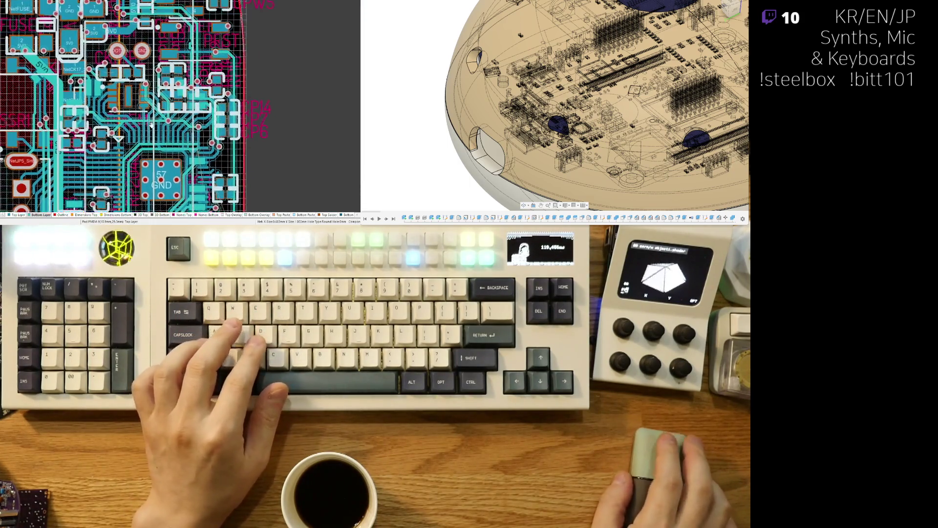
pyautogui.scroll(2, 151, 124)
pyautogui.keyDown('shift'); pyautogui.hscroll(-4, 131, 143); pyautogui.keyUp('shift')
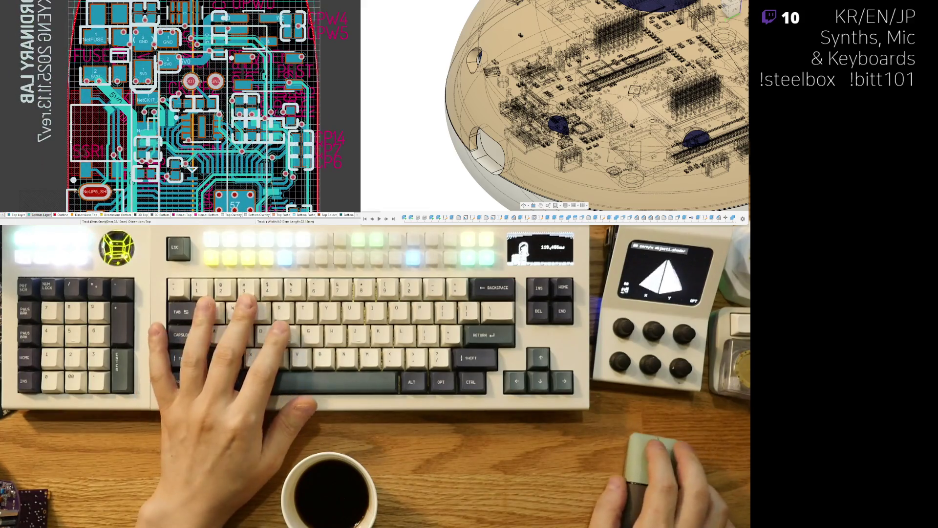
pyautogui.press('3')
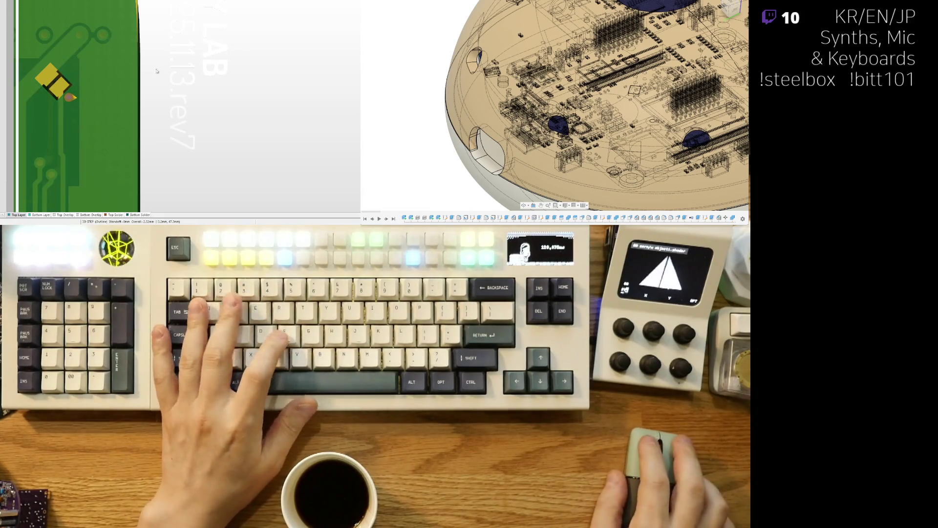
pyautogui.press('2')
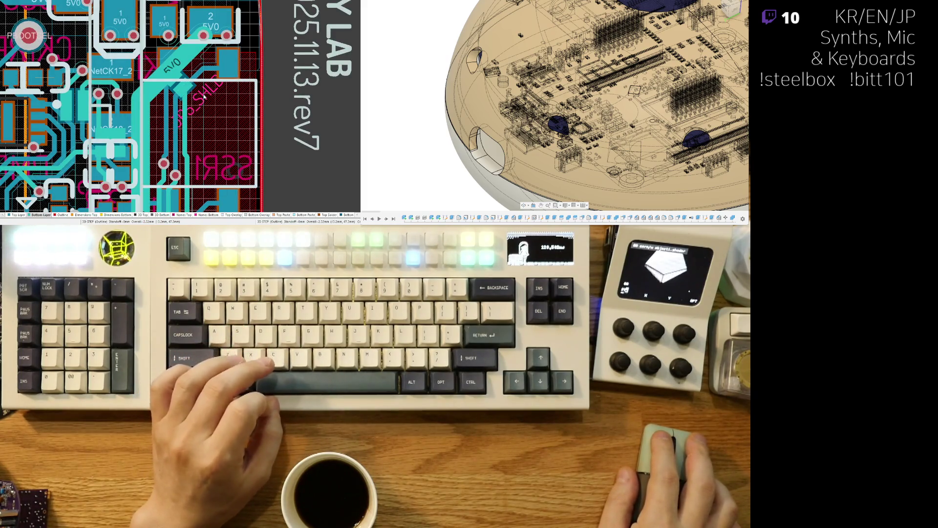
# - Duplicate the 2025.11.13.rev7 date text beside the original
pyautogui.click(288, 86)
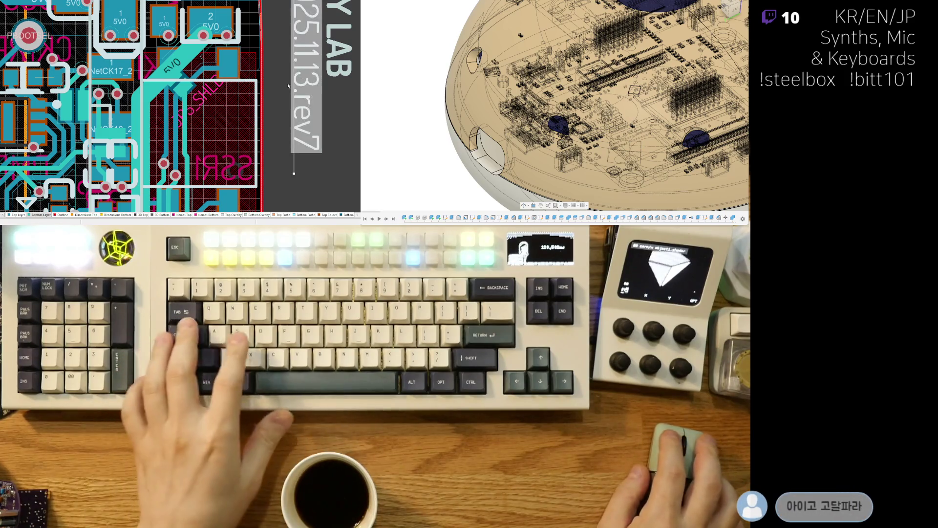
pyautogui.moveTo(288, 86); pyautogui.dragTo(251, 116, button='right')
pyautogui.hotkey('ctrl', 'v')
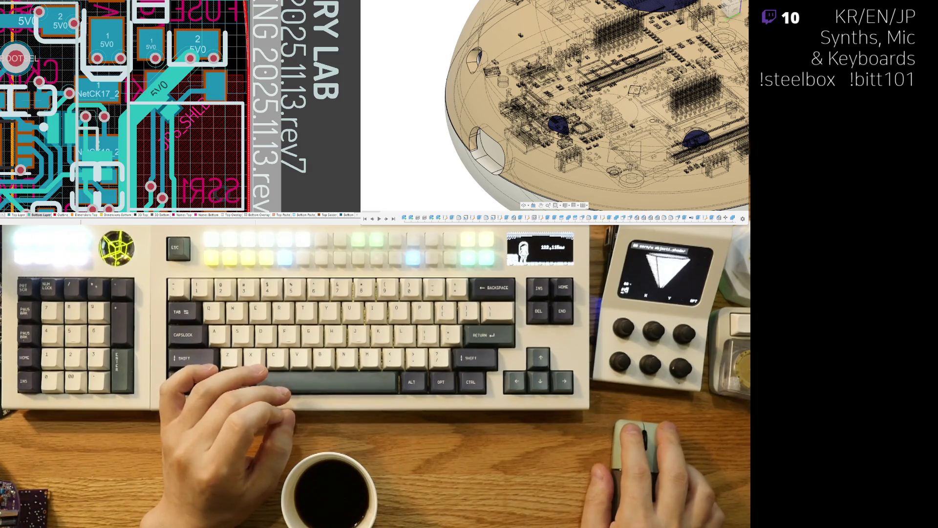
# - Place the pasted text diagonally up-right and change its text to 5V2SH
pyautogui.moveTo(266, 112)
pyautogui.mouseDown()
pyautogui.moveTo(289, 56)
pyautogui.moveTo(327, 54)
pyautogui.moveTo(274, 100)
pyautogui.moveTo(303, 78)
pyautogui.moveTo(270, 85)
pyautogui.mouseUp()
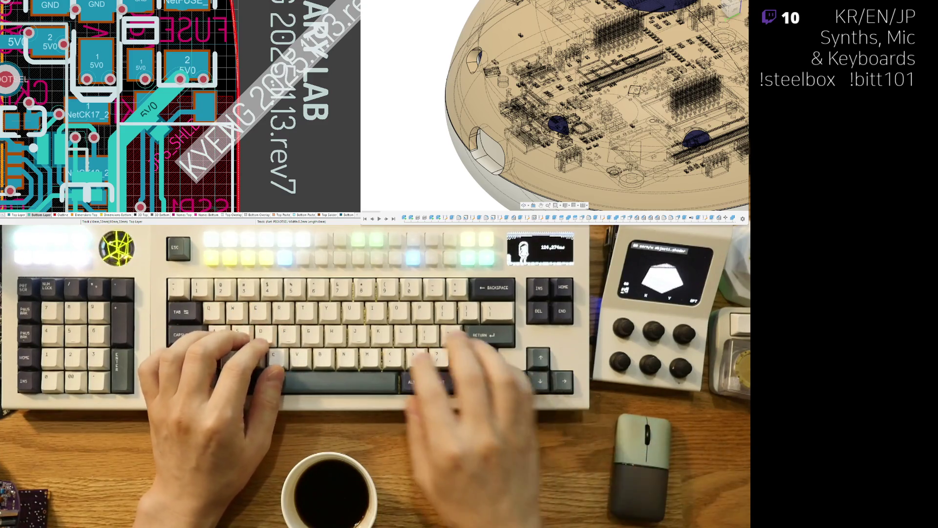
pyautogui.write('SH>5V')
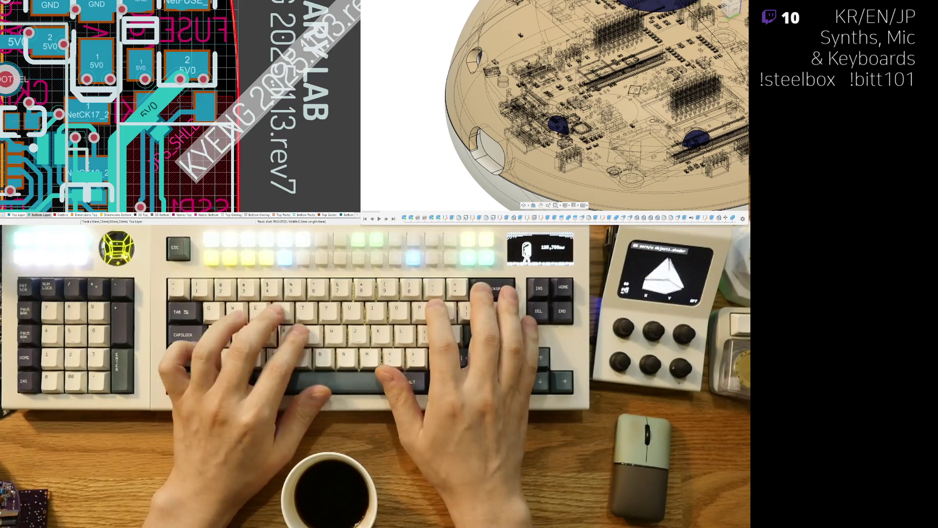
pyautogui.press('Return')
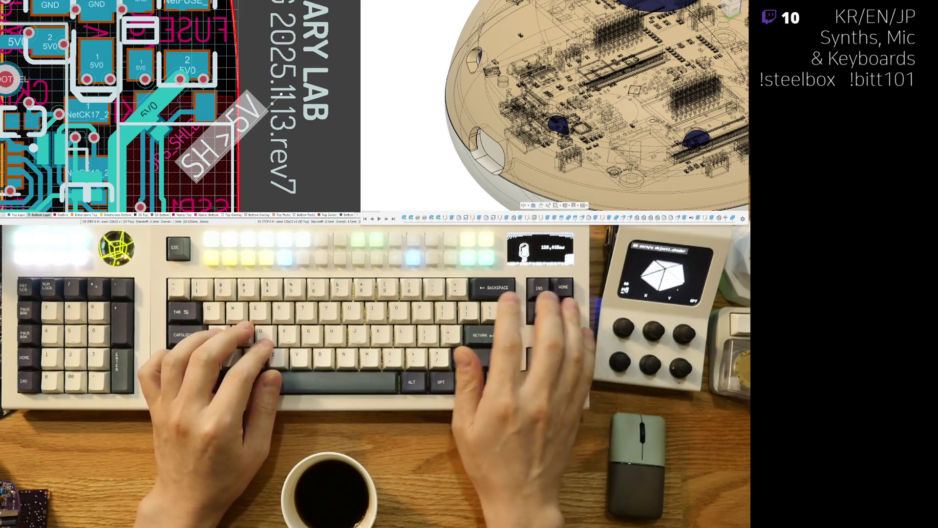
pyautogui.write('5V2SH')
pyautogui.press('Return')
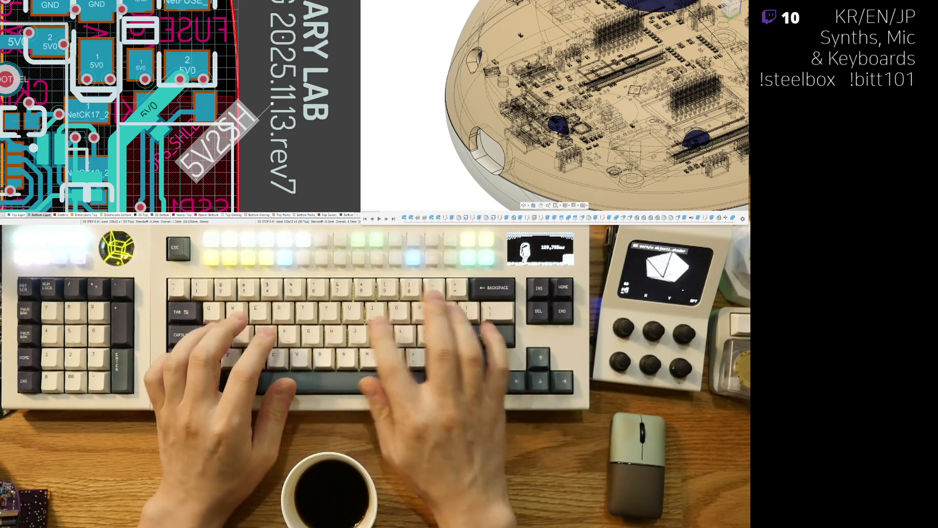
# - Move the 5V2SH label down and left, and check it in 3D
pyautogui.moveTo(196, 179)
pyautogui.mouseDown()
pyautogui.moveTo(172, 169)
pyautogui.moveTo(94, 203)
pyautogui.mouseUp()
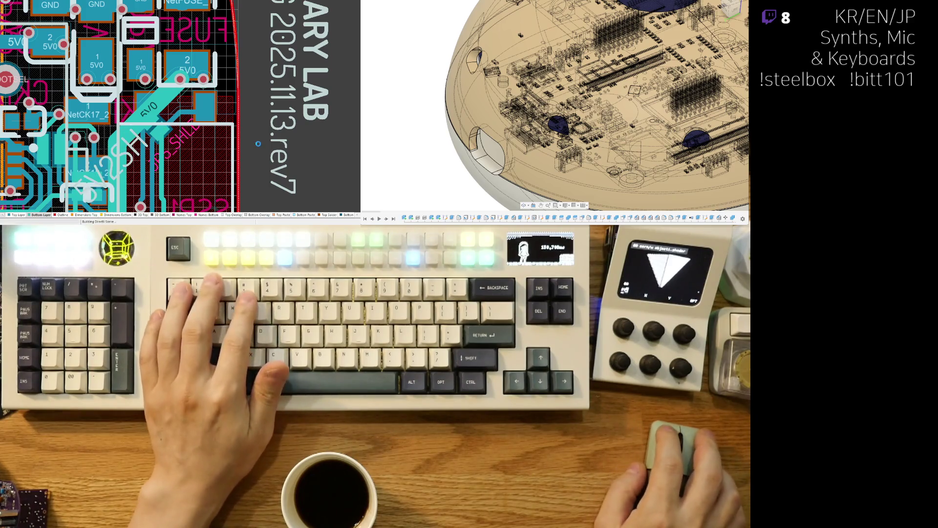
pyautogui.press('3')
pyautogui.press('2')
pyautogui.press('3')
pyautogui.press('2')
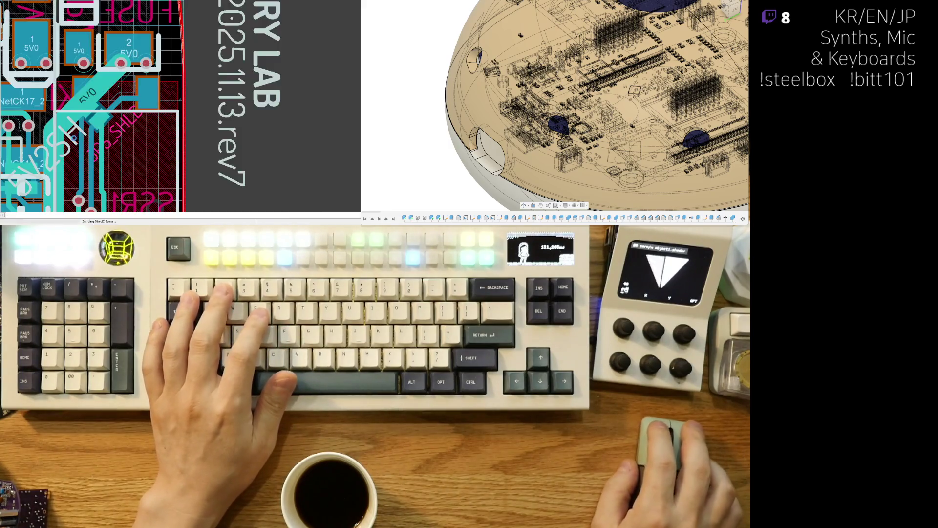
# - Reposition the 5V2SH label beside the 5V0 trace, confirming its placement in 3D
pyautogui.moveTo(97, 145)
pyautogui.mouseDown(button='right')
pyautogui.moveTo(124, 130)
pyautogui.moveTo(64, 151)
pyautogui.mouseUp(button='right')
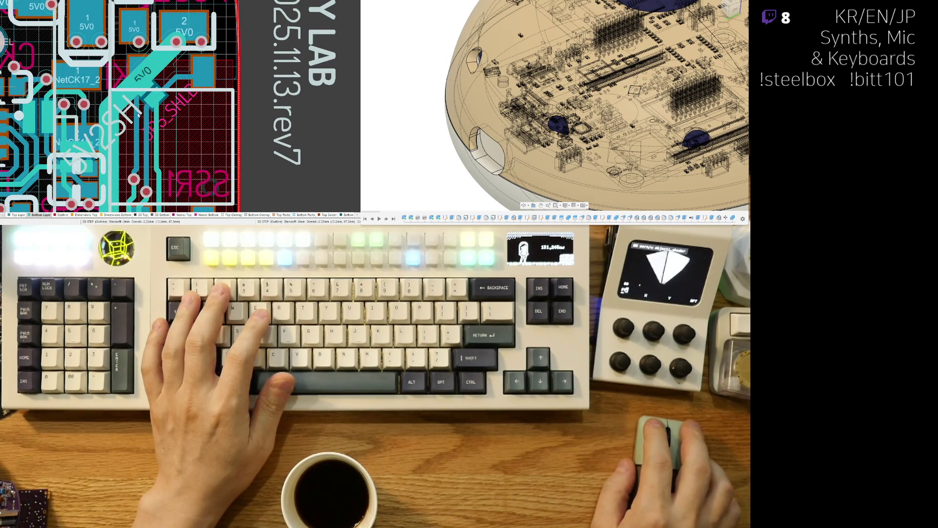
pyautogui.moveTo(131, 117)
pyautogui.mouseDown()
pyautogui.moveTo(151, 113)
pyautogui.moveTo(174, 139)
pyautogui.mouseUp()
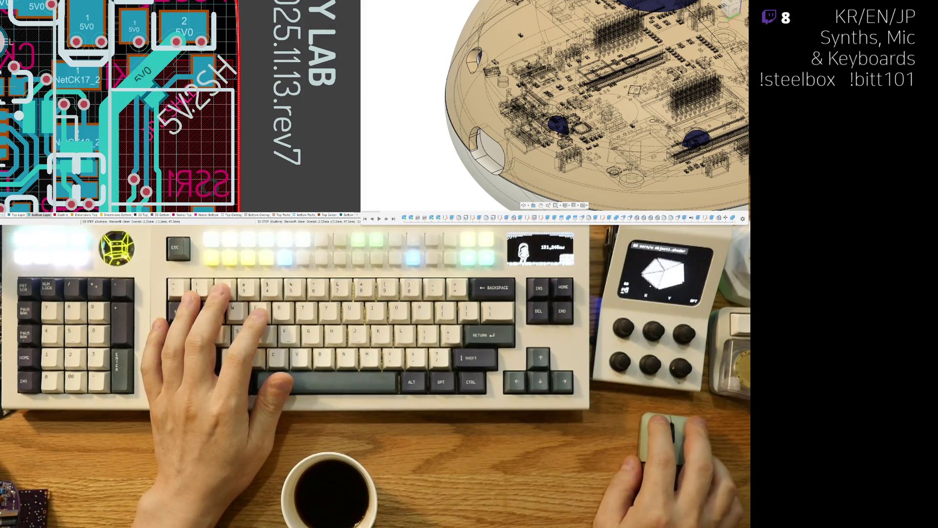
pyautogui.press('3')
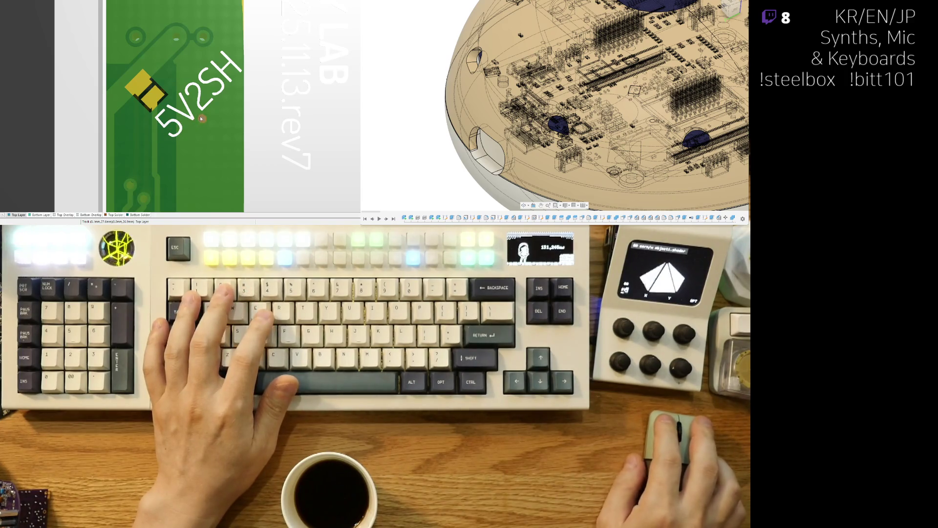
pyautogui.press('2')
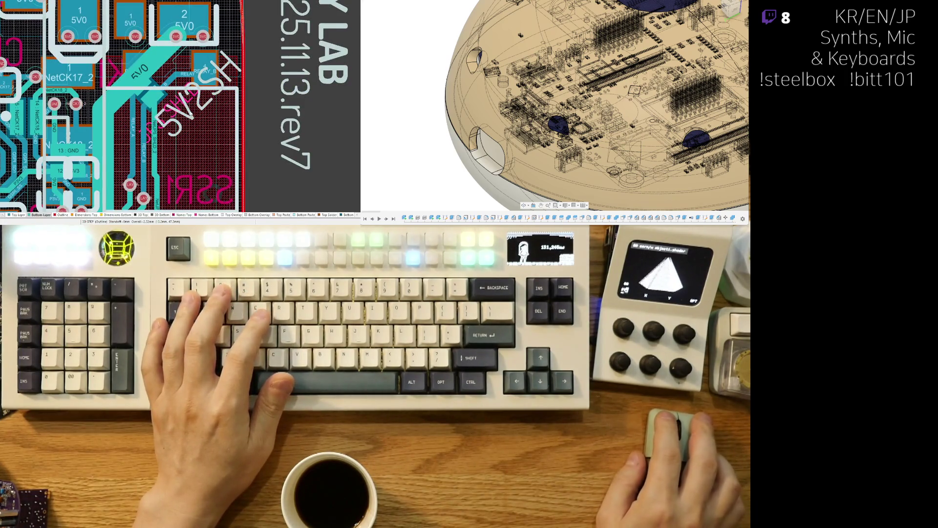
pyautogui.moveTo(171, 101); pyautogui.dragTo(149, 156)
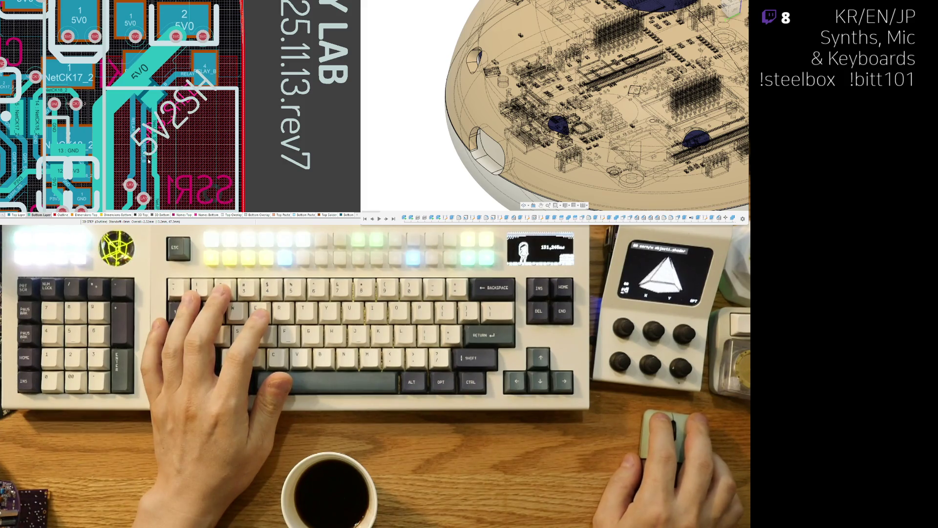
pyautogui.press('3')
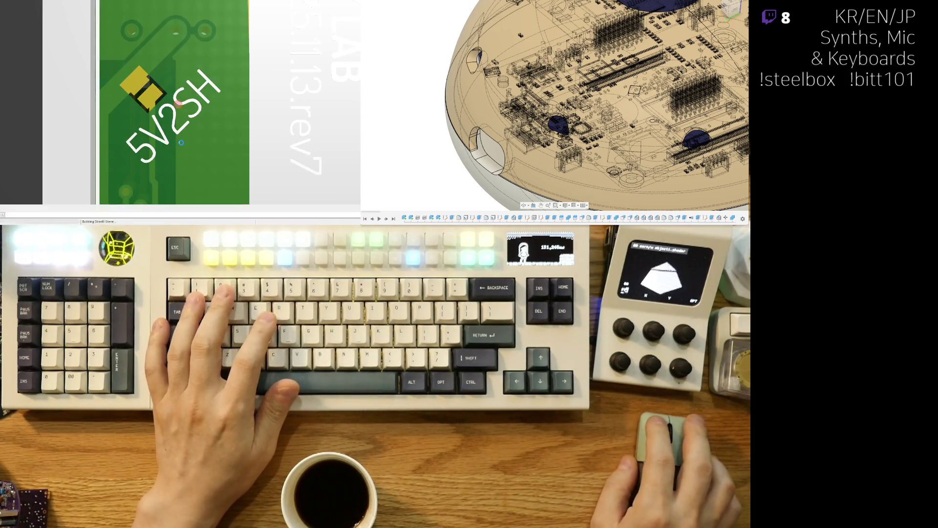
pyautogui.press('2')
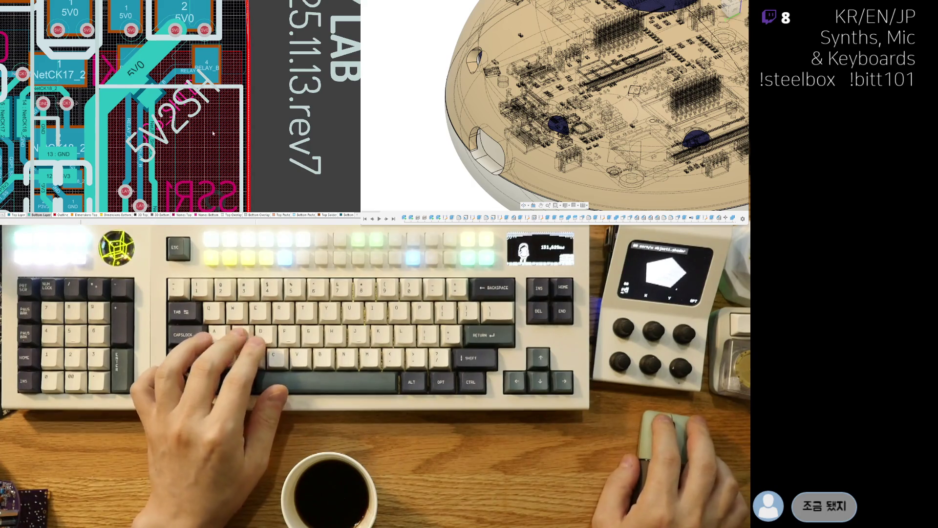
# - Show only the Top Layer in single-layer mode
pyautogui.scroll(-3, 171, 183)
pyautogui.keyDown('shift'); pyautogui.hscroll(-4, 197, 101); pyautogui.keyUp('shift')
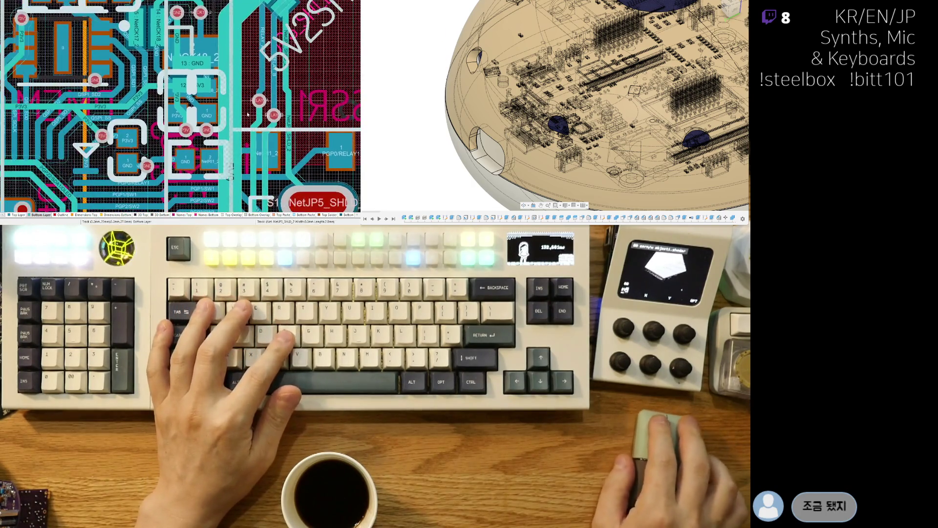
pyautogui.keyDown('ctrl'); pyautogui.scroll(3, 157, 92); pyautogui.keyUp('ctrl')
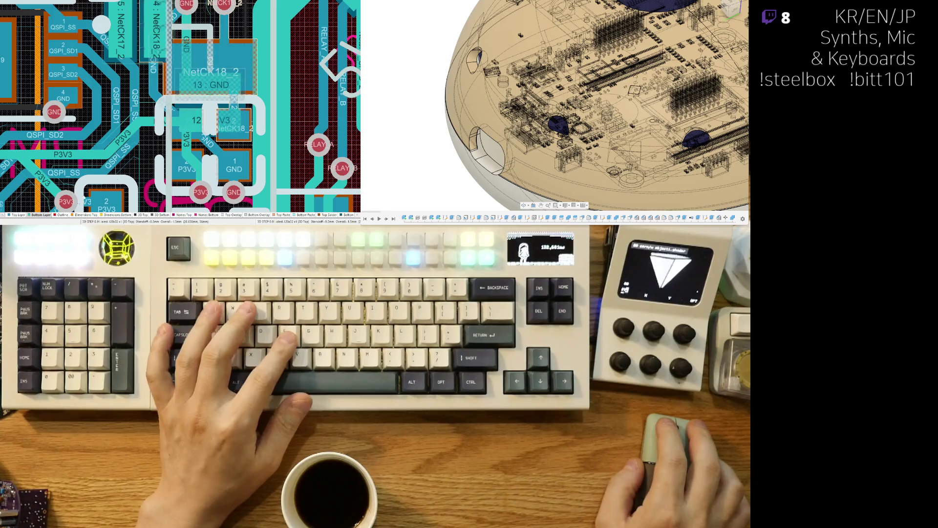
pyautogui.hotkey('shift', 's')
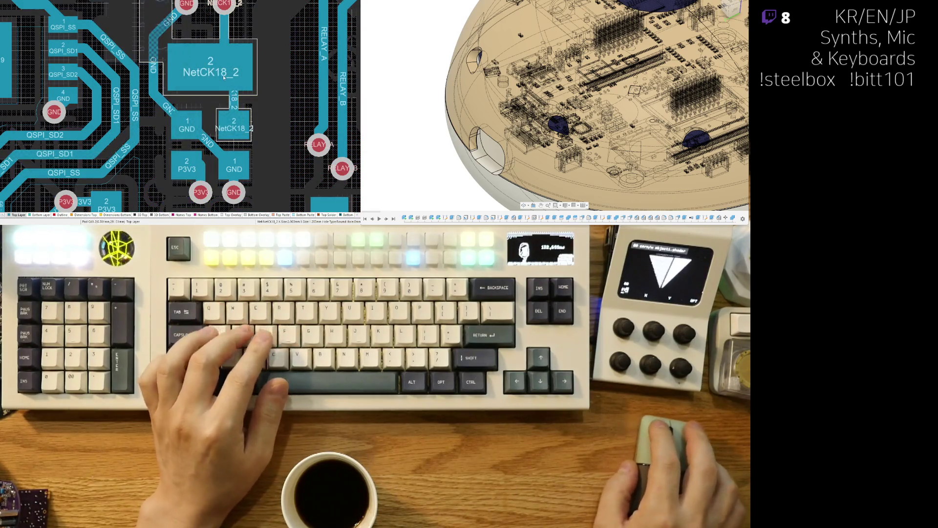
# - Shift the diagonal PBOOTSEL segment left and delete its short stub at the pad
pyautogui.keyDown('ctrl'); pyautogui.scroll(-4, 174, 145); pyautogui.keyUp('ctrl')
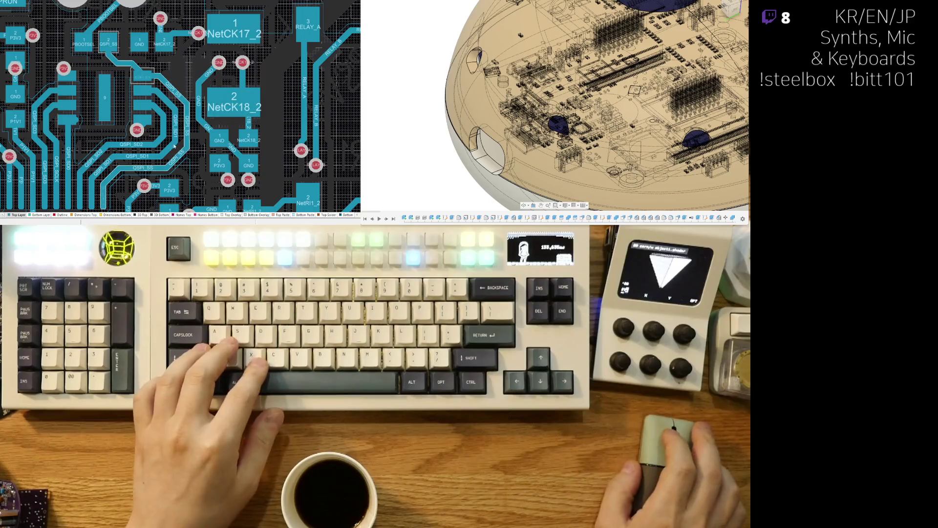
pyautogui.keyDown('shift'); pyautogui.hscroll(-3, 175, 145); pyautogui.keyUp('shift')
pyautogui.scroll(5, 188, 173)
pyautogui.keyDown('ctrl'); pyautogui.scroll(2, 195, 134); pyautogui.keyUp('ctrl')
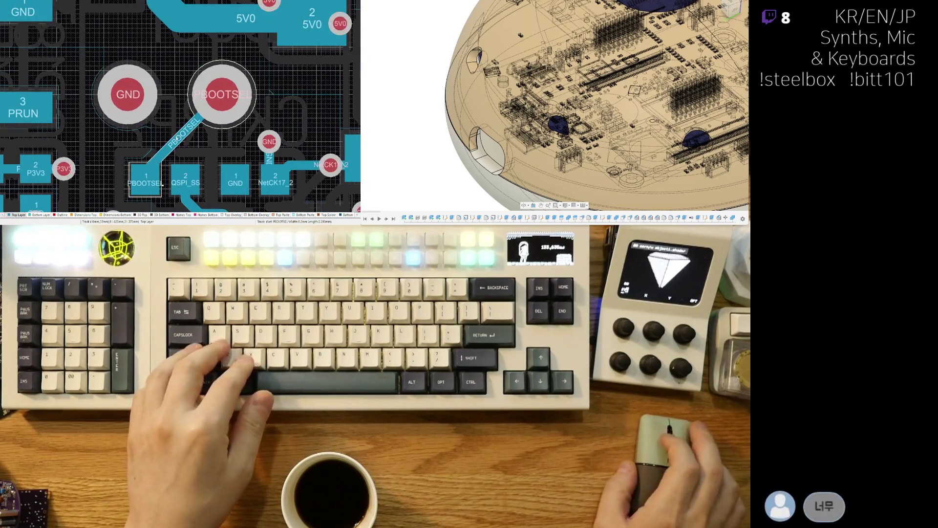
pyautogui.moveTo(175, 127); pyautogui.dragTo(161, 123)
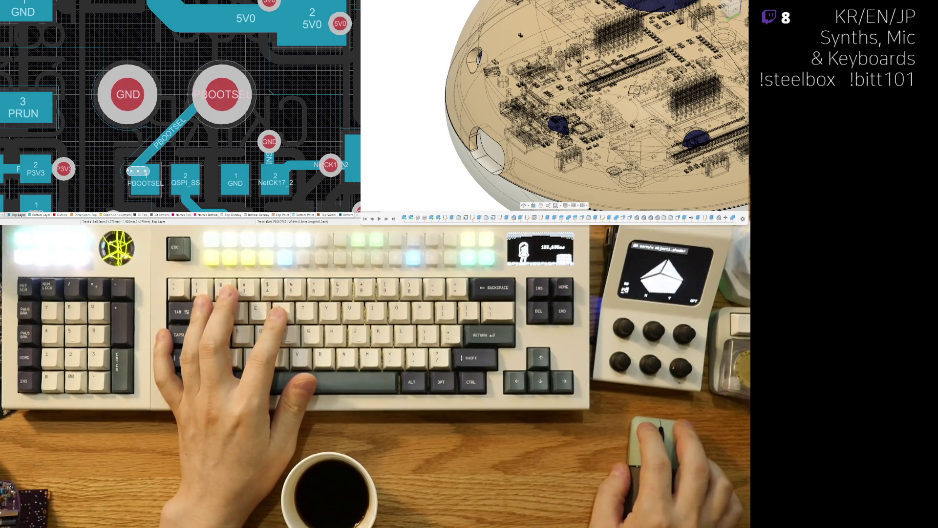
pyautogui.press('Delete')
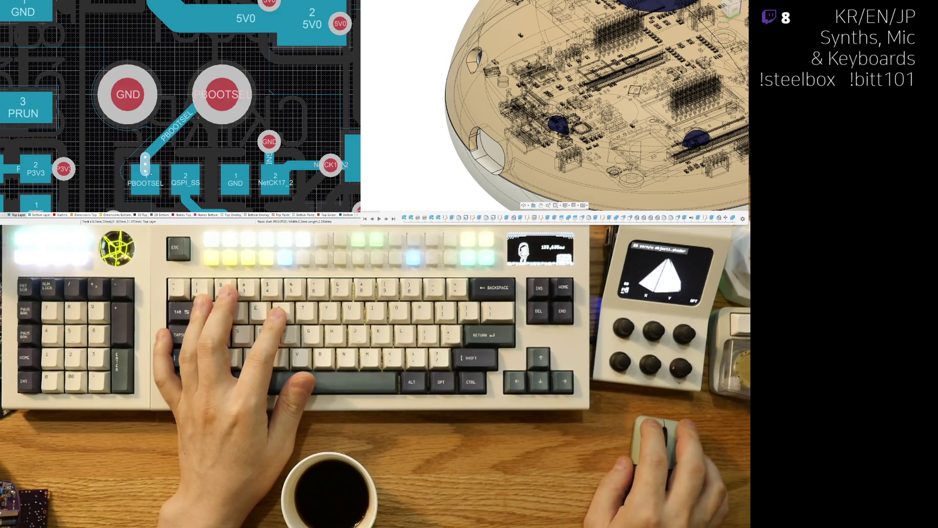
# - Shift the PGP7/MO1_B2 vertical run left and the PGP5/MO1_A2 diagonal down-left
pyautogui.moveTo(246, 162); pyautogui.dragTo(195, 125, button='right')
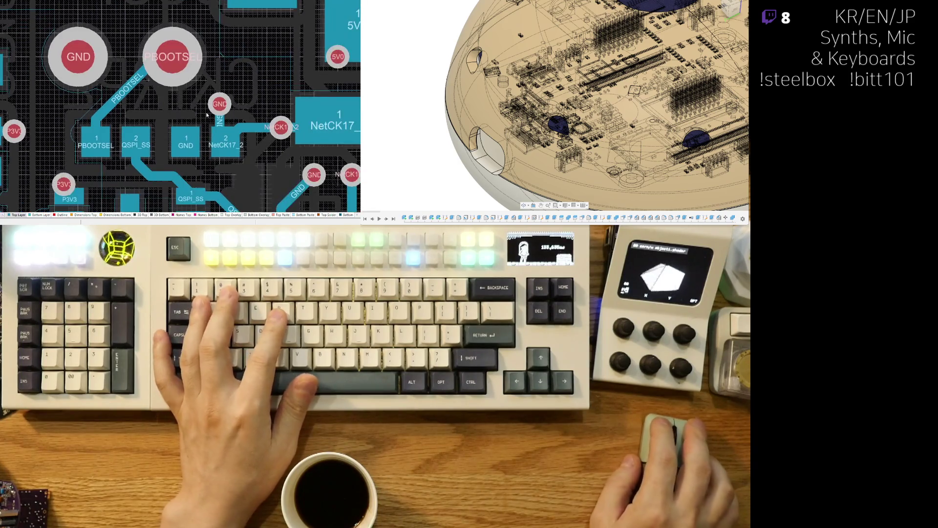
pyautogui.keyDown('ctrl'); pyautogui.scroll(-3, 206, 95); pyautogui.keyUp('ctrl')
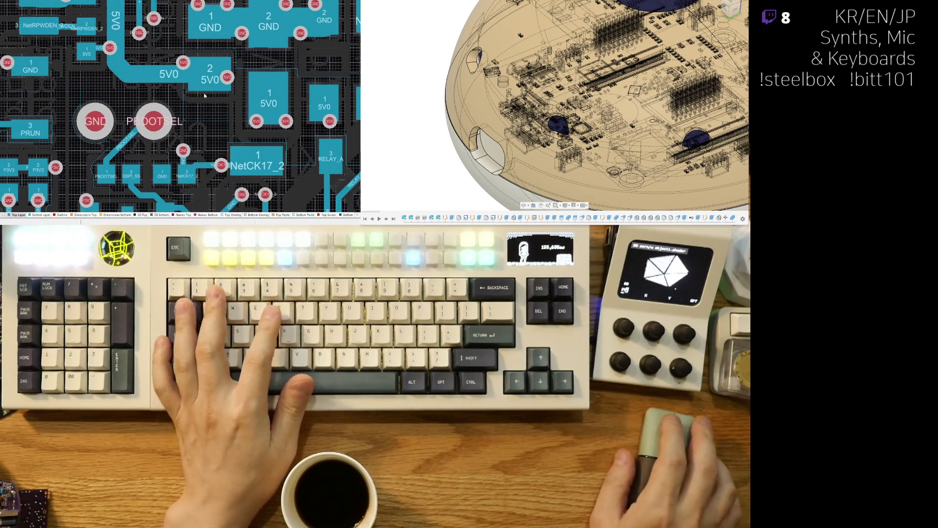
pyautogui.moveTo(207, 94); pyautogui.dragTo(102, 162, button='right')
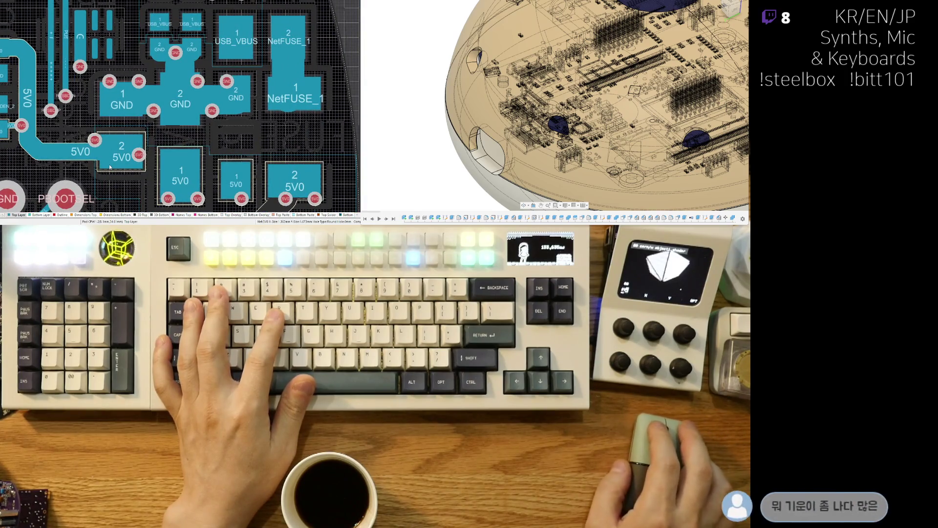
pyautogui.moveTo(72, 126); pyautogui.dragTo(221, 107, button='right')
pyautogui.keyDown('ctrl'); pyautogui.scroll(-2, 211, 109); pyautogui.keyUp('ctrl')
pyautogui.moveTo(277, 169); pyautogui.dragTo(168, 156, button='right')
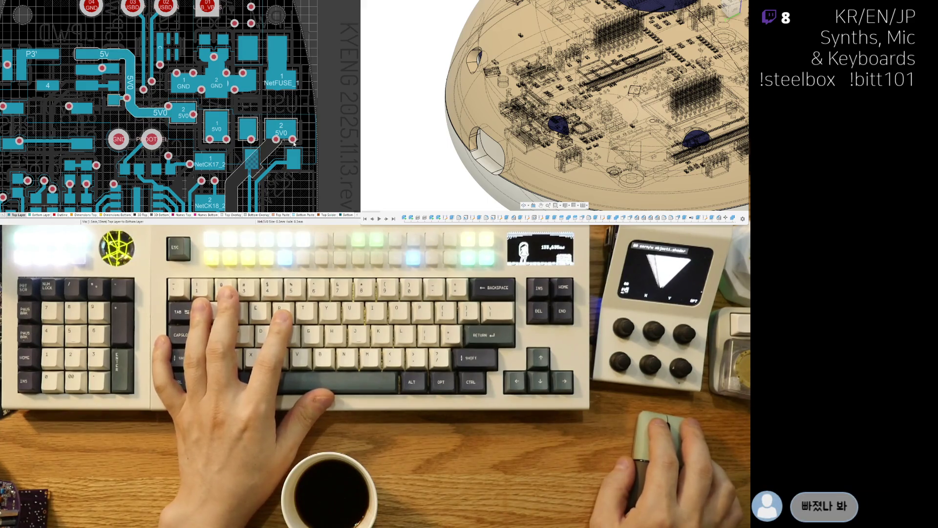
pyautogui.scroll(-1, 252, 141)
pyautogui.scroll(-1, 252, 140)
pyautogui.keyDown('ctrl'); pyautogui.scroll(2, 259, 108); pyautogui.keyUp('ctrl')
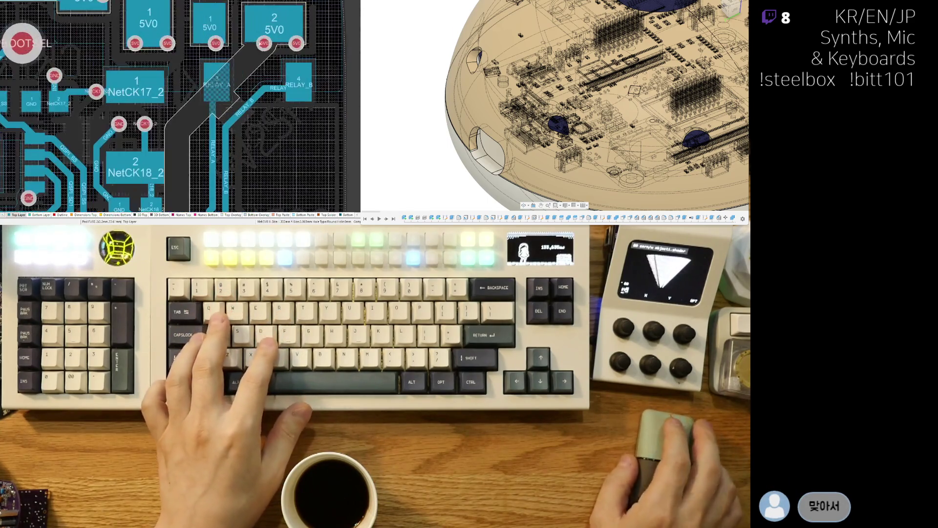
pyautogui.scroll(-1, 275, 43)
pyautogui.scroll(-3, 271, 156)
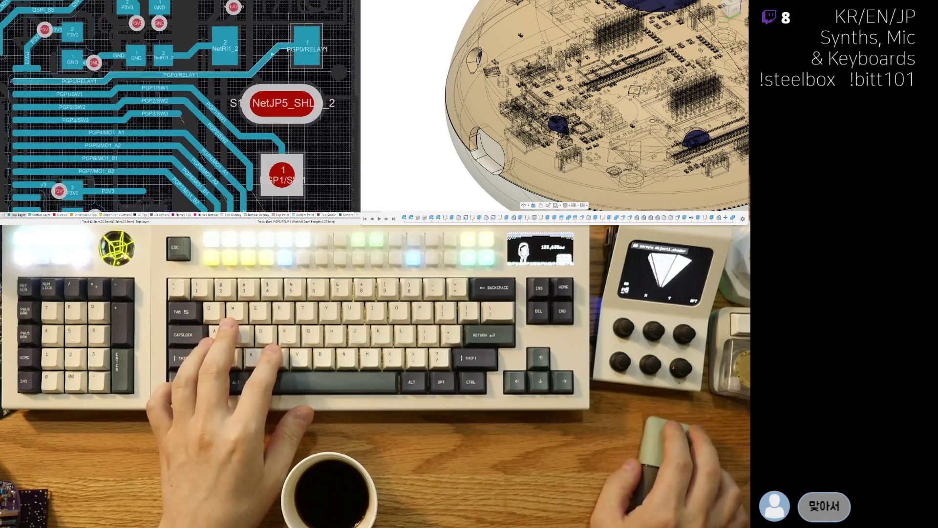
pyautogui.keyDown('ctrl'); pyautogui.scroll(-1, 293, 104); pyautogui.keyUp('ctrl')
pyautogui.scroll(-2, 287, 143)
pyautogui.hscroll(1, 264, 127)
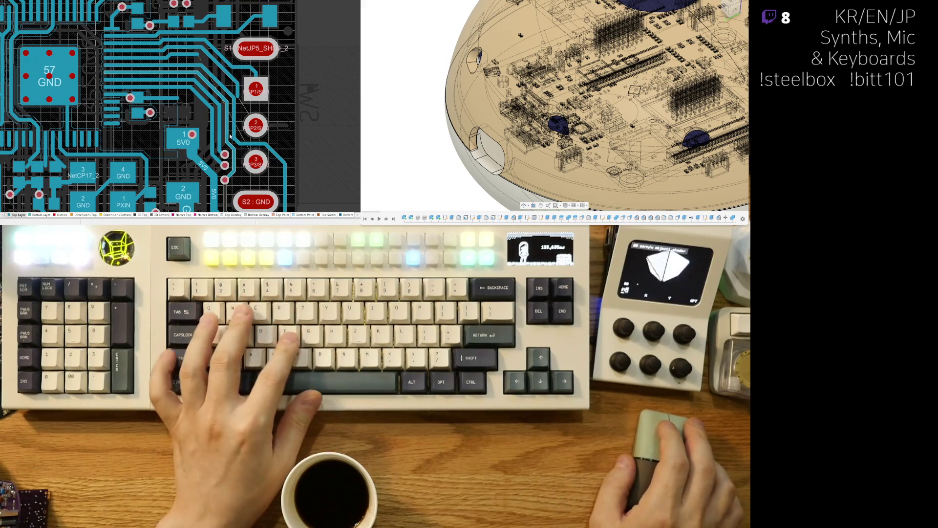
pyautogui.keyDown('ctrl'); pyautogui.scroll(2, 201, 112); pyautogui.keyUp('ctrl')
pyautogui.moveTo(230, 147)
pyautogui.mouseDown()
pyautogui.moveTo(204, 87)
pyautogui.moveTo(225, 99)
pyautogui.moveTo(232, 157)
pyautogui.mouseUp()
pyautogui.moveTo(235, 72)
pyautogui.mouseDown()
pyautogui.moveTo(233, 89)
pyautogui.moveTo(256, 118)
pyautogui.moveTo(247, 118)
pyautogui.moveTo(249, 78)
pyautogui.moveTo(263, 119)
pyautogui.mouseUp()
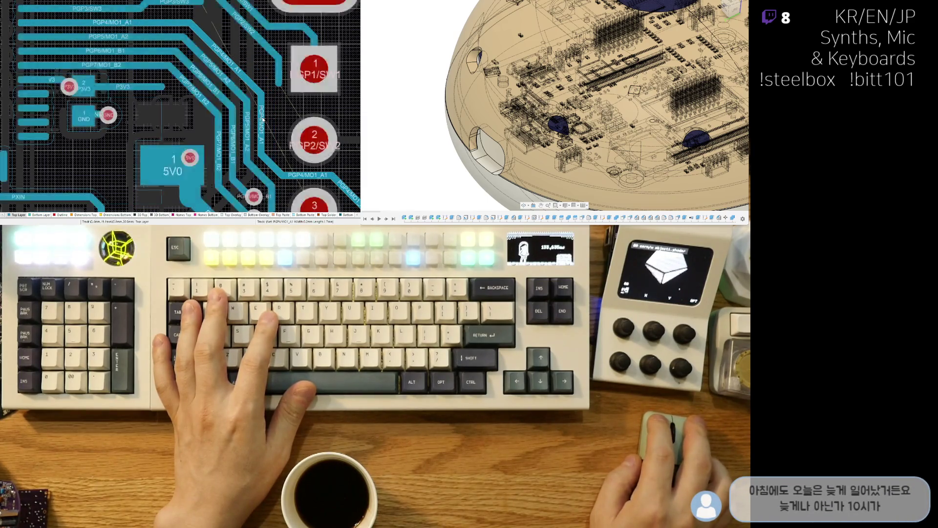
# - Route the PGP2/SW2 trace into its switch pad
pyautogui.moveTo(254, 75); pyautogui.dragTo(198, 100, button='right')
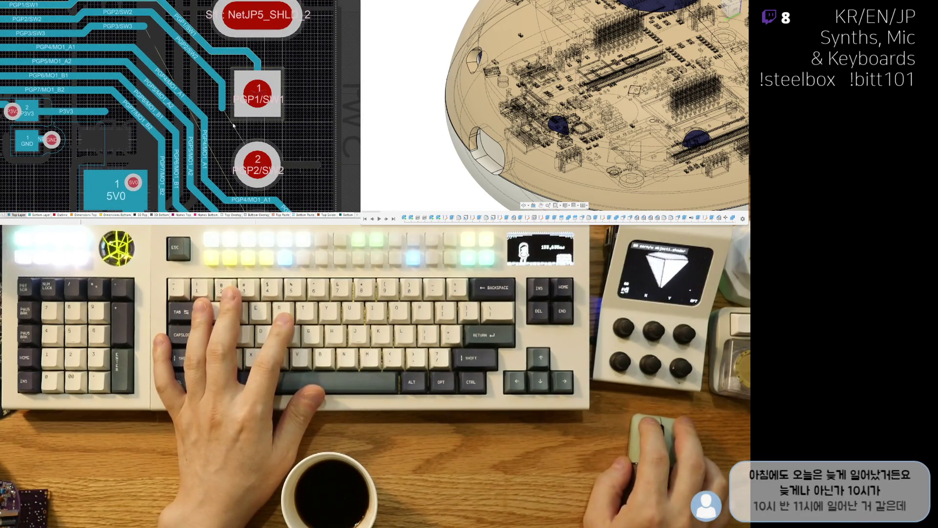
pyautogui.click(236, 128)
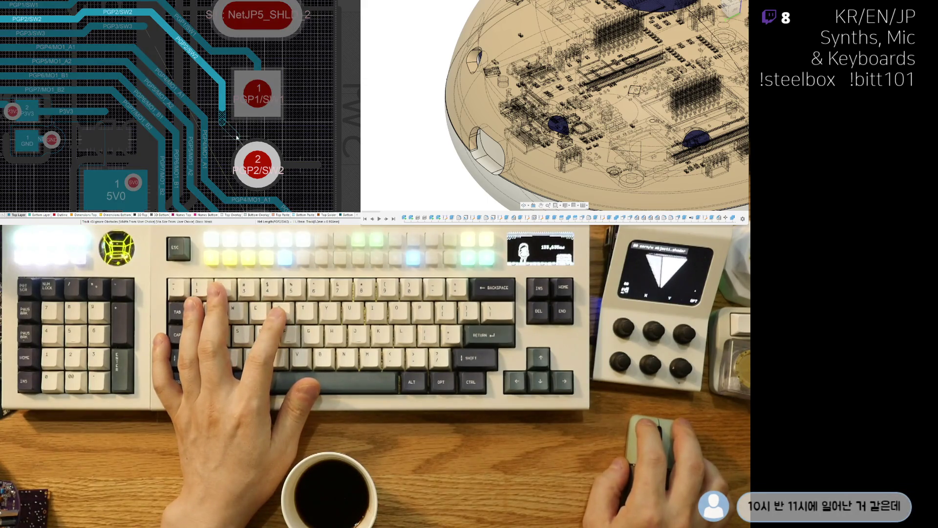
pyautogui.click(256, 171)
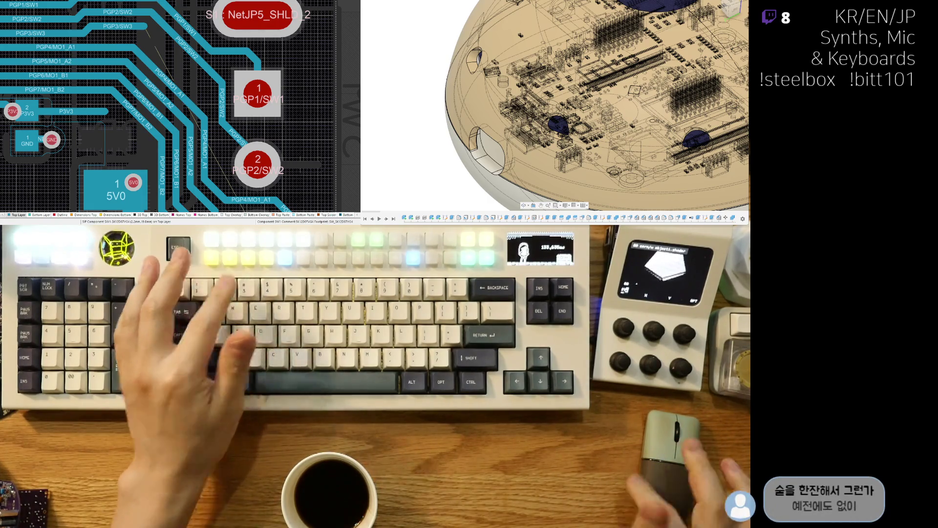
pyautogui.moveTo(191, 138); pyautogui.dragTo(185, 82, button='right')
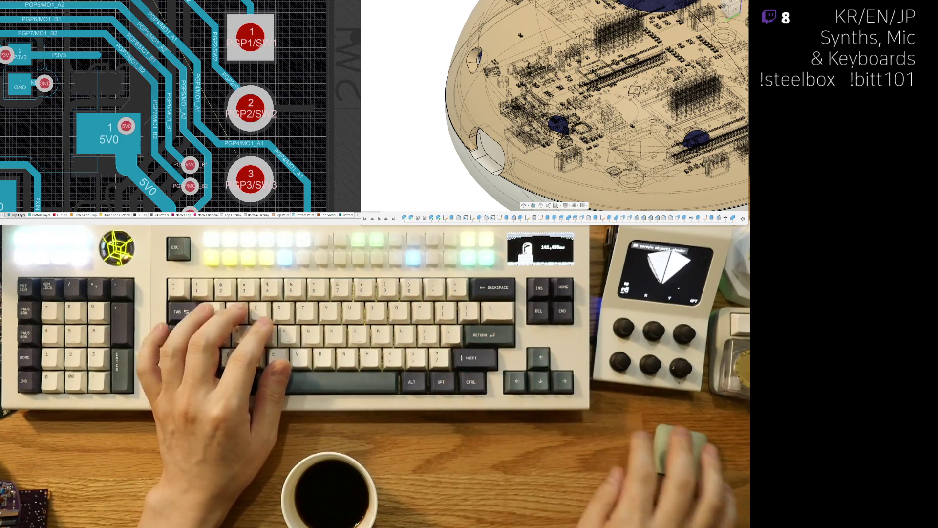
pyautogui.moveTo(173, 39)
pyautogui.mouseDown(button='right')
pyautogui.moveTo(152, 96)
pyautogui.moveTo(213, 43)
pyautogui.moveTo(240, 109)
pyautogui.mouseUp(button='right')
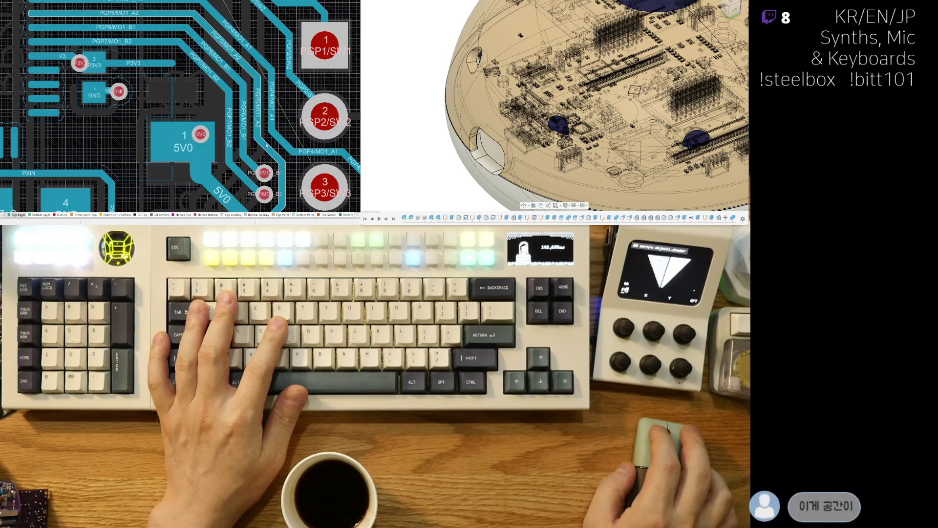
# - Slide the PGP7, PGP6, PGP5 and PGP4 motor traces left, then begin a PGP3/SW3 route
pyautogui.scroll(-3, 230, 88)
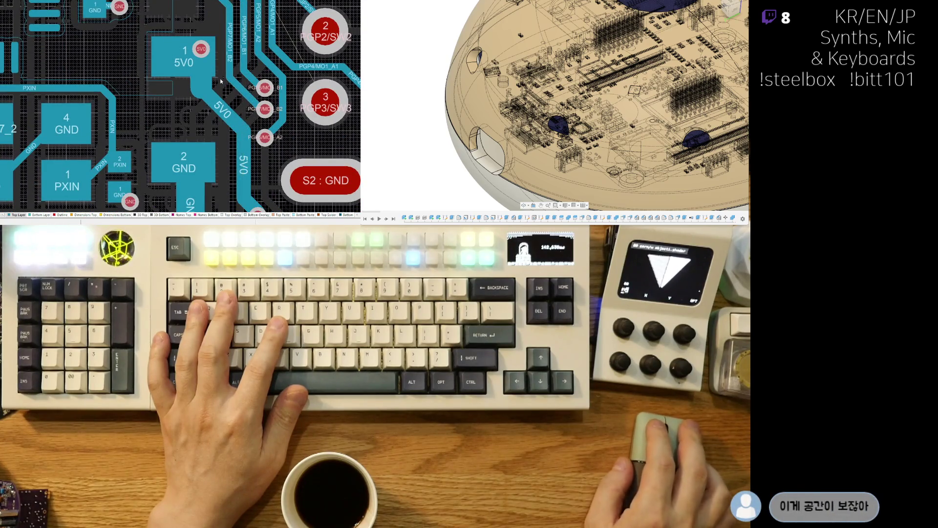
pyautogui.scroll(2, 221, 81)
pyautogui.click(235, 112)
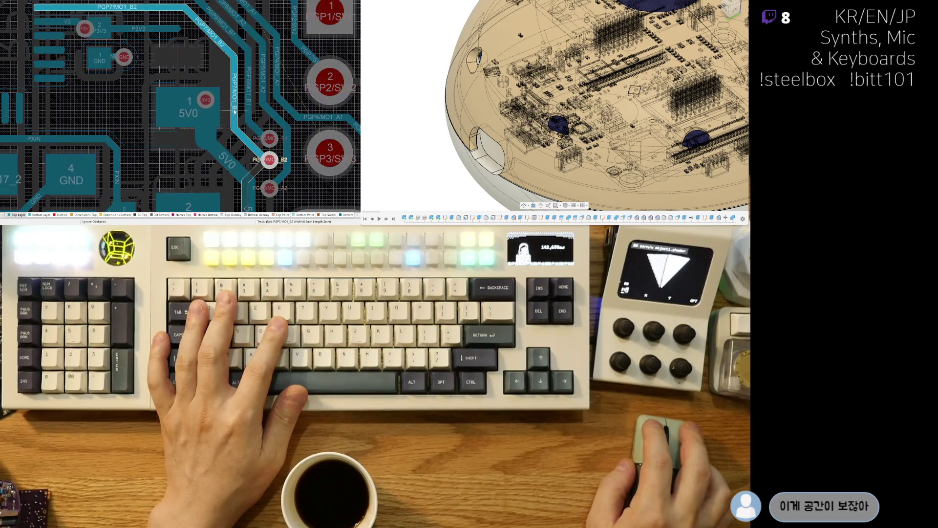
pyautogui.click(230, 112)
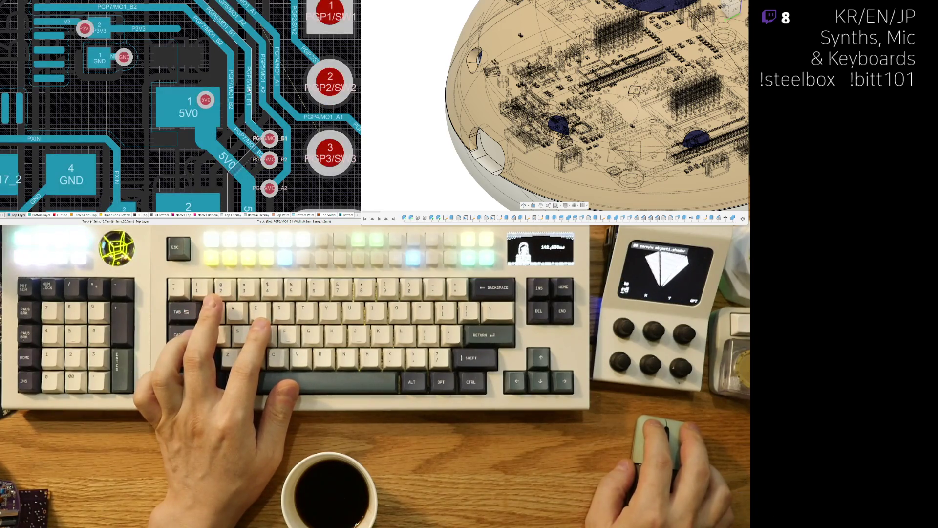
pyautogui.click(245, 84)
pyautogui.click(246, 84)
pyautogui.click(259, 68)
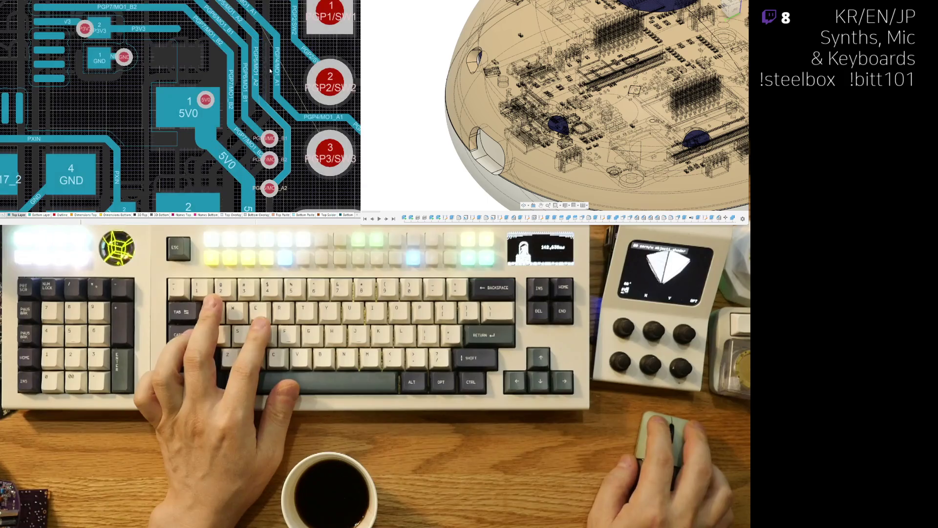
pyautogui.click(255, 68)
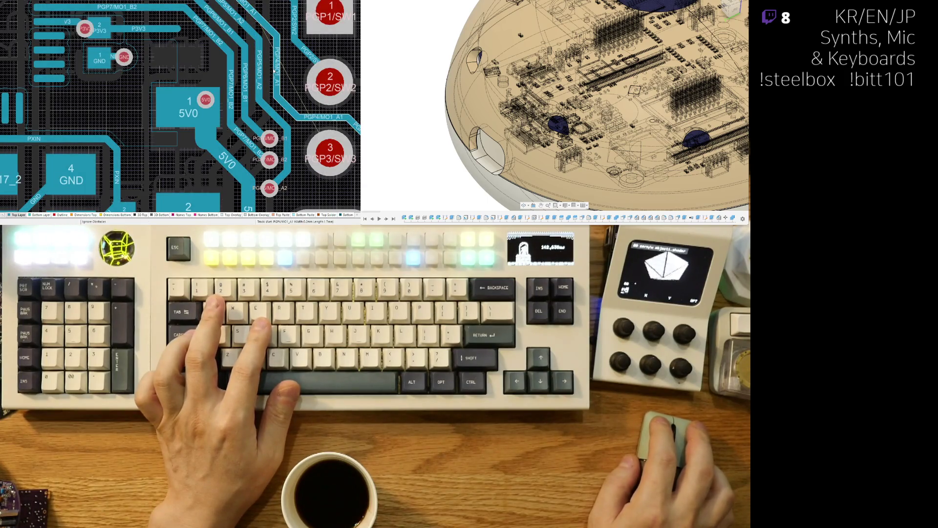
pyautogui.click(275, 70)
pyautogui.click(271, 71)
pyautogui.moveTo(271, 72); pyautogui.dragTo(221, 163, button='right')
pyautogui.click(169, 35)
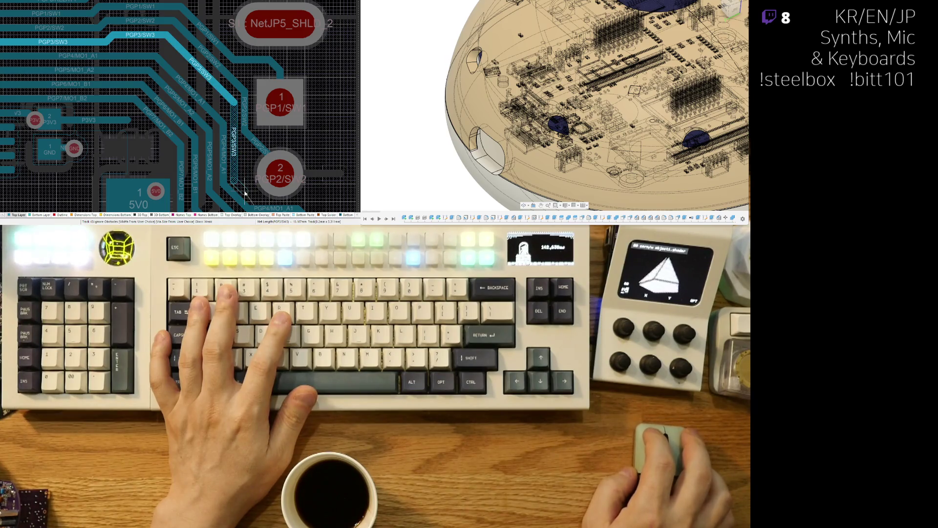
# - Cancel the pending PGP3/SW3 route and abandon trial routes on PGP2/SW2 and PGP3/SW3
pyautogui.rightClick(246, 193)
pyautogui.moveTo(199, 123); pyautogui.dragTo(221, 142, button='right')
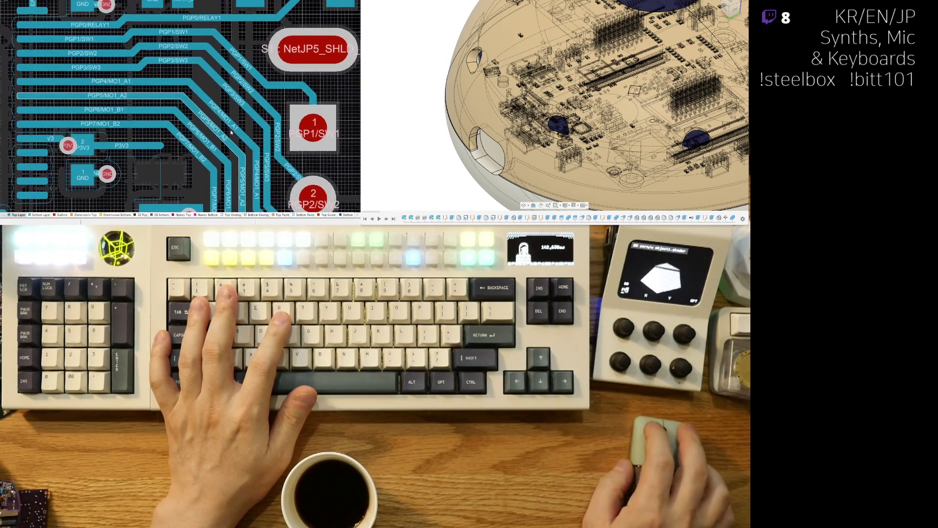
pyautogui.moveTo(162, 74); pyautogui.dragTo(168, 117, button='right')
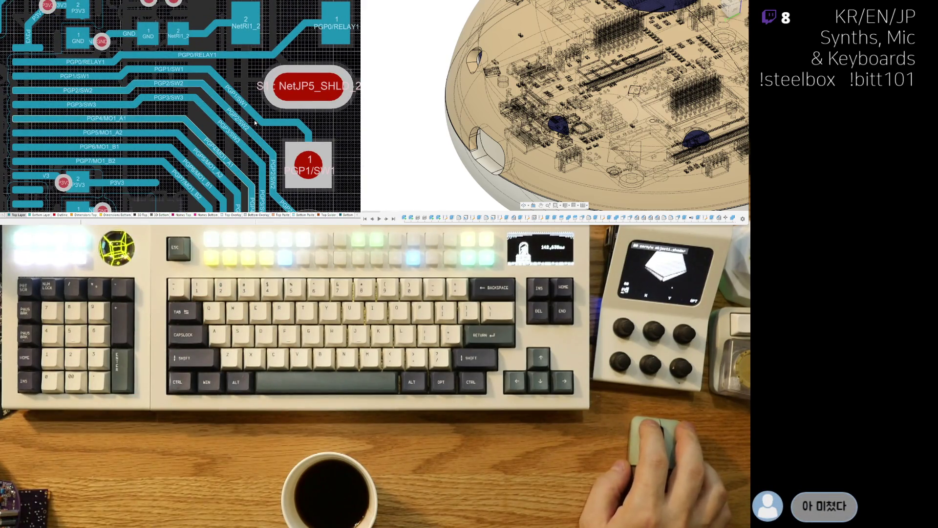
pyautogui.moveTo(254, 123); pyautogui.dragTo(209, 17, button='right')
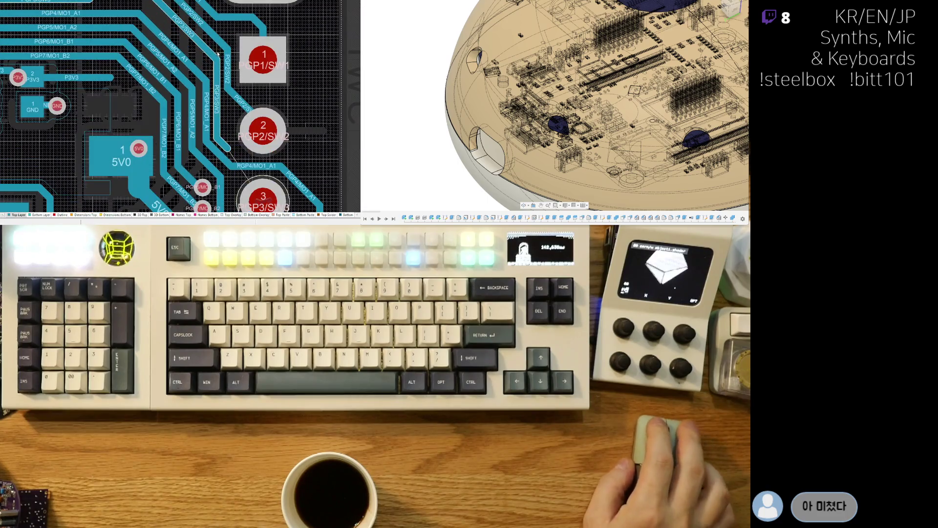
pyautogui.click(228, 79)
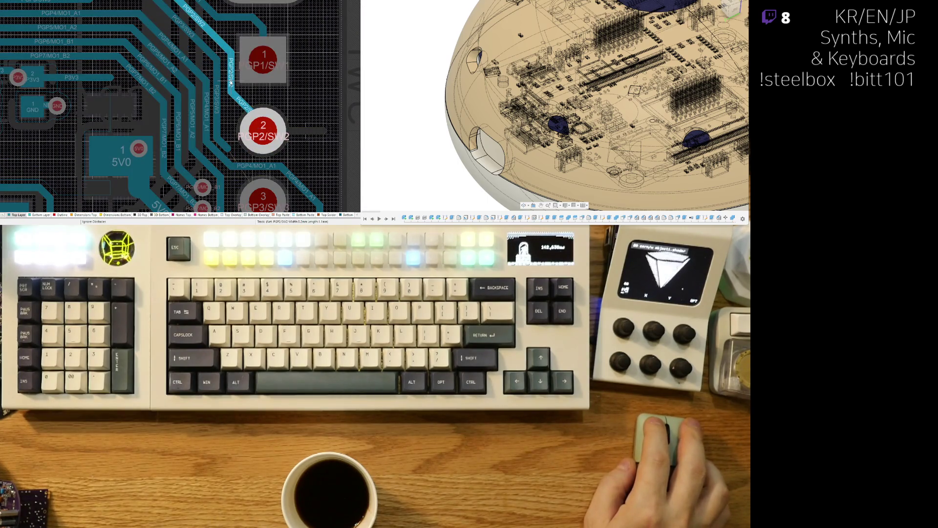
pyautogui.rightClick(231, 83)
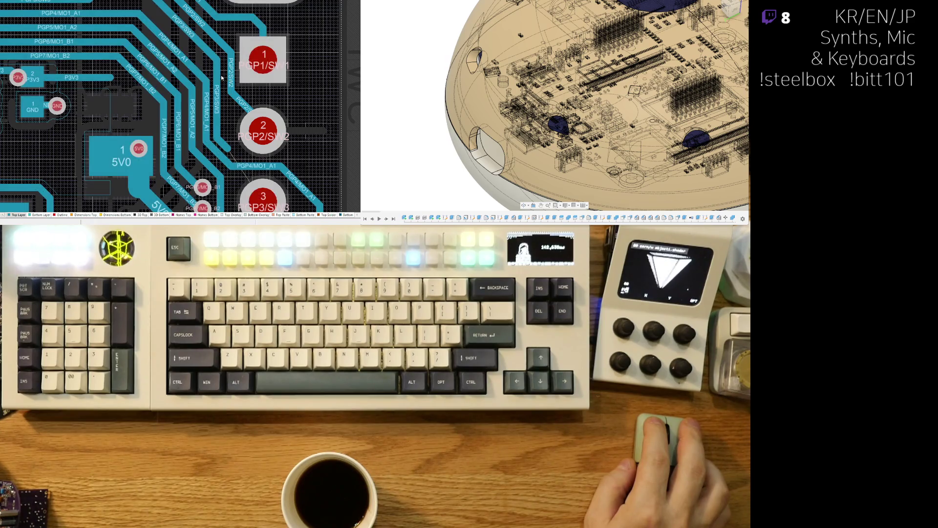
pyautogui.click(220, 86)
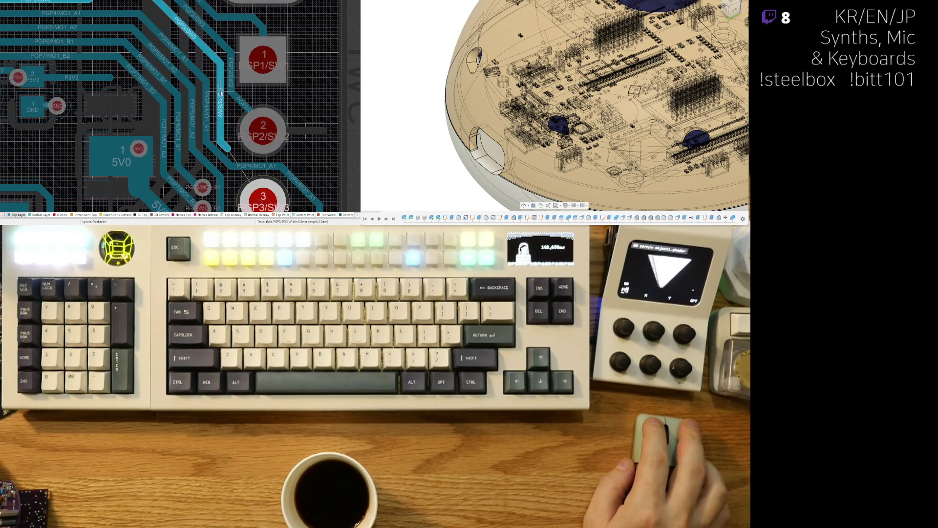
pyautogui.rightClick(216, 114)
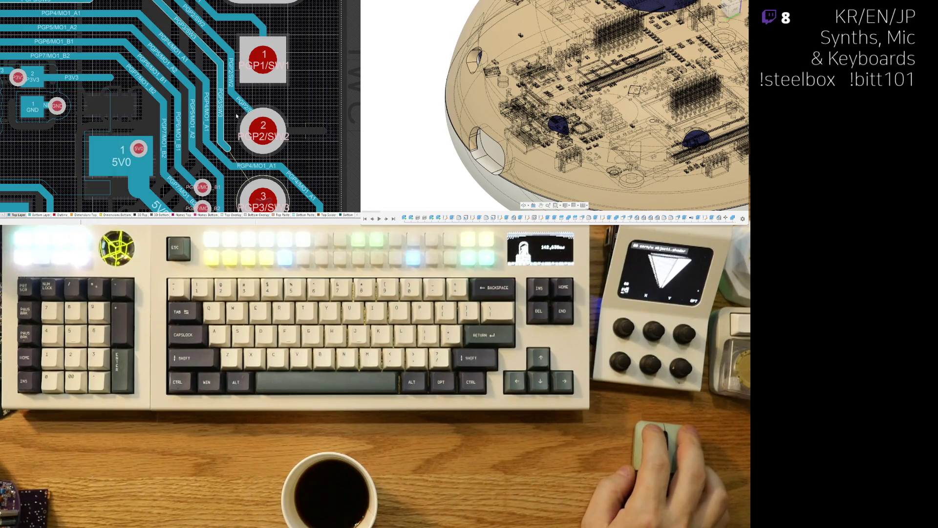
pyautogui.moveTo(233, 62); pyautogui.dragTo(233, 122, button='right')
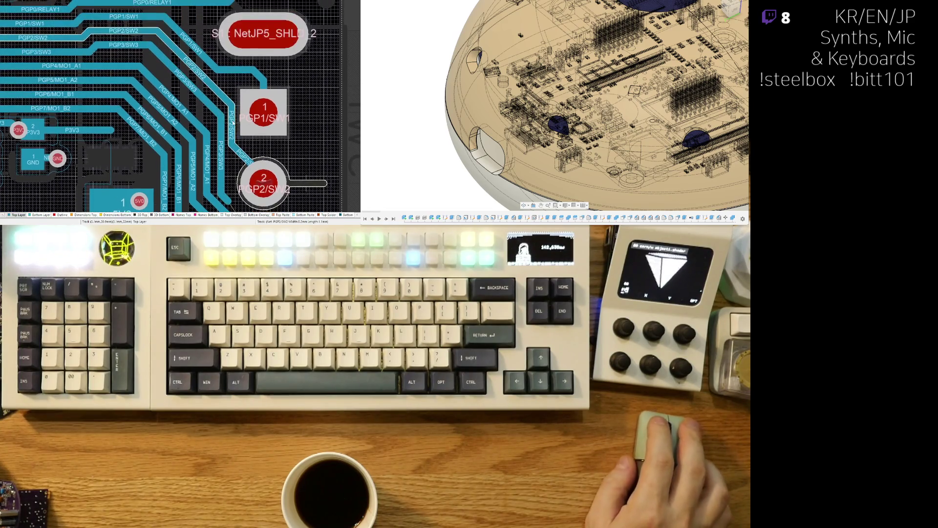
# - Route the PGP1/SW1 track onto its switch pad beside the NetJP5 shield
pyautogui.click(259, 75)
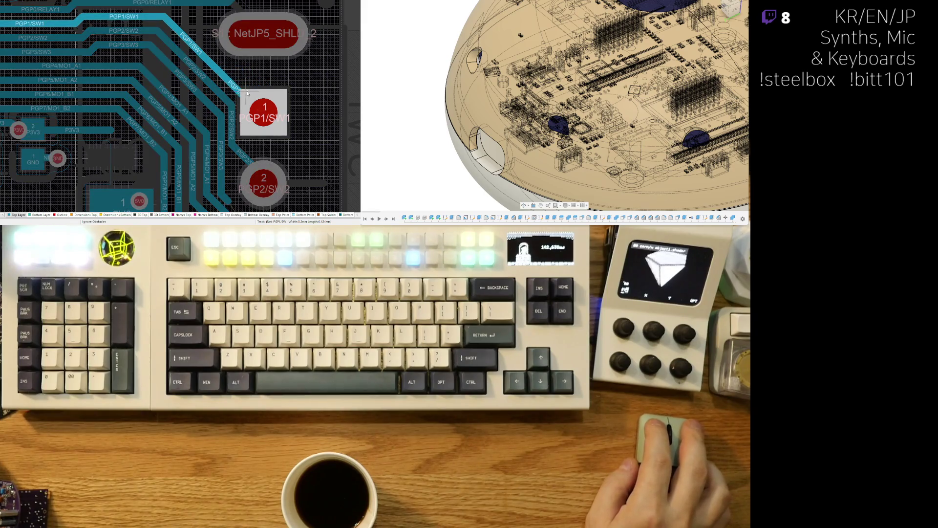
pyautogui.rightClick(245, 97)
pyautogui.moveTo(238, 4); pyautogui.dragTo(221, 97, button='right')
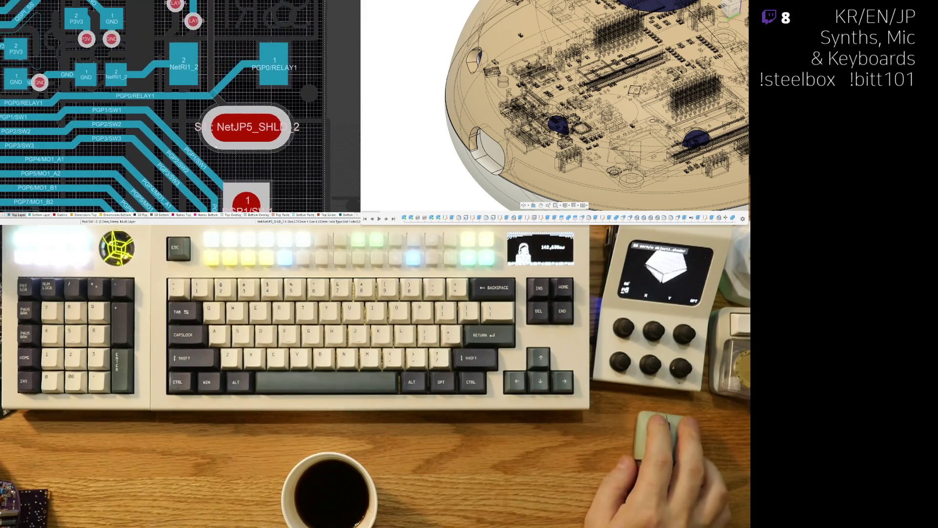
pyautogui.moveTo(221, 185); pyautogui.dragTo(232, 136, button='right')
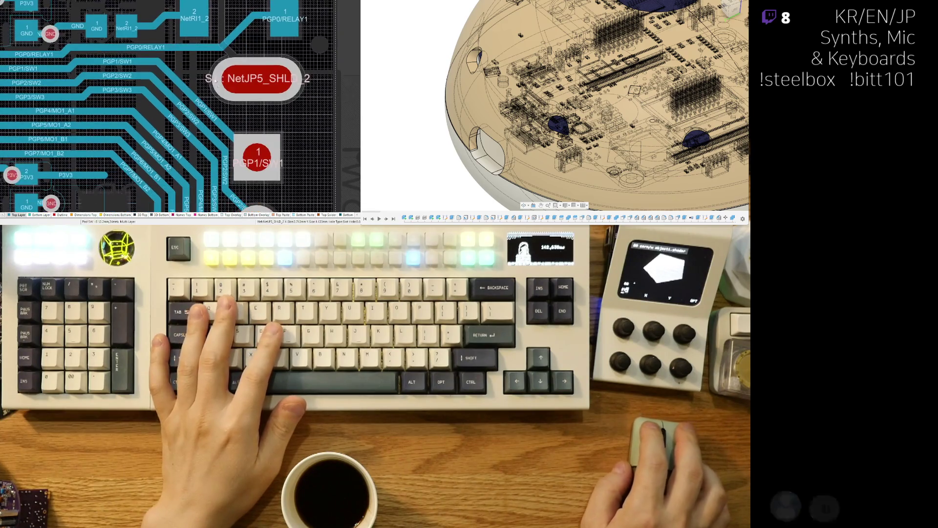
pyautogui.click(232, 136)
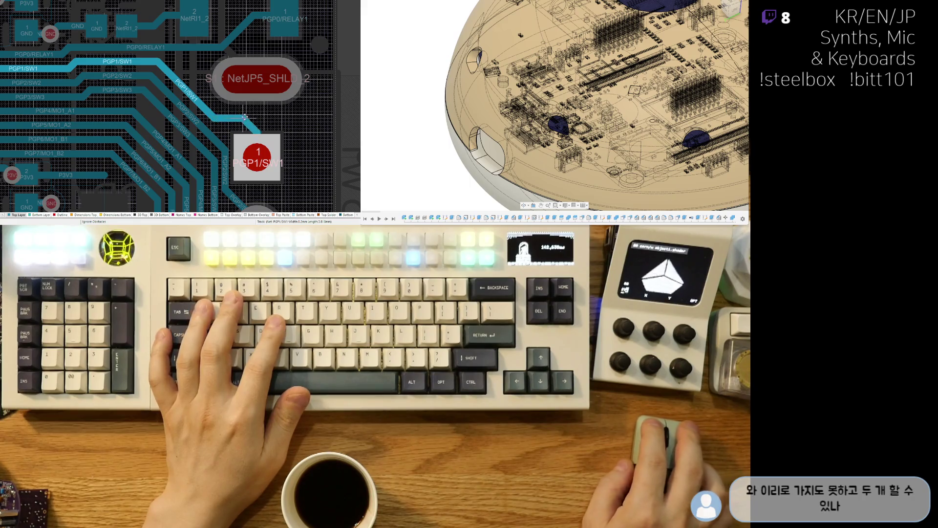
pyautogui.click(258, 133)
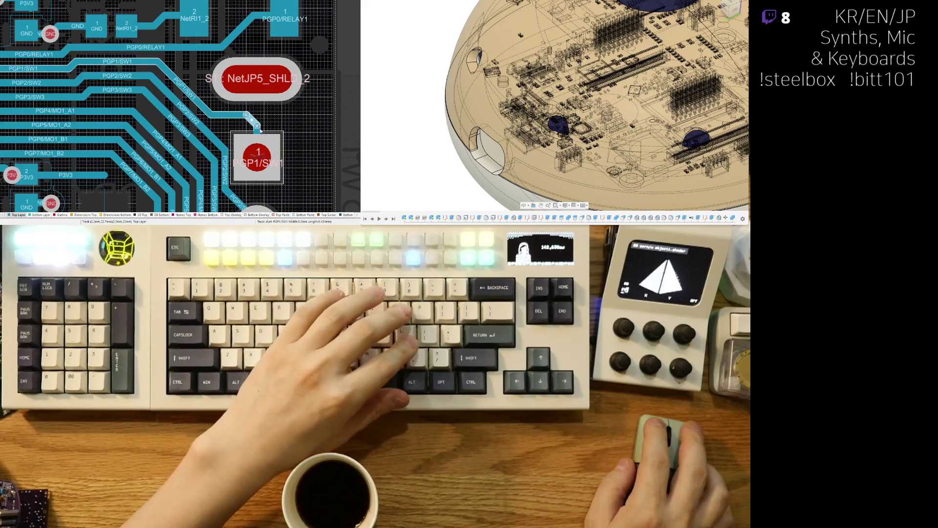
# - Delete the leftover PGP1/SW1 stubs and bend the track end diagonally toward the pad
pyautogui.press('Delete')
pyautogui.click(257, 127)
pyautogui.press('Delete')
pyautogui.click(229, 115)
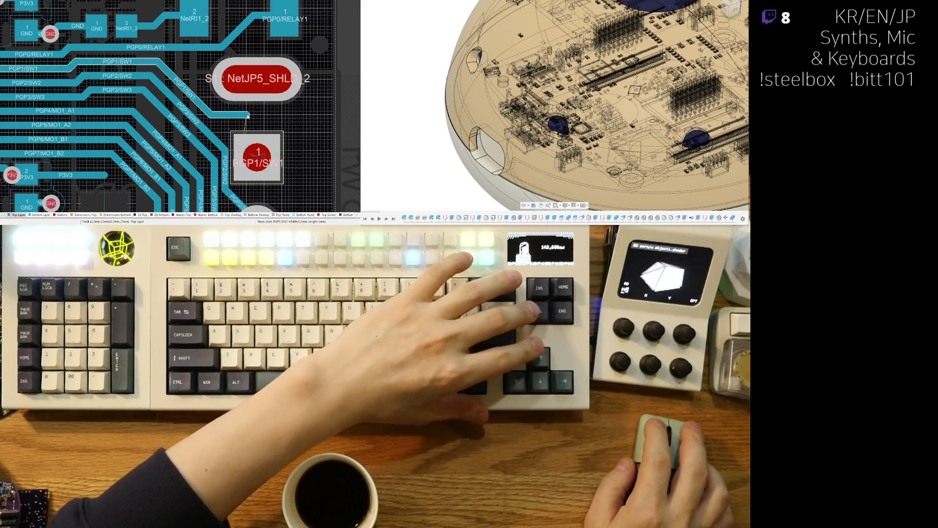
pyautogui.moveTo(249, 115); pyautogui.dragTo(317, 149)
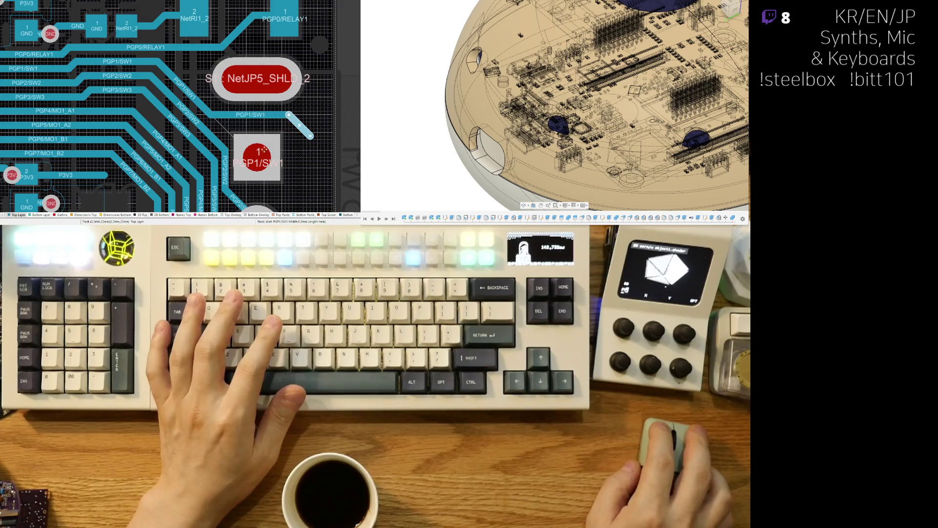
pyautogui.click(285, 140)
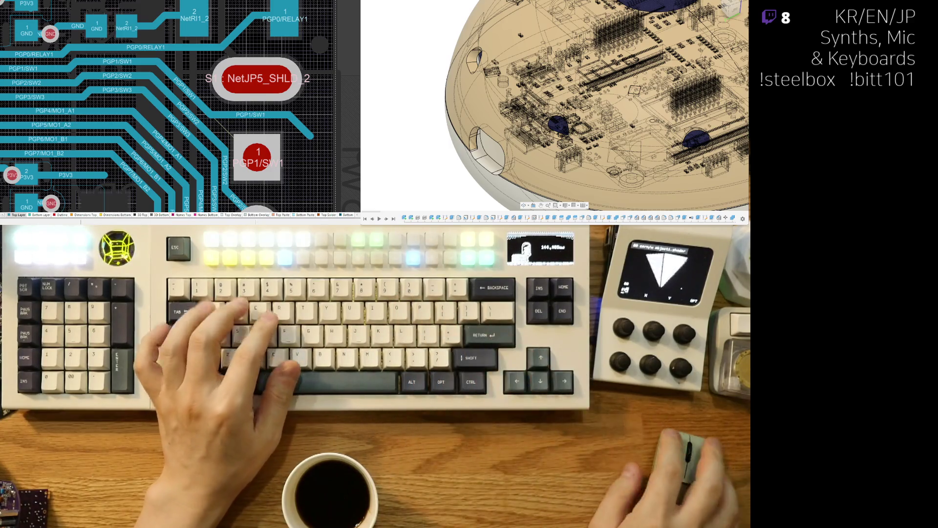
# - Route and fix the PGP2/SW2 track beside PGP1/SW1
pyautogui.rightClick(221, 166)
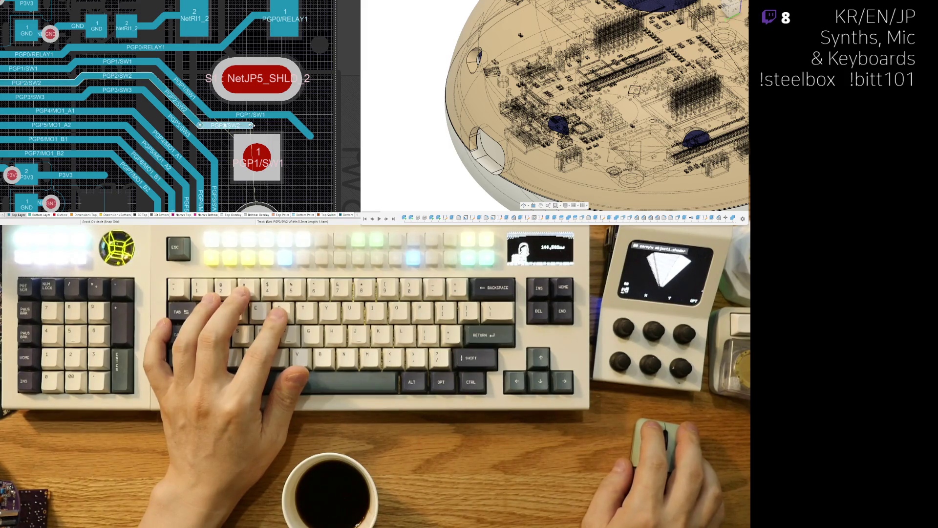
pyautogui.click(299, 142)
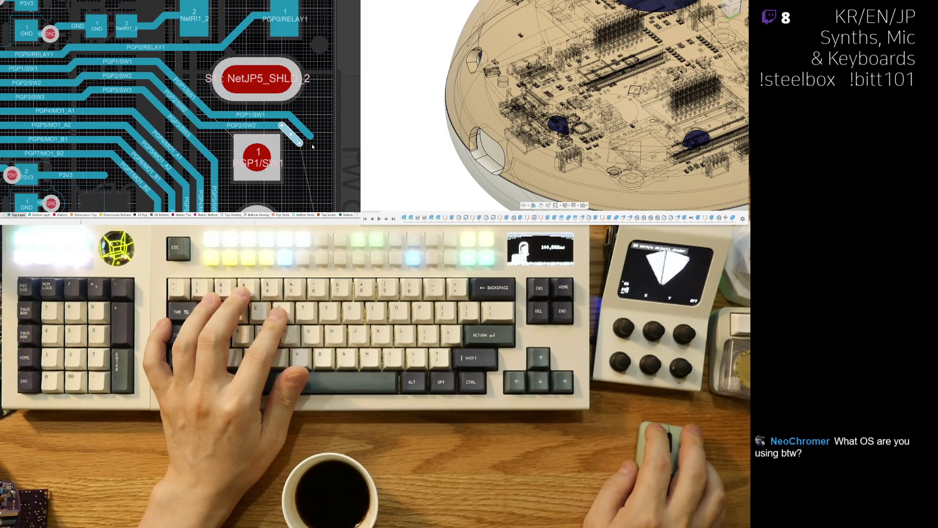
pyautogui.press('Escape')
pyautogui.moveTo(258, 118); pyautogui.dragTo(240, 98, button='right')
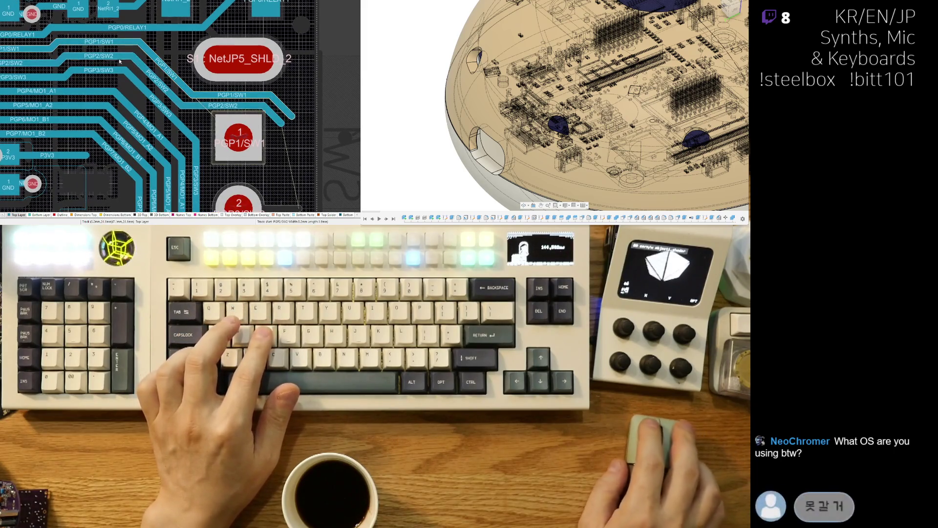
pyautogui.hotkey('ctrl', 'w')
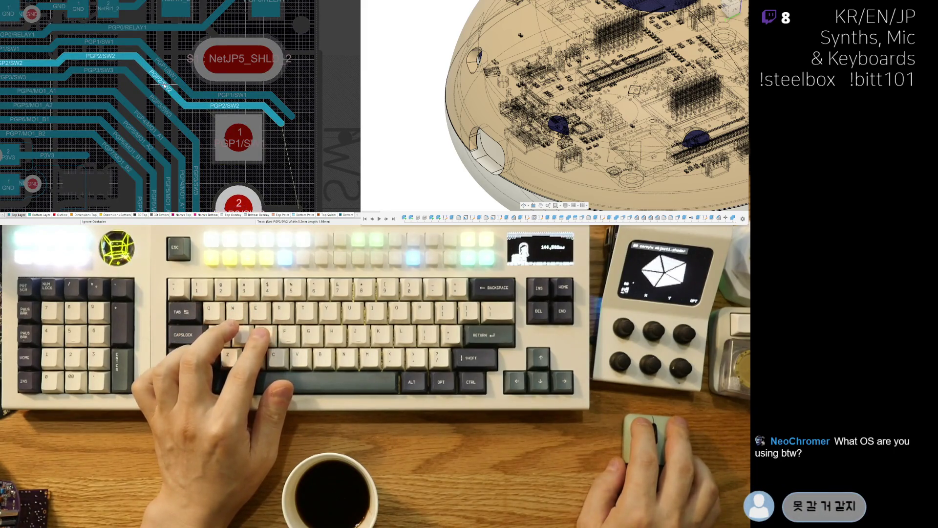
pyautogui.press('Escape')
# - Slide the PGP1/SW1 and PGP2/SW2 tracks together into parallel runs
pyautogui.scroll(-2, 205, 91)
pyautogui.keyDown('ctrl'); pyautogui.scroll(-2, 205, 92); pyautogui.keyUp('ctrl')
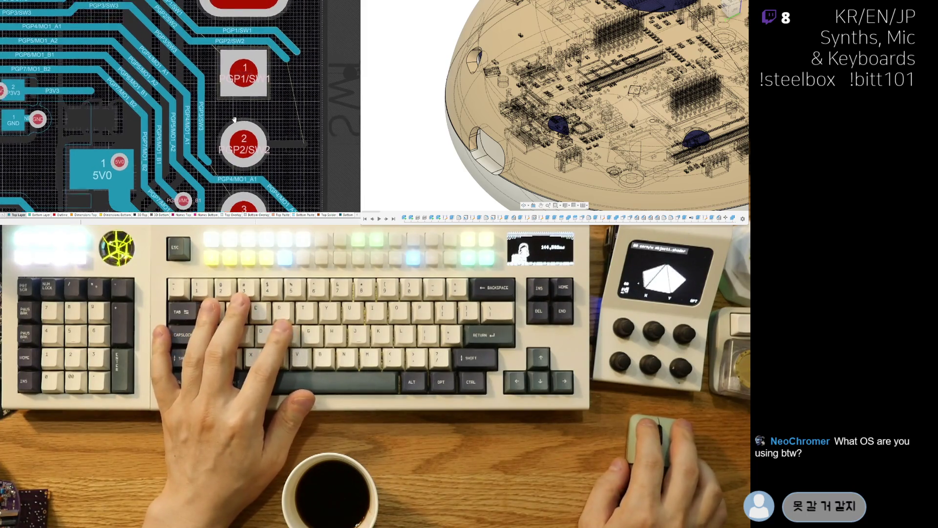
pyautogui.keyDown('ctrl'); pyautogui.scroll(3, 187, 54); pyautogui.keyUp('ctrl')
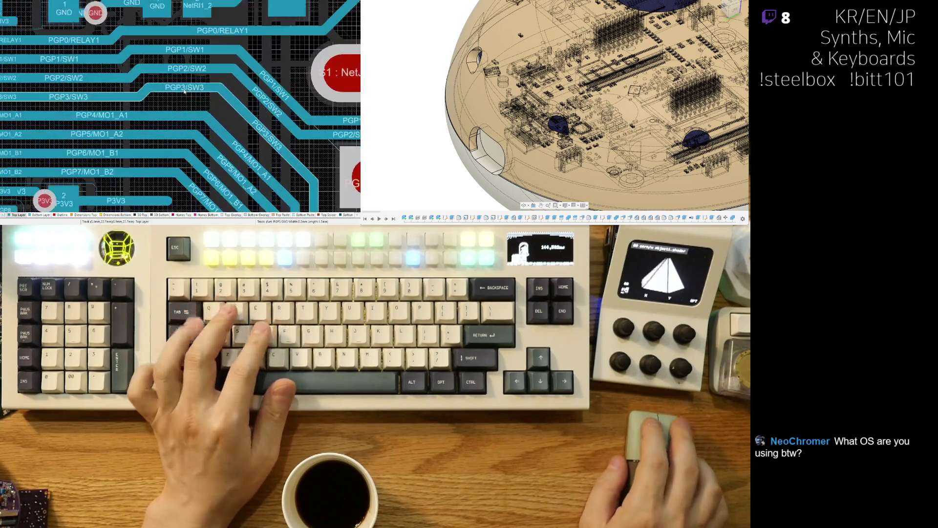
pyautogui.keyDown('shift'); pyautogui.click(264, 93); pyautogui.keyUp('shift')
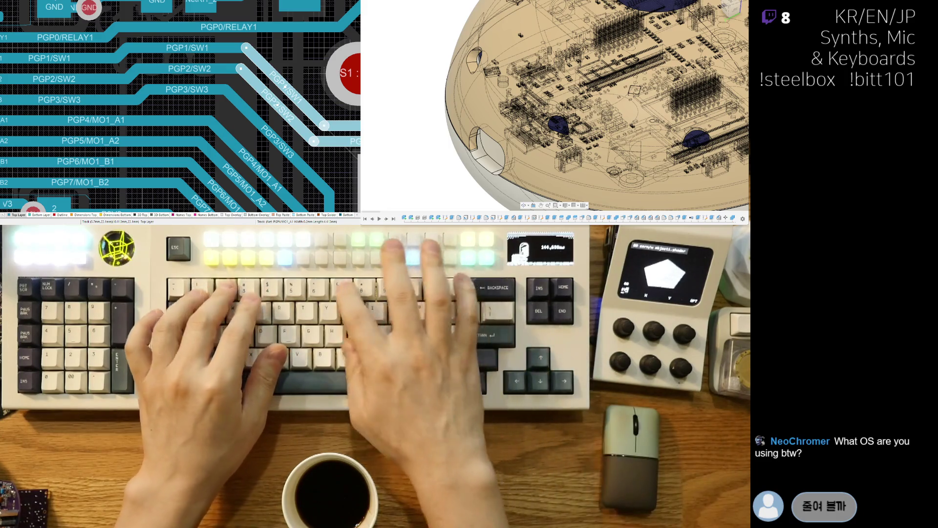
pyautogui.moveTo(146, 100); pyautogui.dragTo(63, 90, button='right')
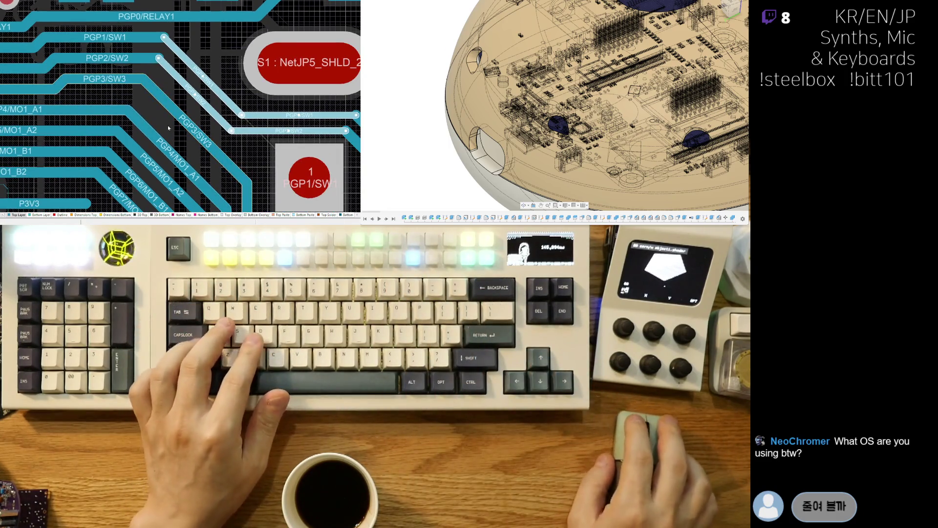
pyautogui.click(197, 136)
pyautogui.moveTo(197, 136); pyautogui.dragTo(125, 135, button='right')
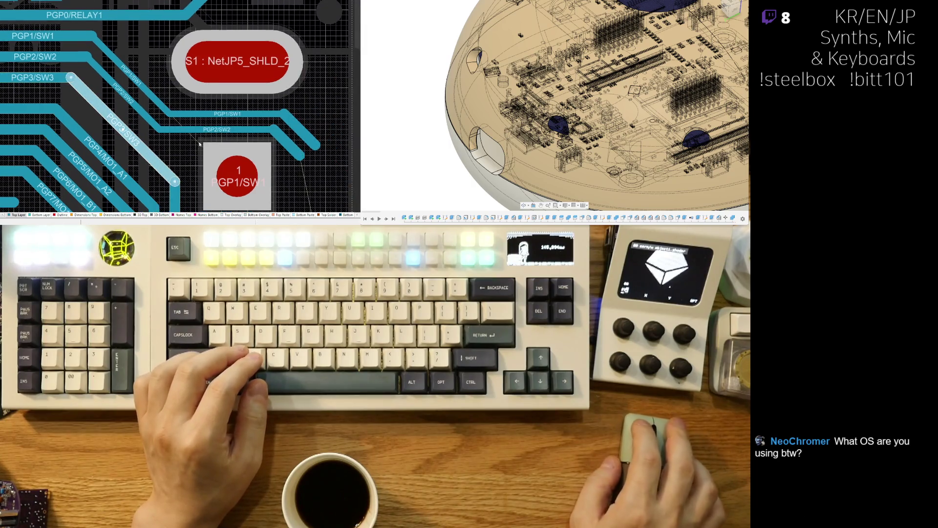
pyautogui.click(238, 109)
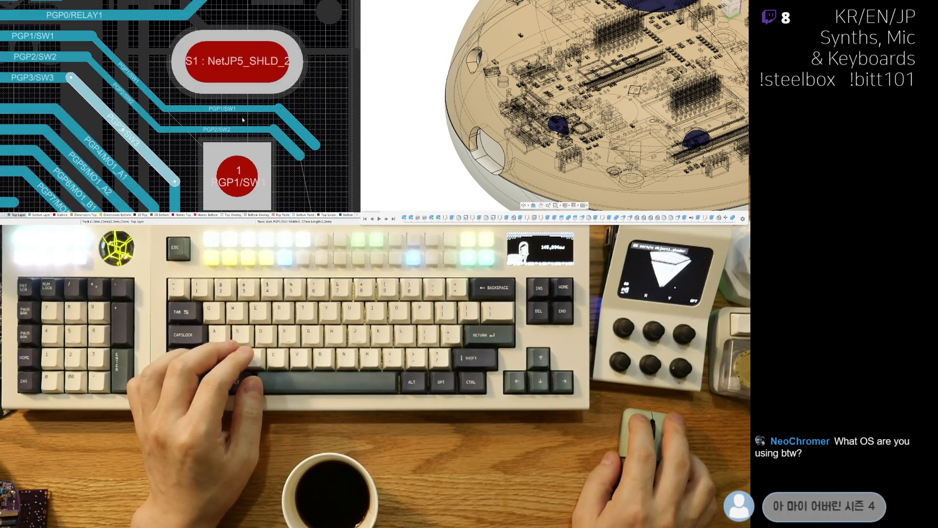
pyautogui.moveTo(206, 131); pyautogui.dragTo(206, 126)
# - Delete the diagonal end segments of both PGP1/SW1 and PGP2/SW2
pyautogui.moveTo(310, 152); pyautogui.dragTo(226, 149, button='right')
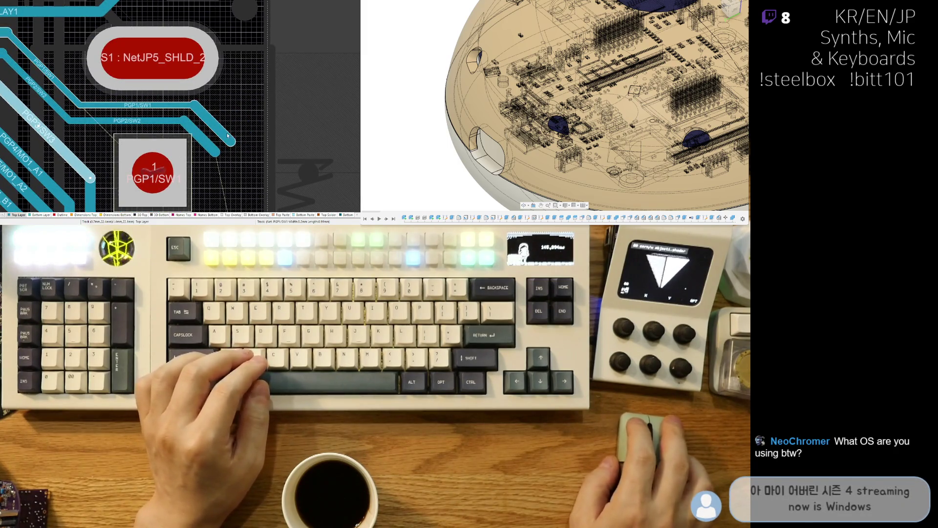
pyautogui.click(227, 136)
pyautogui.keyDown('shift'); pyautogui.click(211, 142); pyautogui.keyUp('shift')
pyautogui.press('Delete')
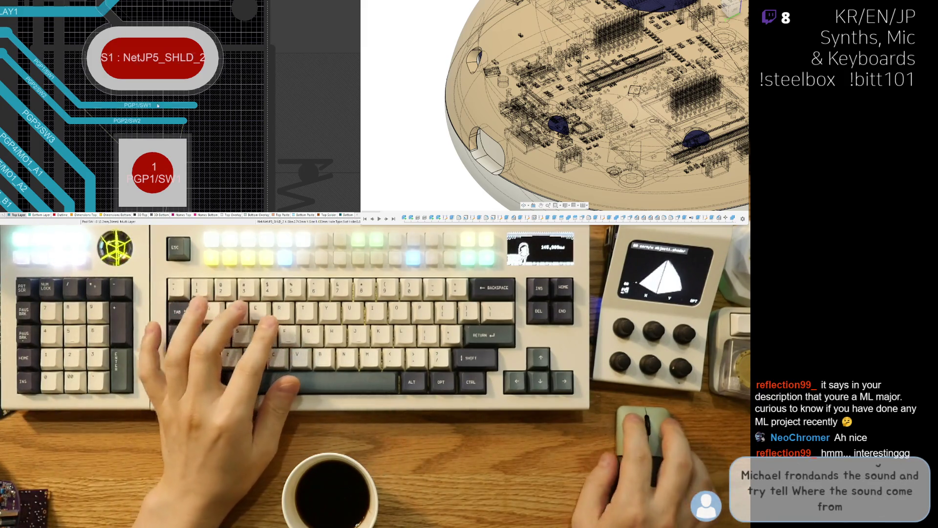
# - Pan to the 5V0 area by the GND and PXIN pads and begin dragging the regulator
pyautogui.moveTo(154, 116); pyautogui.dragTo(229, 81, button='right')
pyautogui.keyDown('ctrl'); pyautogui.scroll(-2, 229, 81); pyautogui.keyUp('ctrl')
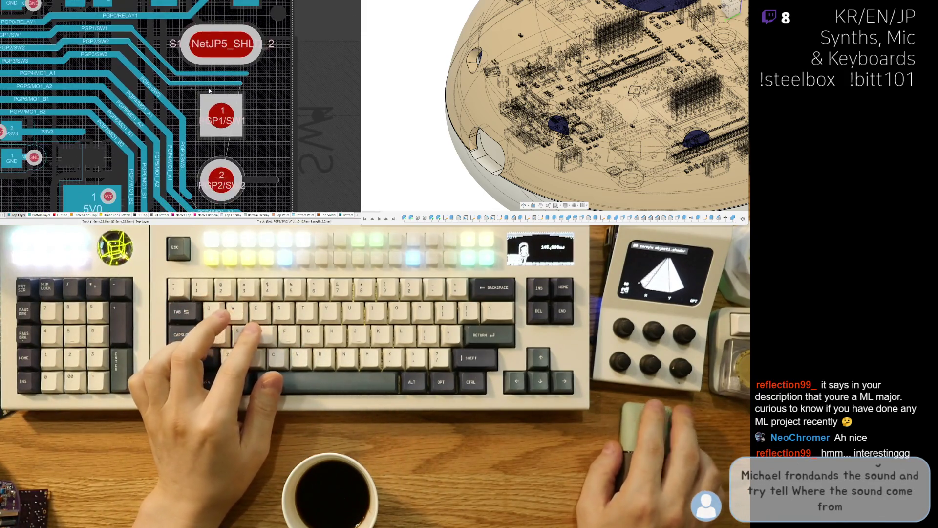
pyautogui.click(187, 152)
pyautogui.moveTo(198, 206); pyautogui.dragTo(194, 101, button='right')
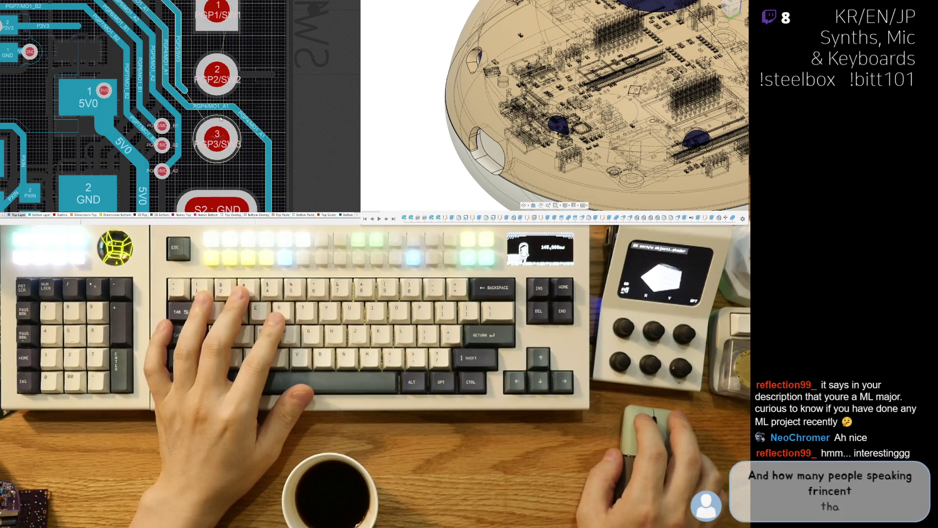
pyautogui.moveTo(187, 104)
pyautogui.mouseDown(button='right')
pyautogui.moveTo(267, 146)
pyautogui.moveTo(286, 105)
pyautogui.mouseUp(button='right')
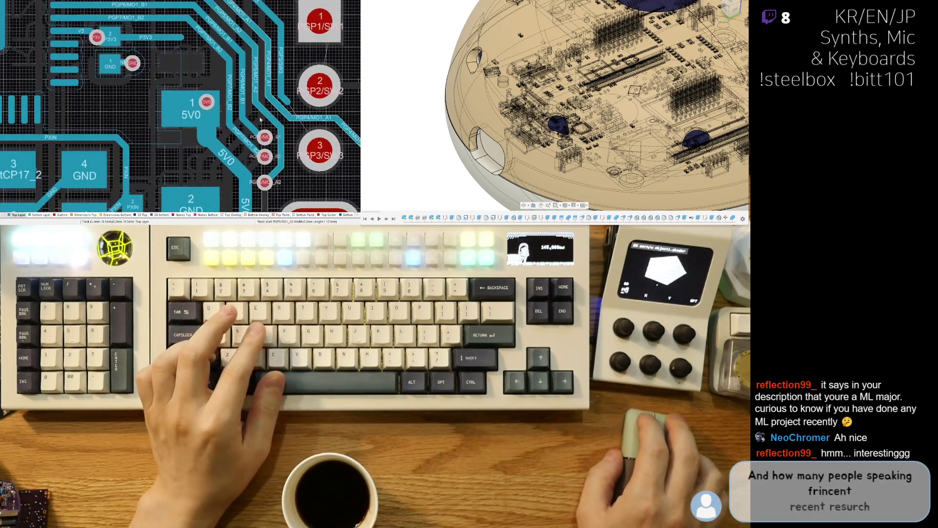
pyautogui.moveTo(183, 158); pyautogui.dragTo(200, 101, button='right')
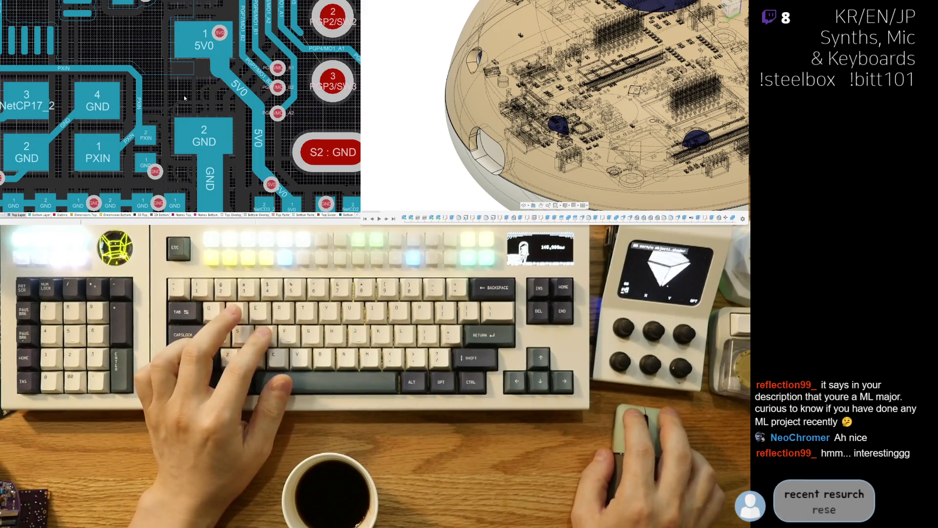
pyautogui.moveTo(184, 98); pyautogui.dragTo(200, 89)
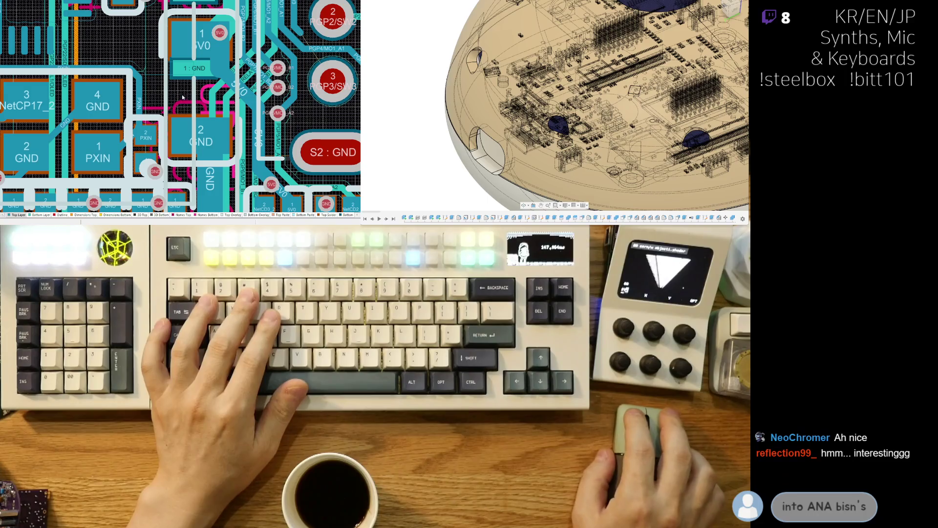
# - Nudge the 5V0 regulator slightly left and return from the 3D check to 2D
pyautogui.moveTo(201, 92); pyautogui.dragTo(201, 90)
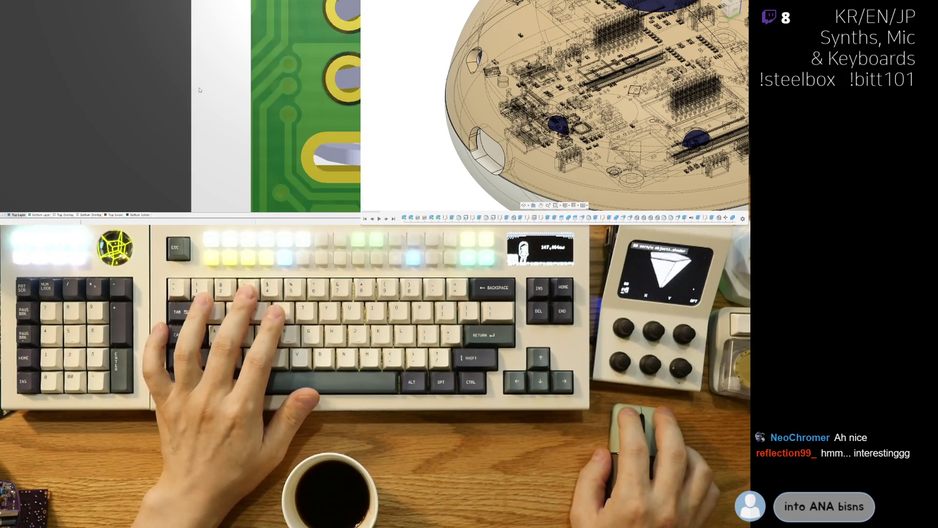
pyautogui.press('2')
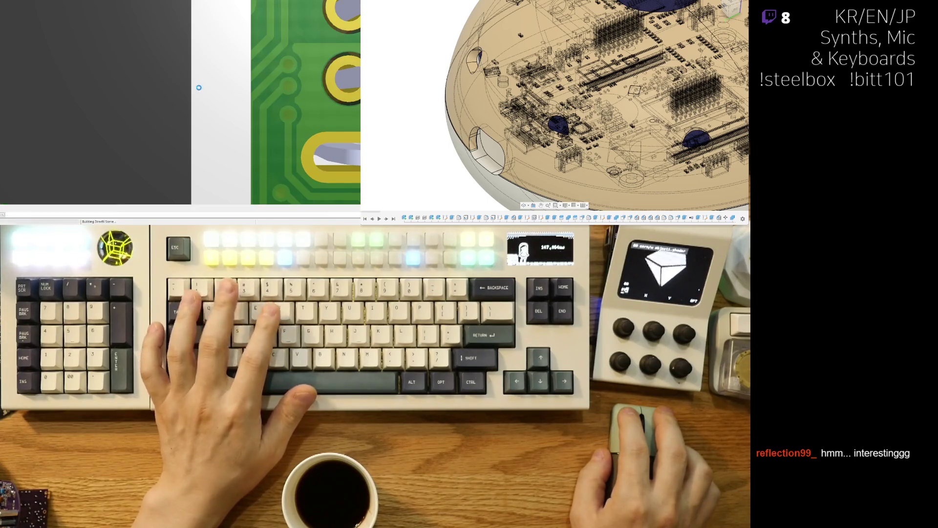
pyautogui.keyDown('ctrl'); pyautogui.scroll(-2, 204, 120); pyautogui.keyUp('ctrl')
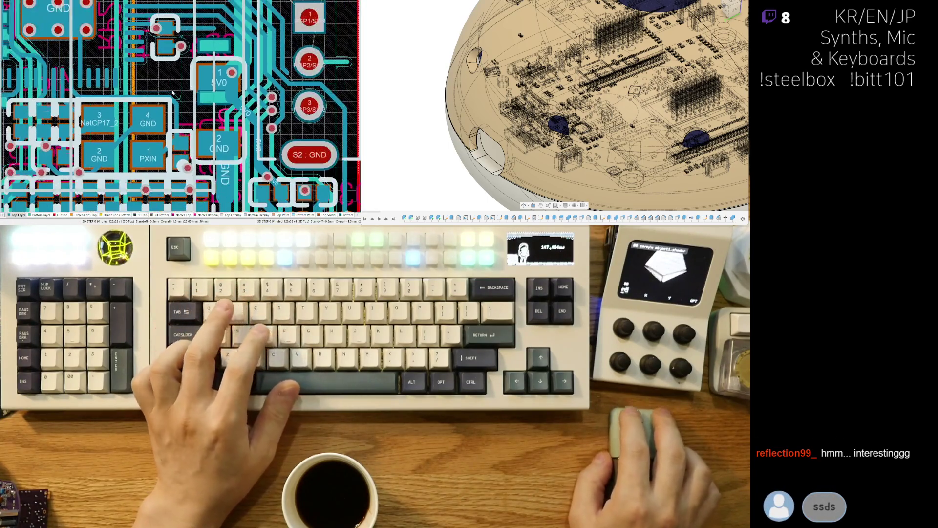
pyautogui.keyDown('ctrl'); pyautogui.scroll(2, 176, 145); pyautogui.keyUp('ctrl')
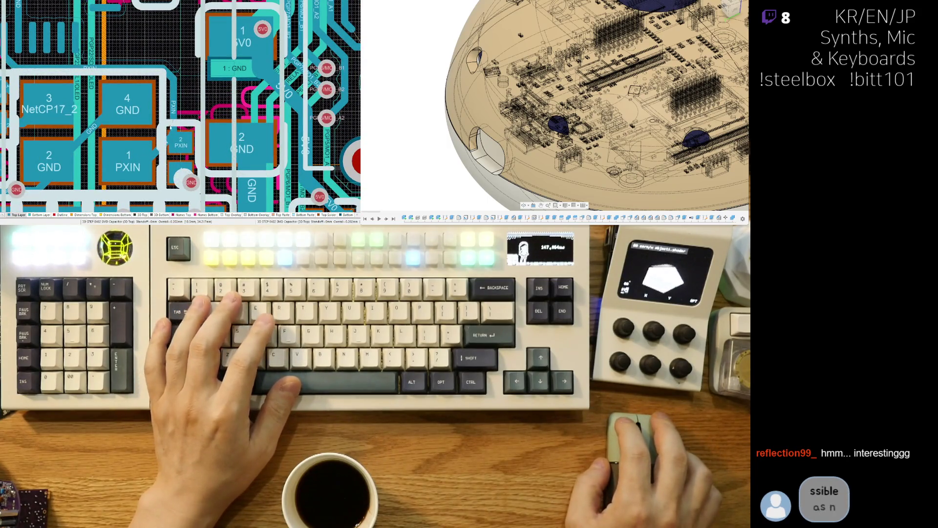
pyautogui.moveTo(179, 146)
pyautogui.mouseDown()
pyautogui.moveTo(166, 58)
pyautogui.moveTo(147, 42)
pyautogui.moveTo(141, 52)
pyautogui.mouseUp()
pyautogui.press('space')
pyautogui.press('space')
pyautogui.press('space')
pyautogui.press('space')
pyautogui.press('space')
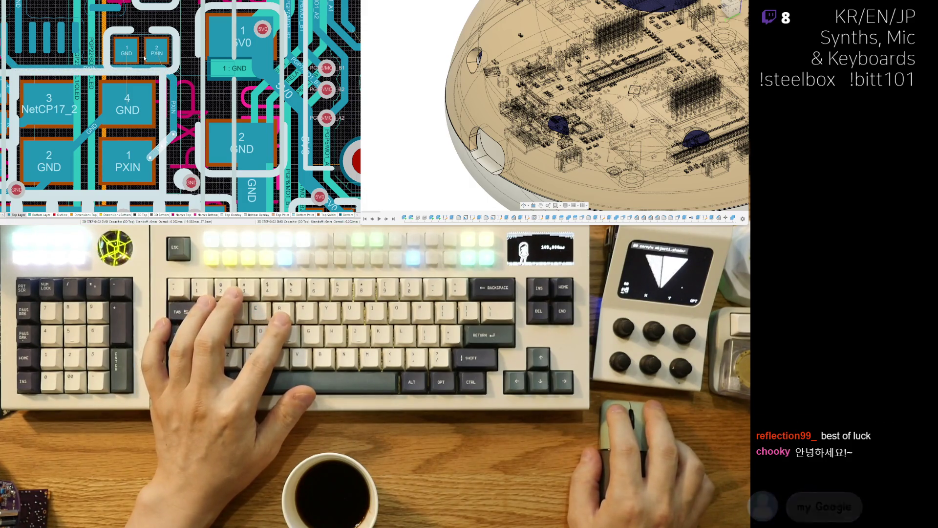
pyautogui.rightClick(172, 91)
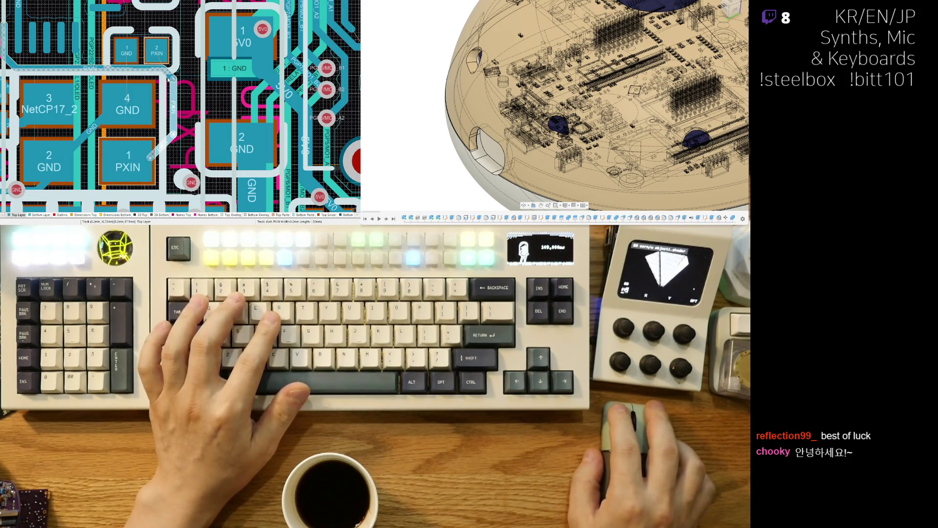
pyautogui.click(137, 157)
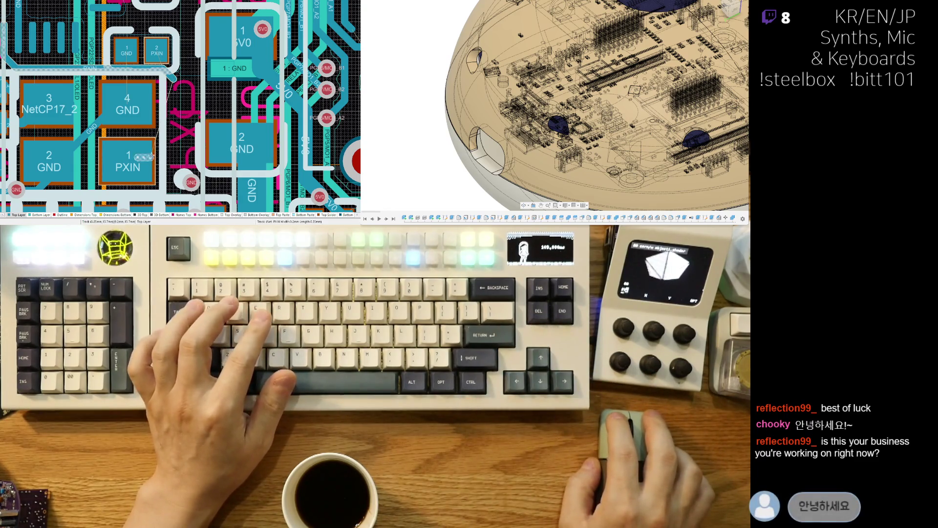
pyautogui.press('Escape')
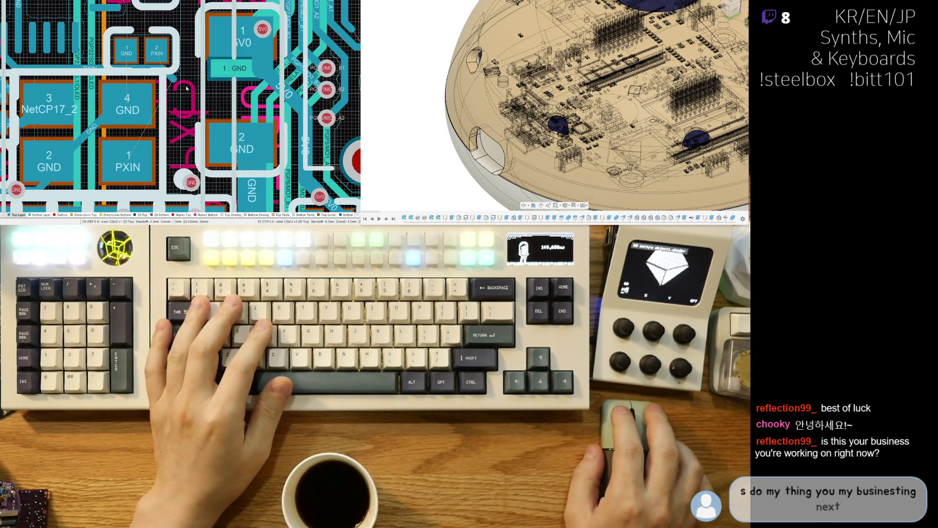
# - Nudge the small GND/PXIN capacitor slightly upward
pyautogui.scroll(1, 186, 83)
pyautogui.hscroll(-3, 184, 68)
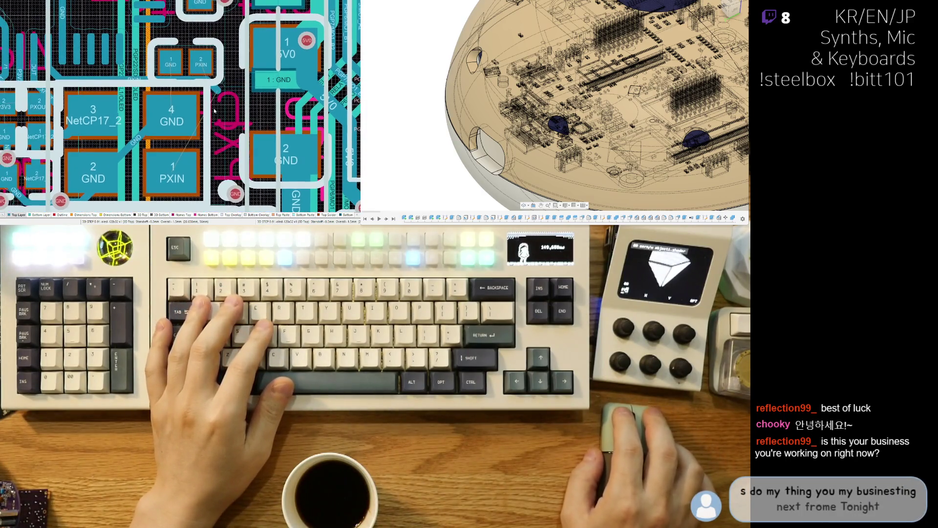
pyautogui.click(186, 64)
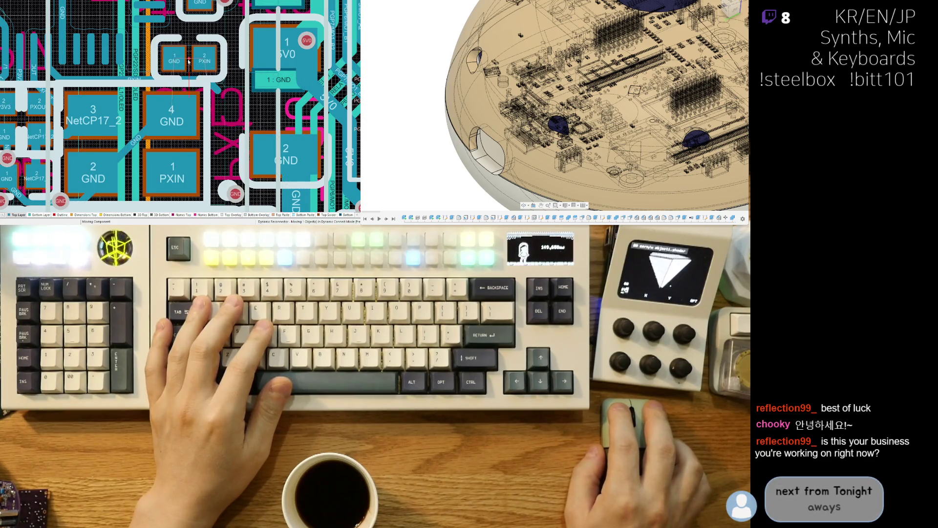
pyautogui.moveTo(186, 62); pyautogui.dragTo(186, 61)
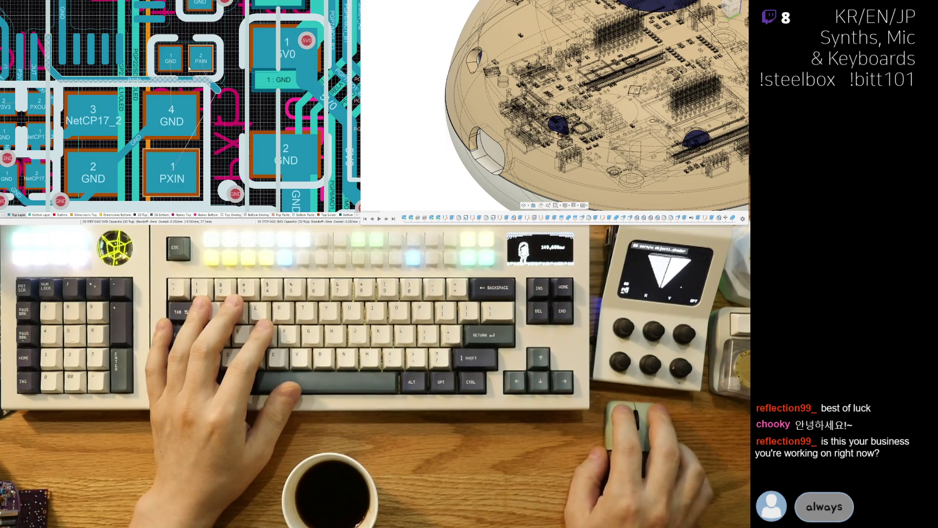
# - Route a vertical PXIN track down from the PXIN pad after one aborted attempt
pyautogui.hotkey('ctrl', 'w')
pyautogui.click(202, 62)
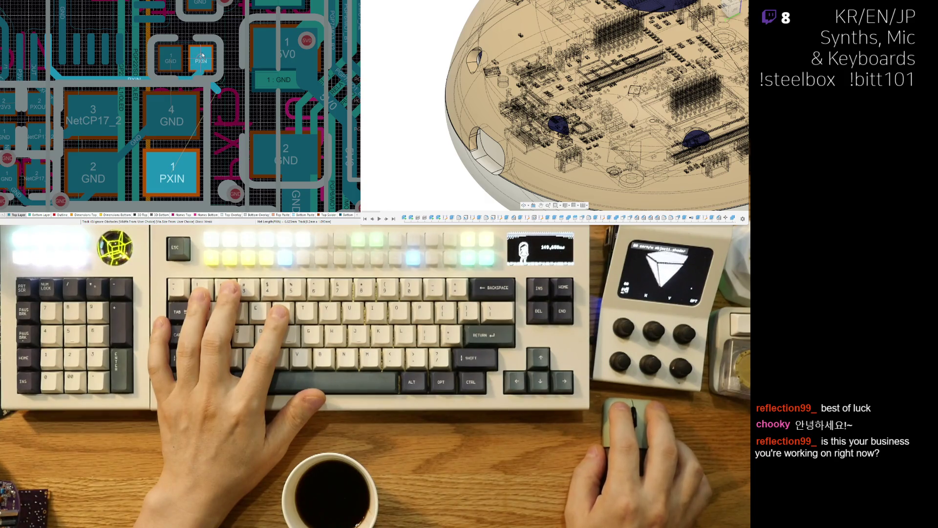
pyautogui.rightClick(202, 55)
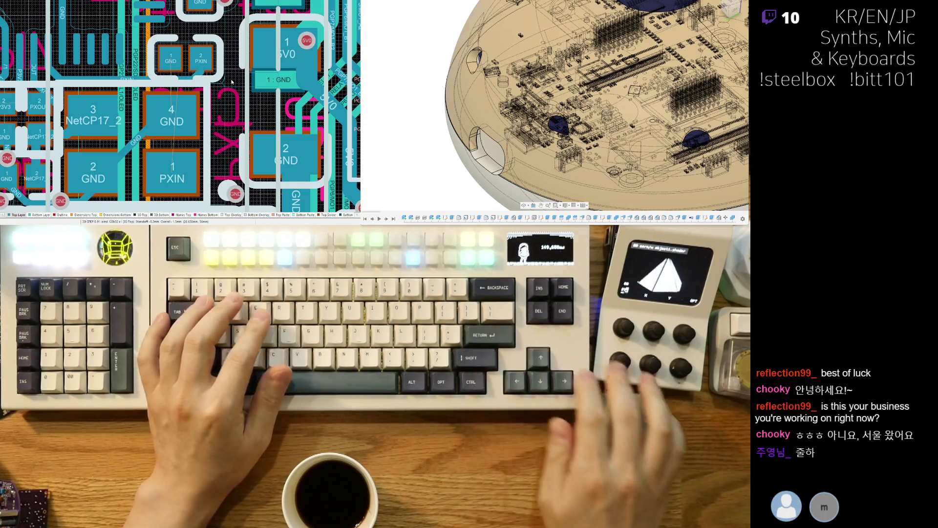
pyautogui.hotkey('ctrl', 'w')
pyautogui.click(210, 68)
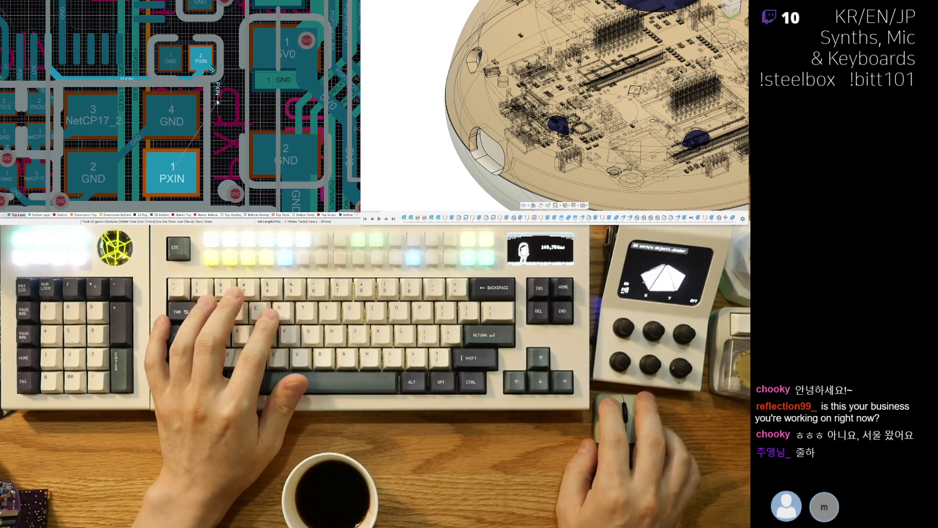
pyautogui.click(201, 174)
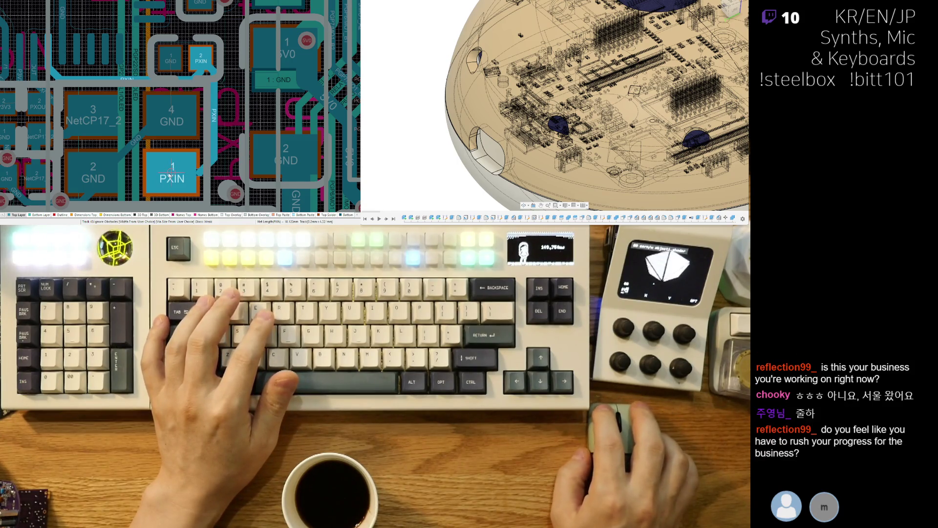
pyautogui.rightClick(172, 174)
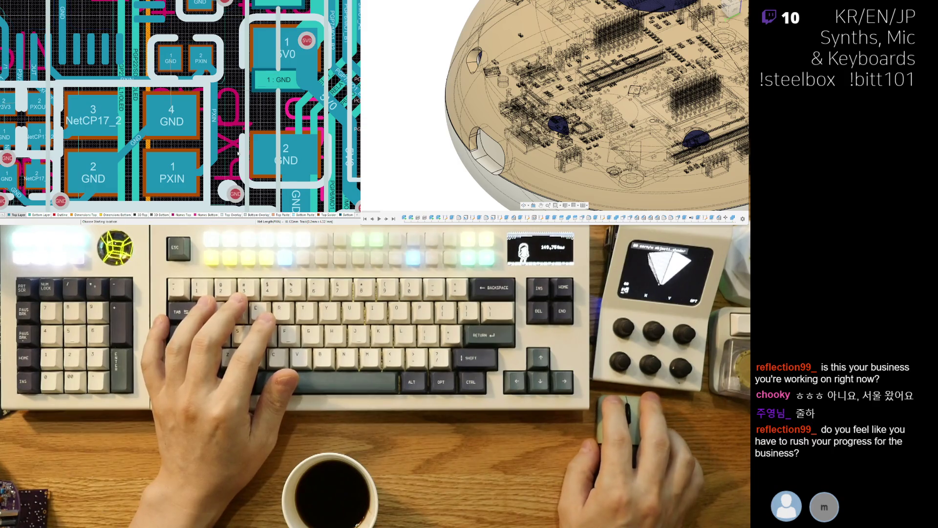
# - Abandon a GND route, then pick the PXIN track running to pad 1 PXIN
pyautogui.click(167, 48)
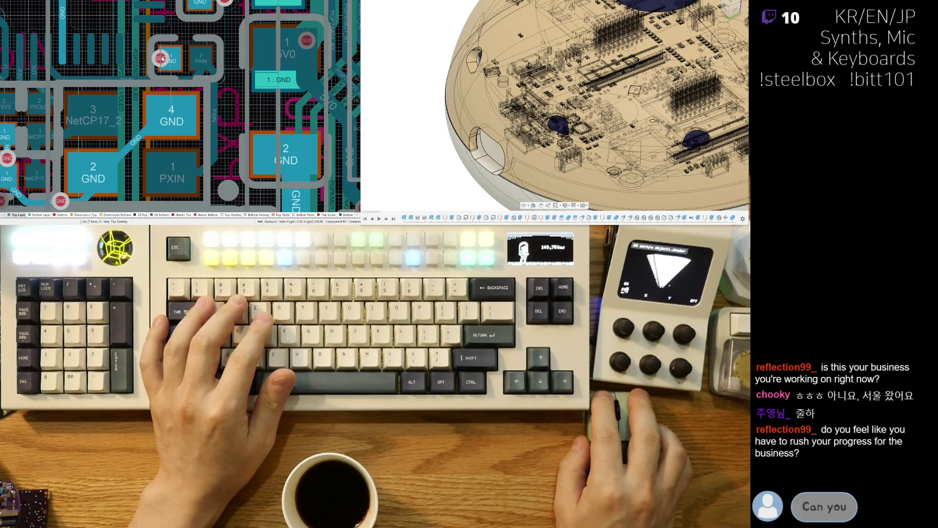
pyautogui.rightClick(162, 60)
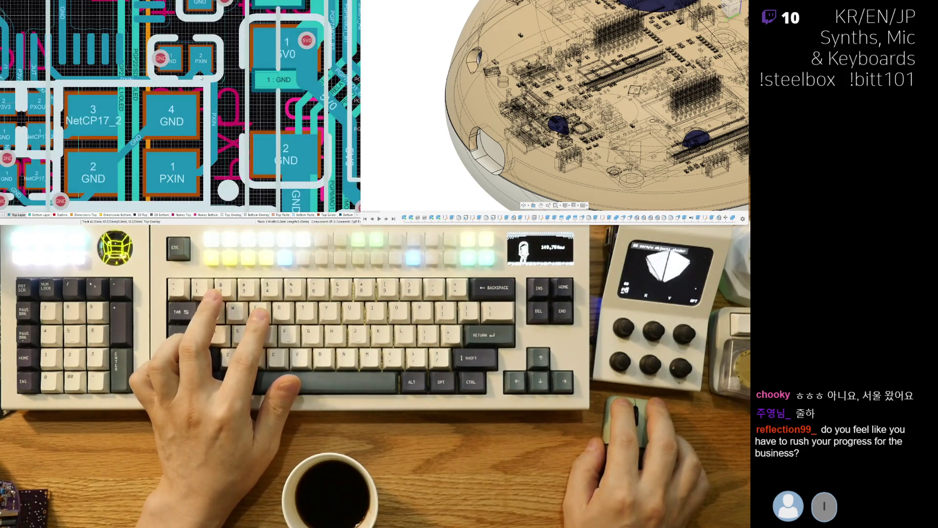
pyautogui.click(191, 78)
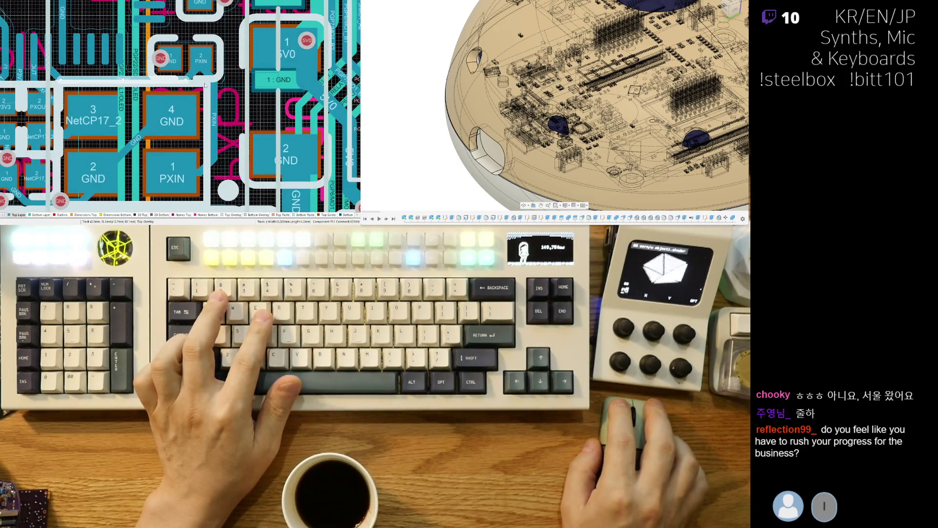
pyautogui.rightClick(227, 72)
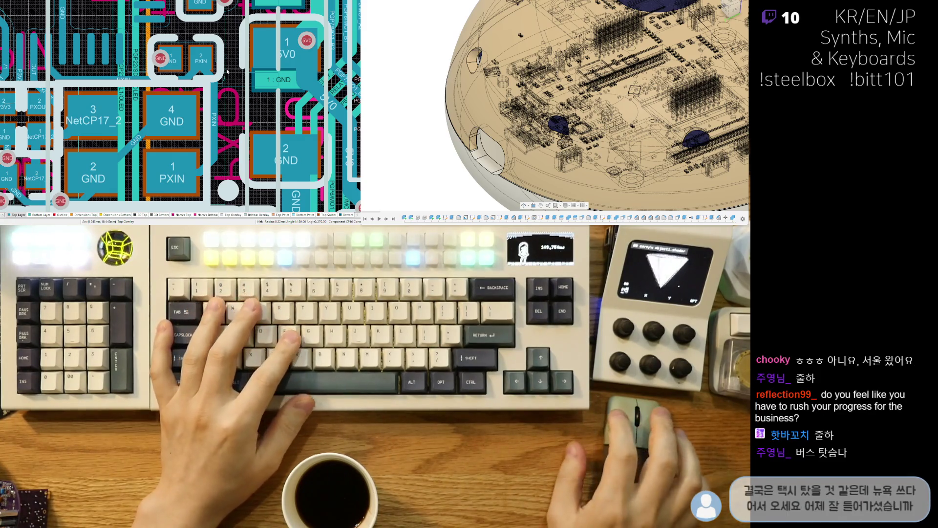
pyautogui.scroll(3, 189, 78)
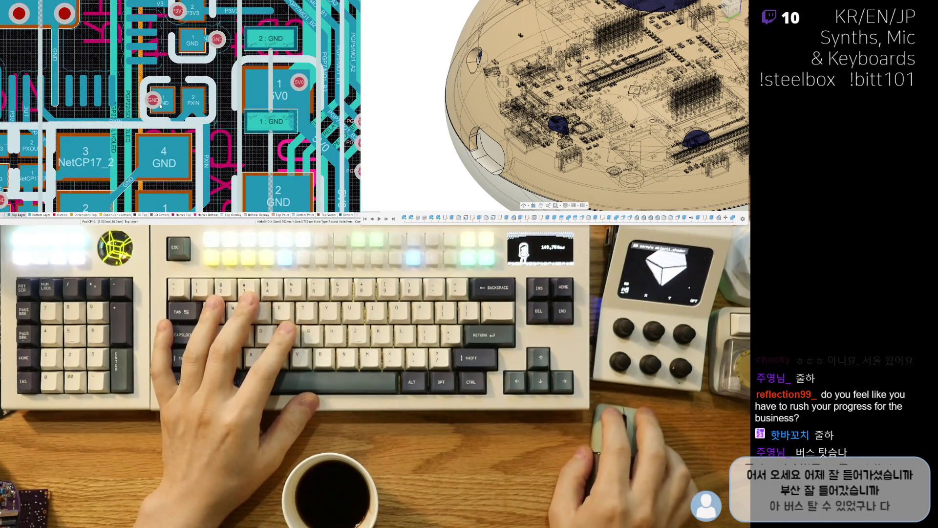
# - Connect pad 1 PXIN to the nearby PXIN trace with a short track
pyautogui.scroll(-5, 178, 59)
pyautogui.scroll(-1, 177, 58)
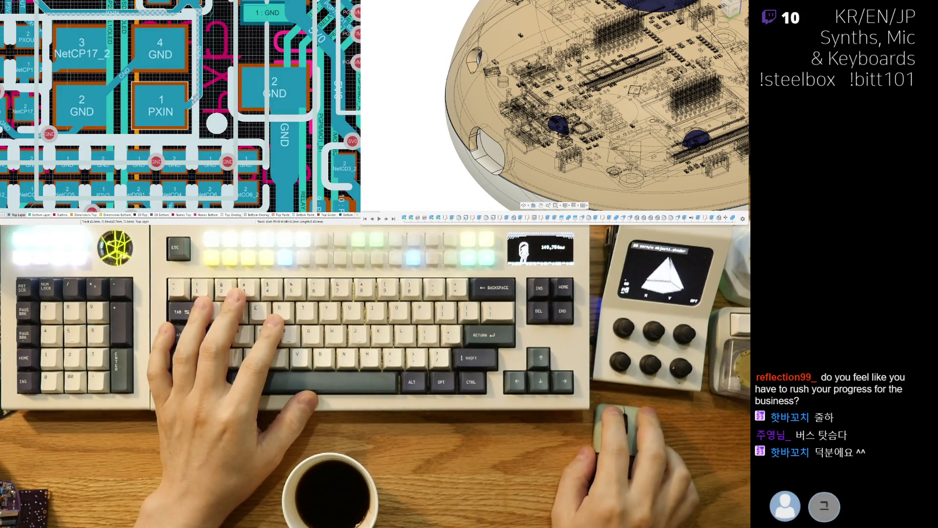
pyautogui.click(190, 100)
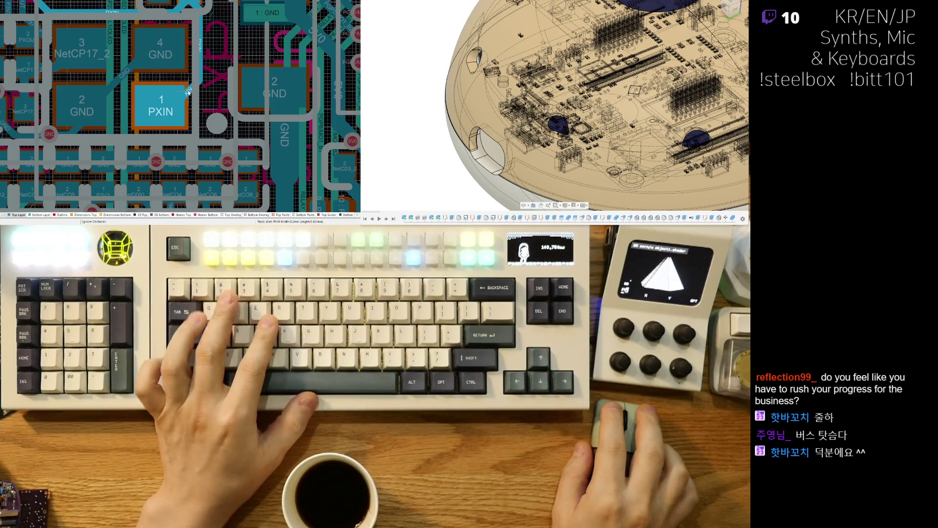
pyautogui.click(188, 91)
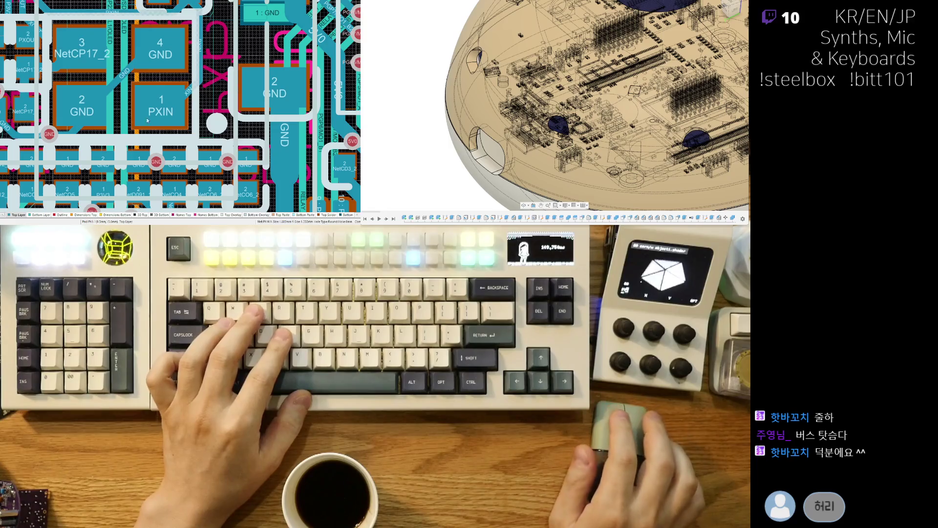
# - Start a GND route from the via and cancel it with Esc
pyautogui.keyDown('shift'); pyautogui.hscroll(-3, 188, 133); pyautogui.keyUp('shift')
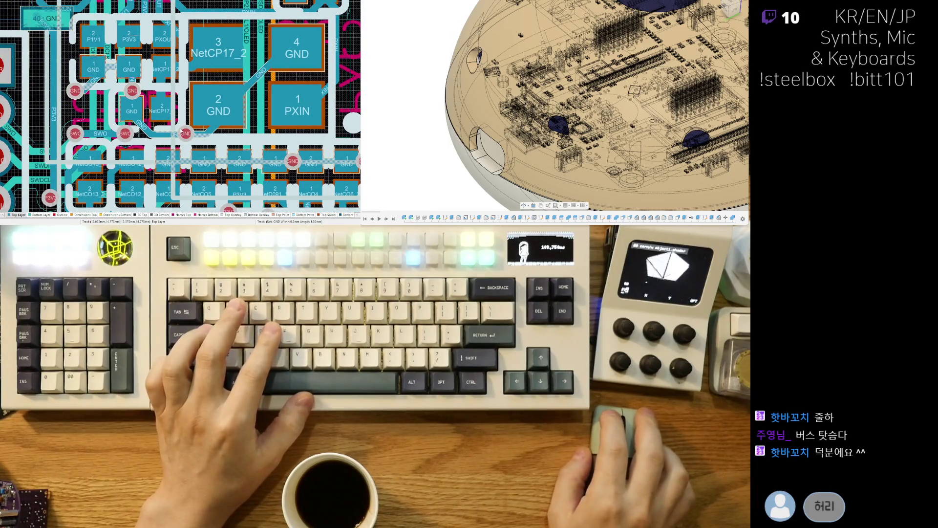
pyautogui.click(185, 131)
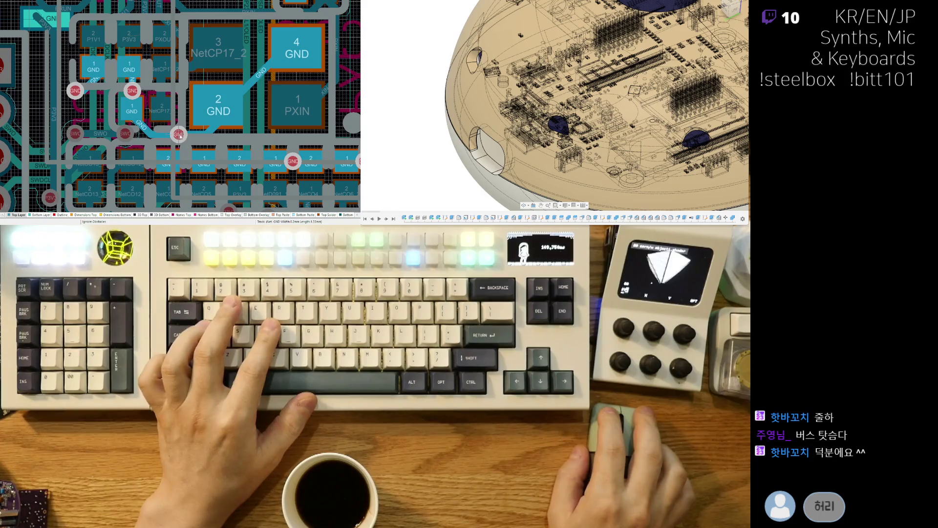
pyautogui.press('Escape')
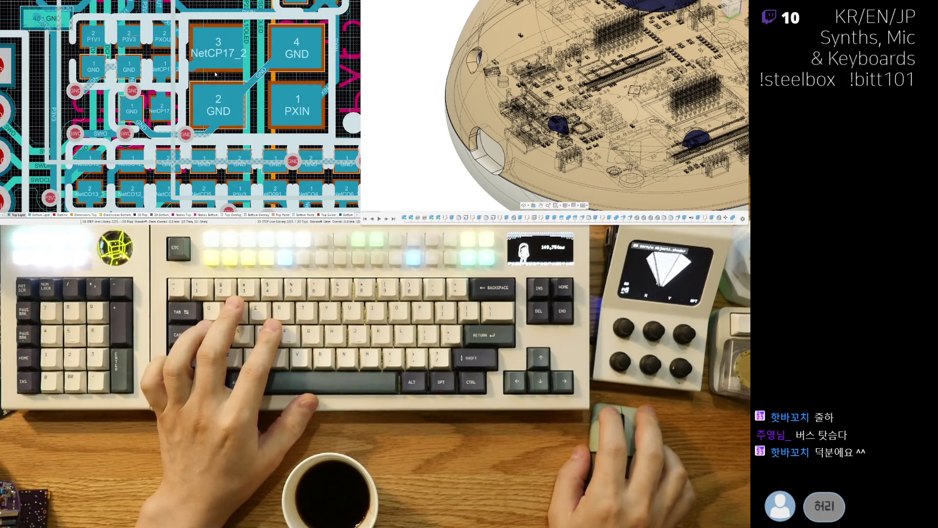
pyautogui.scroll(1, 176, 127)
pyautogui.keyDown('shift'); pyautogui.hscroll(1, 174, 125); pyautogui.keyUp('shift')
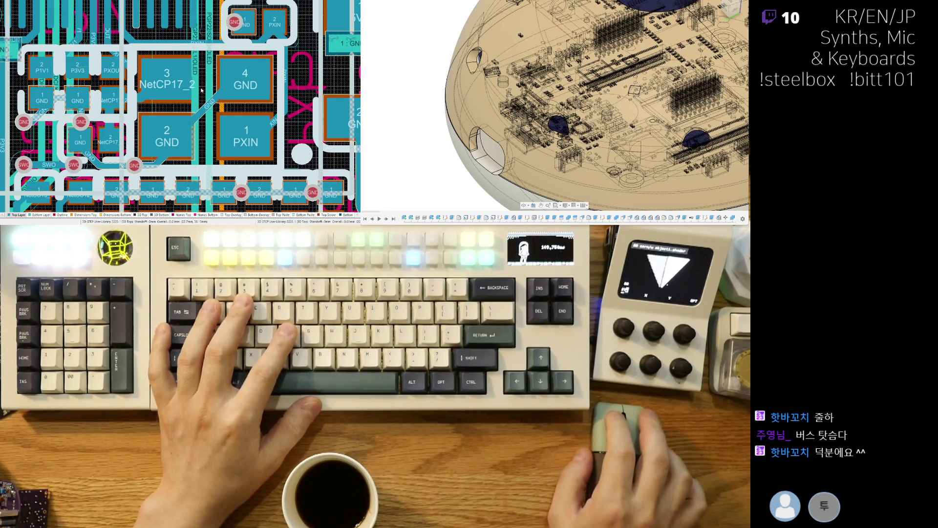
pyautogui.scroll(2, 220, 127)
pyautogui.keyDown('shift'); pyautogui.hscroll(-3, 266, 135); pyautogui.keyUp('shift')
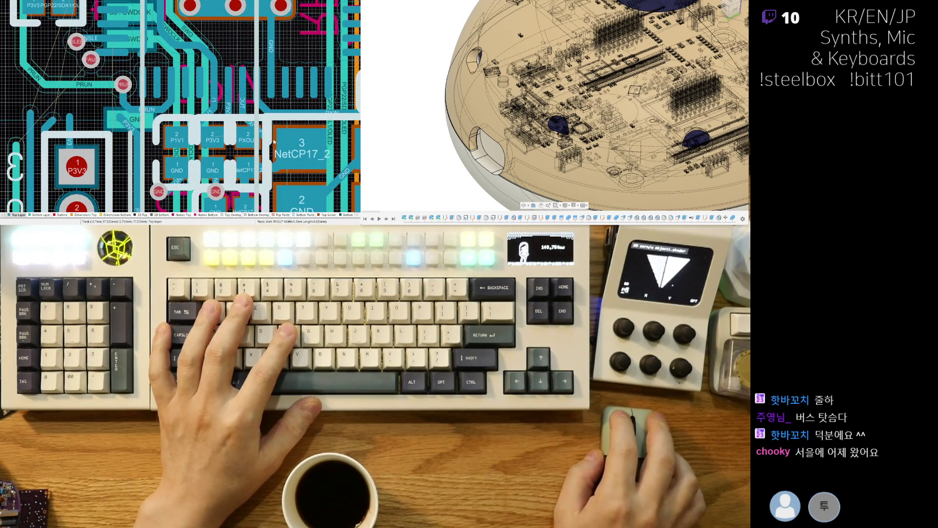
# - Reshape the PXOUT track diagonally and run the P3V3 track straight into its pad
pyautogui.keyDown('ctrl'); pyautogui.scroll(2, 260, 146); pyautogui.keyUp('ctrl')
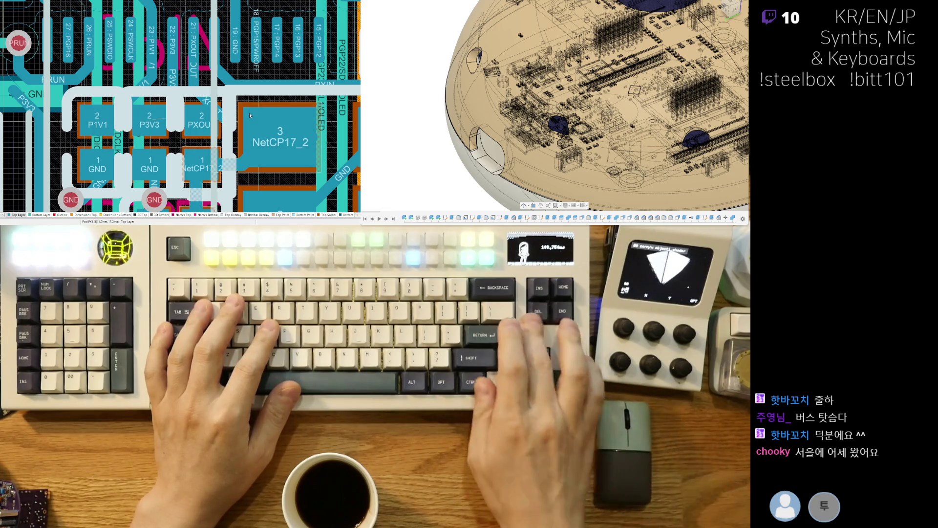
pyautogui.click(228, 120)
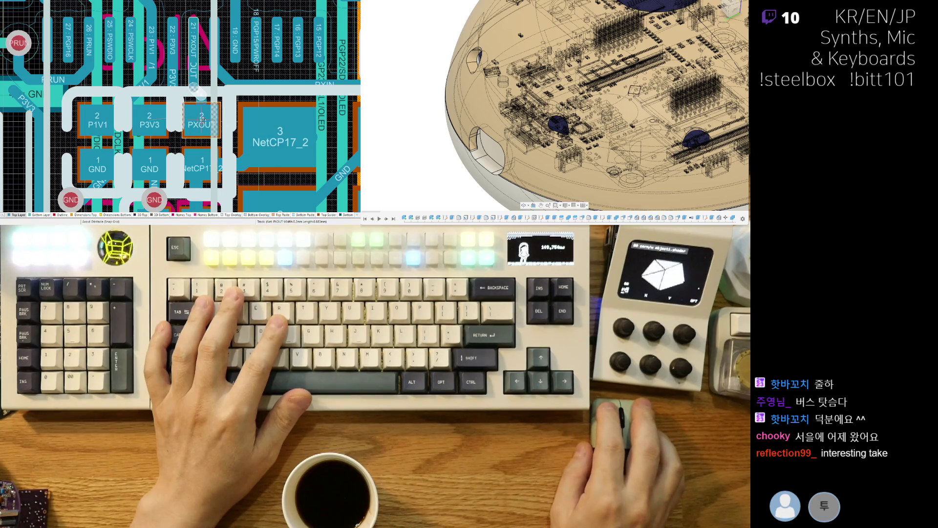
pyautogui.moveTo(204, 120); pyautogui.dragTo(194, 120)
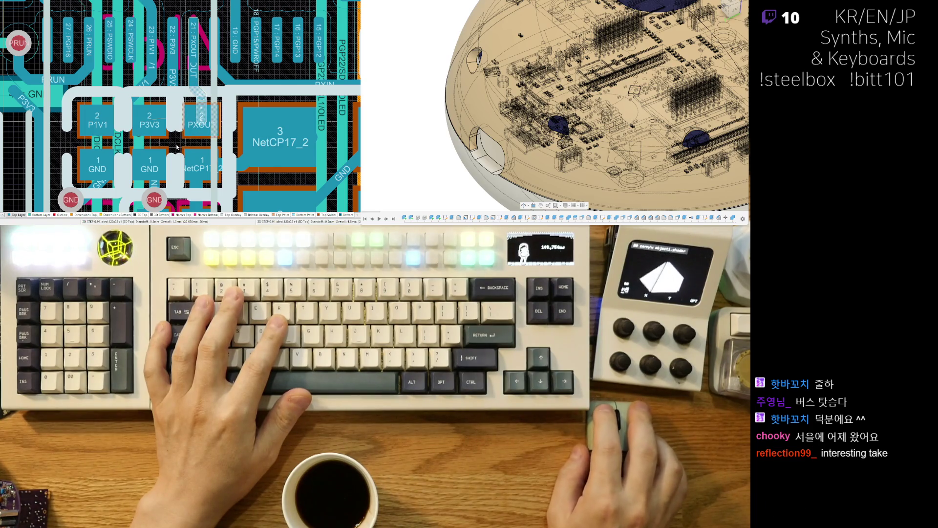
pyautogui.hotkey('shift', 's')
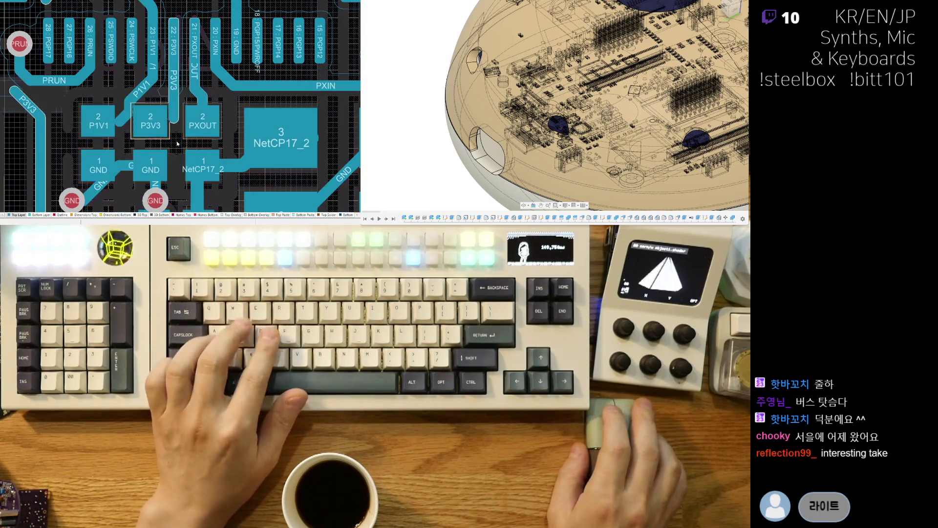
pyautogui.moveTo(175, 118); pyautogui.dragTo(161, 103)
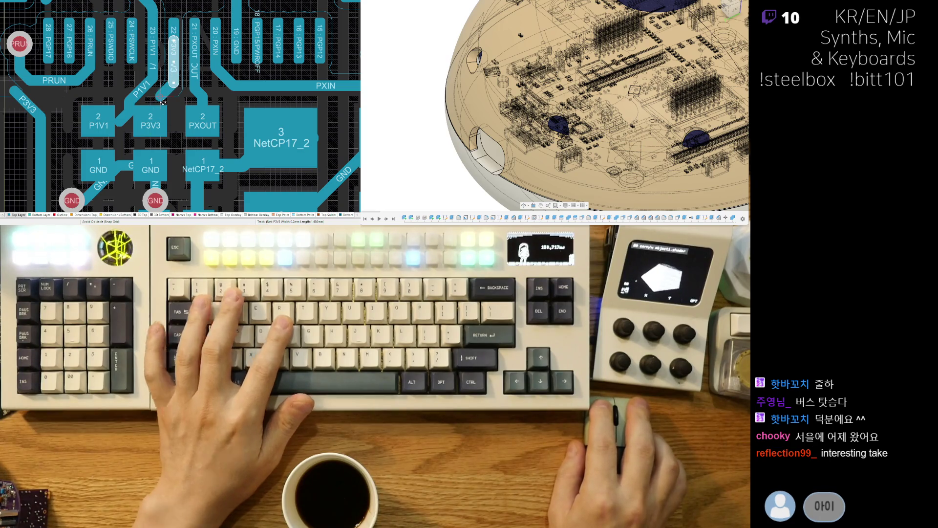
pyautogui.click(160, 125)
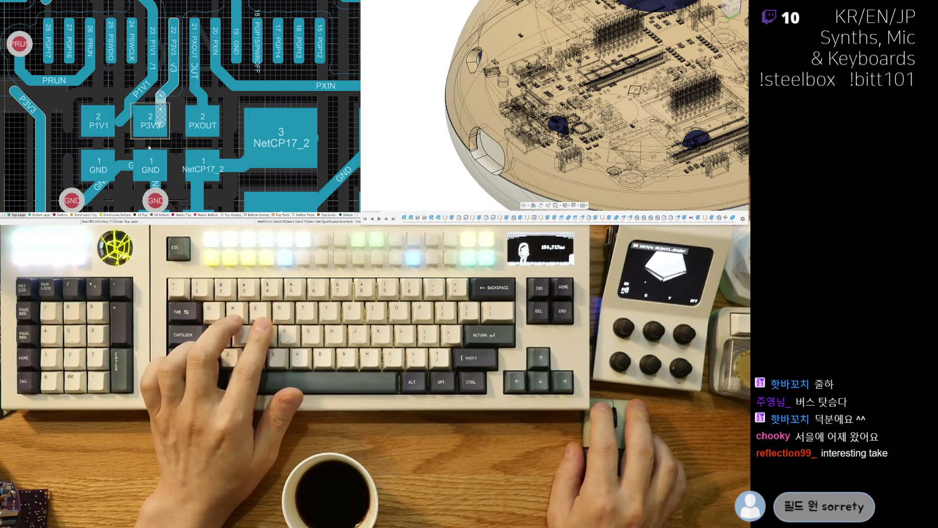
pyautogui.click(150, 126)
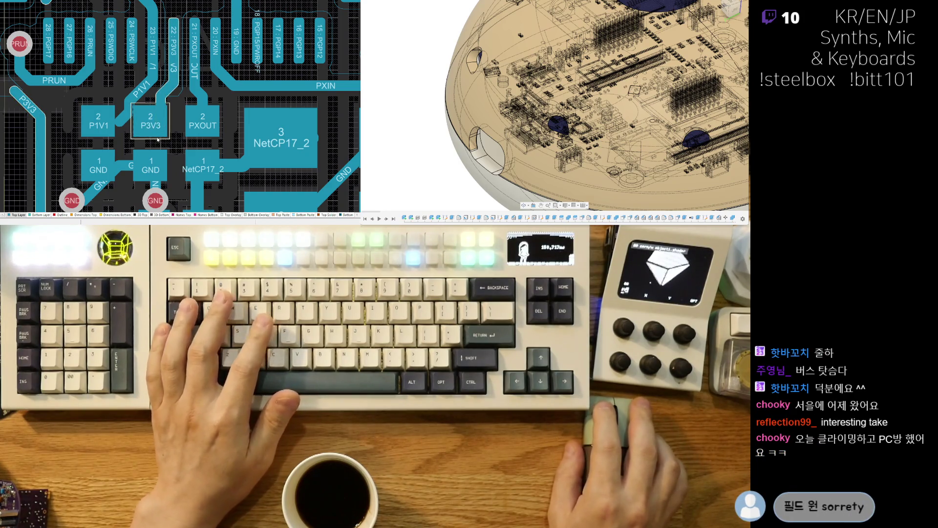
# - Delete the short P1V1 stub and reroute the P1V1 trace into its pad
pyautogui.click(128, 109)
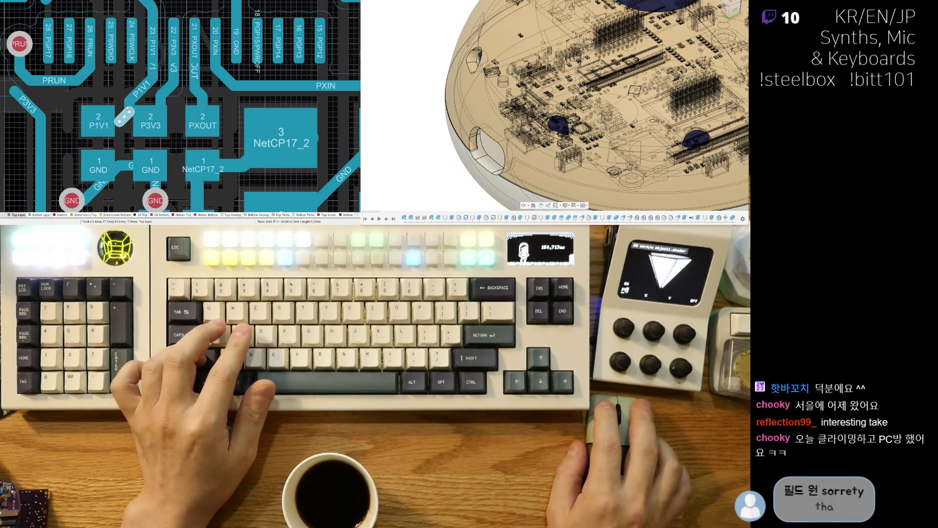
pyautogui.press('Delete')
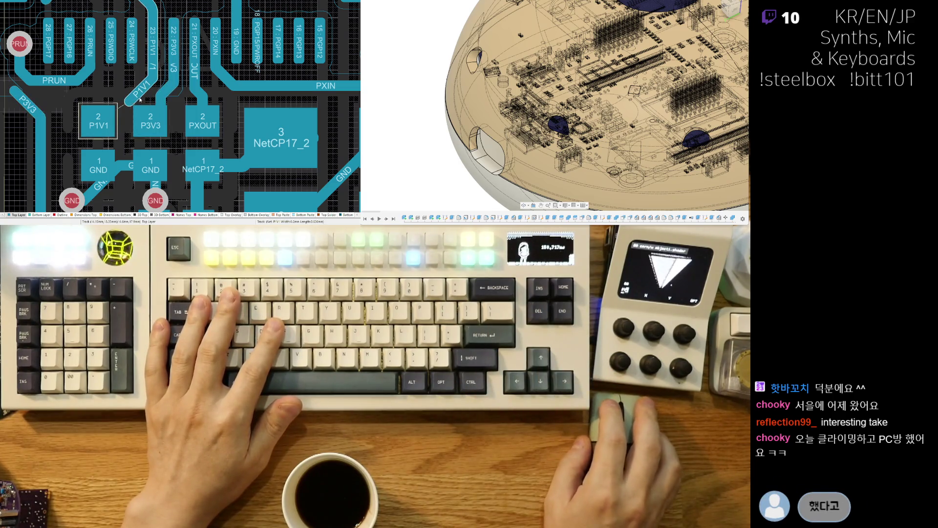
pyautogui.hotkey('ctrl', 'w')
pyautogui.click(140, 100)
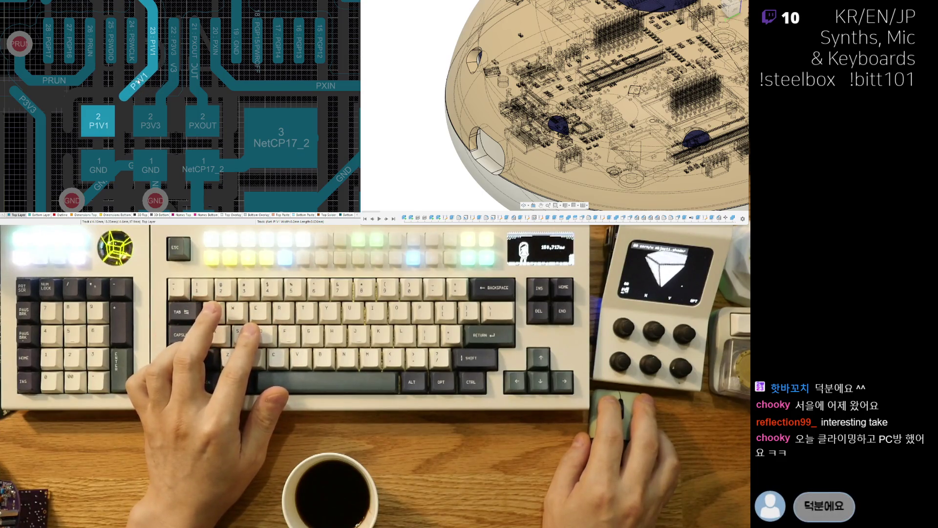
pyautogui.rightClick(132, 88)
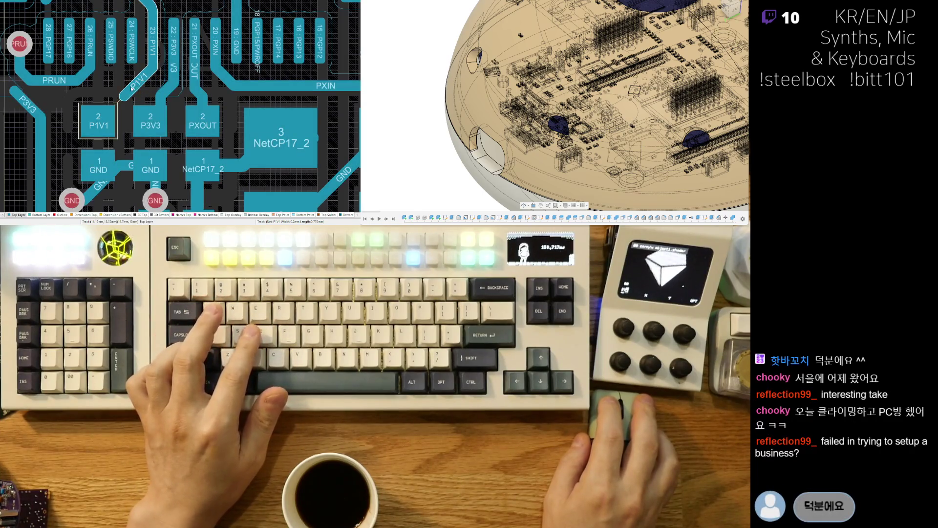
pyautogui.click(64, 132)
pyautogui.keyDown('ctrl'); pyautogui.scroll(-1, 76, 127); pyautogui.keyUp('ctrl')
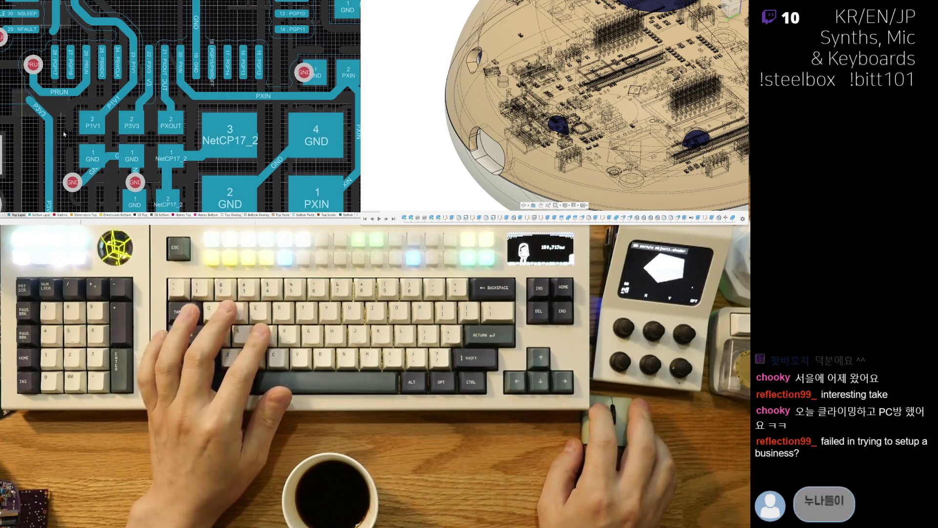
pyautogui.scroll(-1, 82, 83)
pyautogui.keyDown('ctrl'); pyautogui.scroll(-1, 82, 84); pyautogui.keyUp('ctrl')
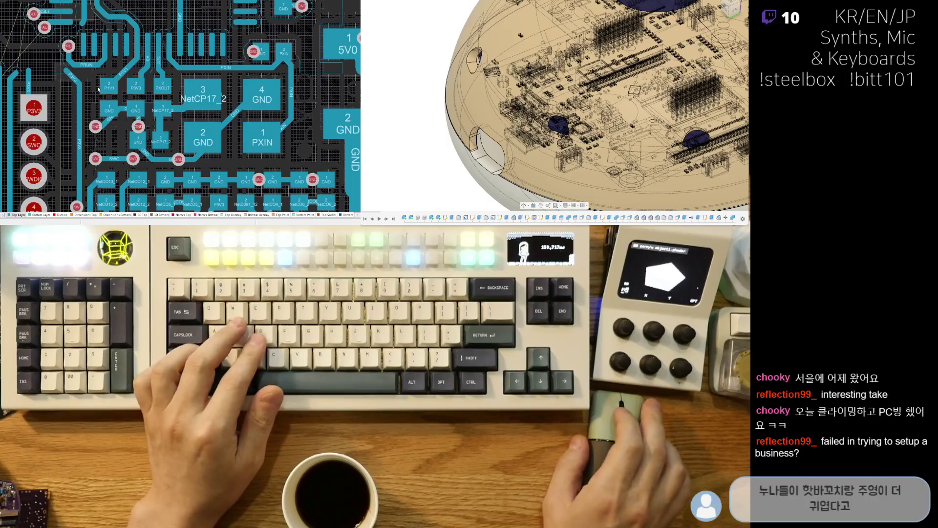
pyautogui.scroll(-2, 79, 53)
pyautogui.moveTo(76, 56); pyautogui.dragTo(149, 181, button='right')
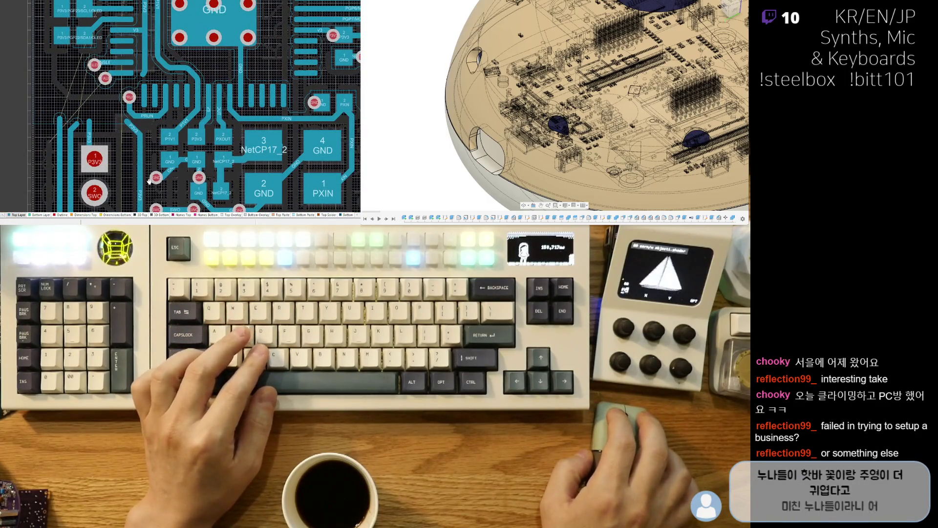
pyautogui.press('3')
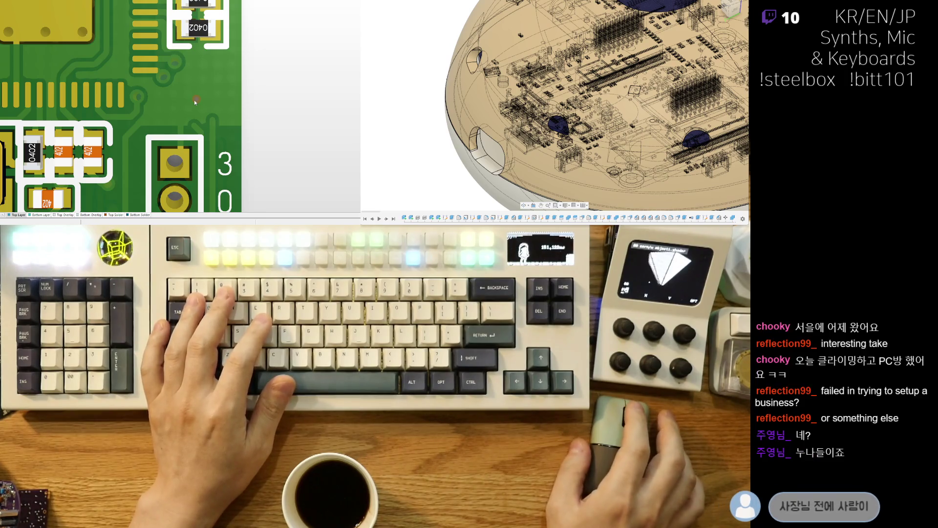
pyautogui.press('2')
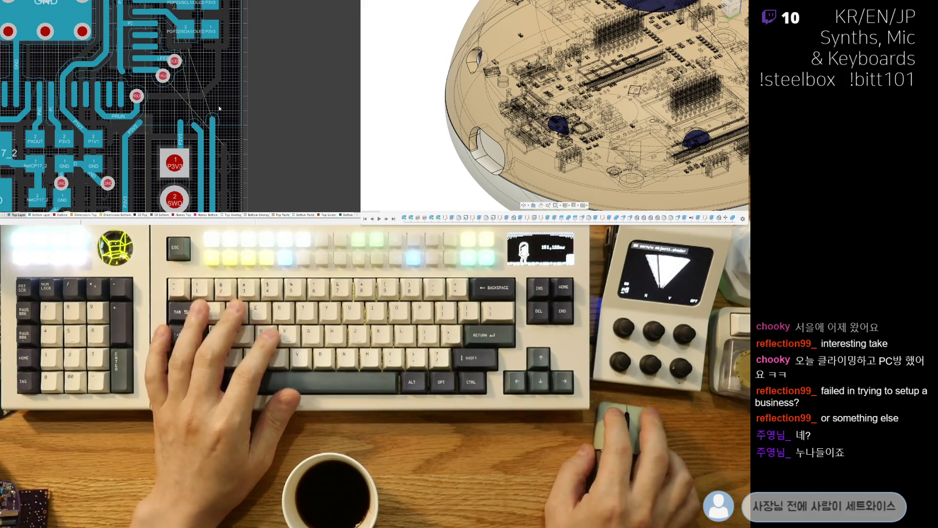
pyautogui.keyDown('ctrl'); pyautogui.scroll(2, 224, 112); pyautogui.keyUp('ctrl')
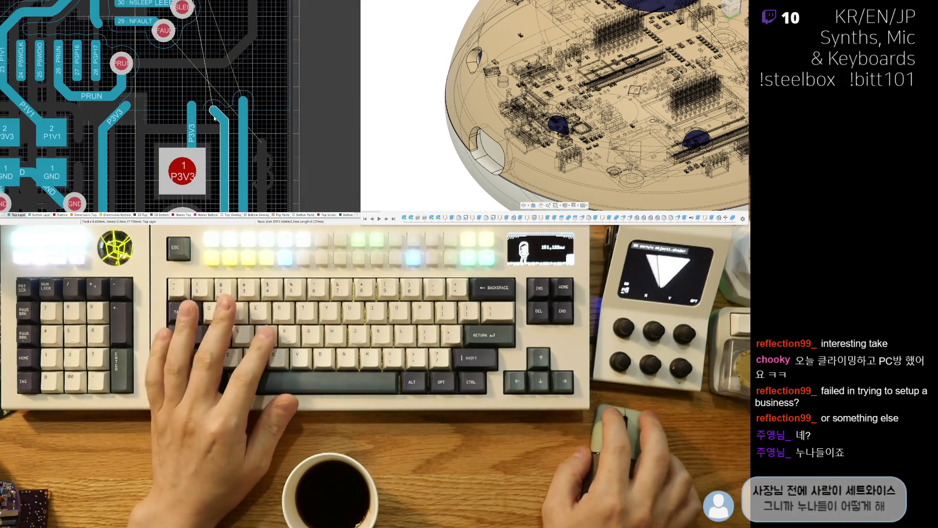
pyautogui.keyDown('ctrl'); pyautogui.scroll(-3, 224, 115); pyautogui.keyUp('ctrl')
pyautogui.keyDown('ctrl'); pyautogui.scroll(3, 215, 148); pyautogui.keyUp('ctrl')
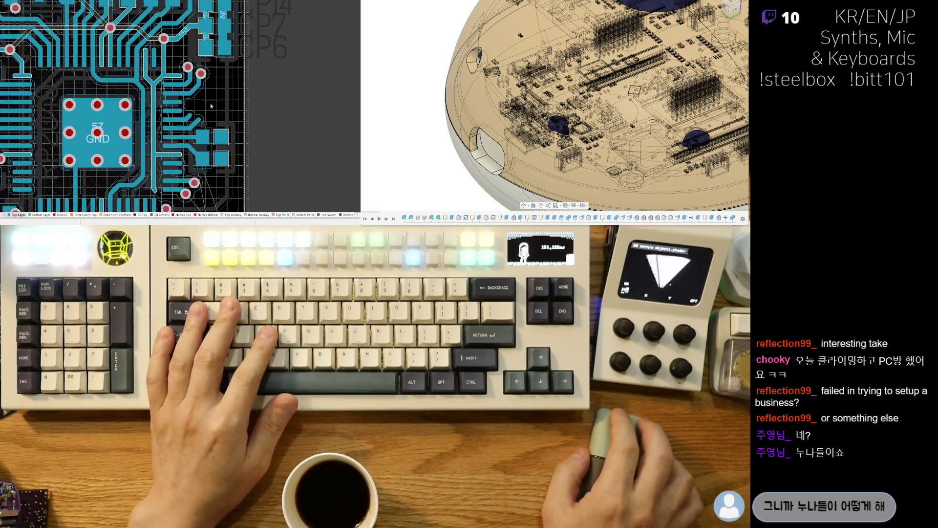
pyautogui.keyDown('ctrl'); pyautogui.scroll(3, 207, 103); pyautogui.keyUp('ctrl')
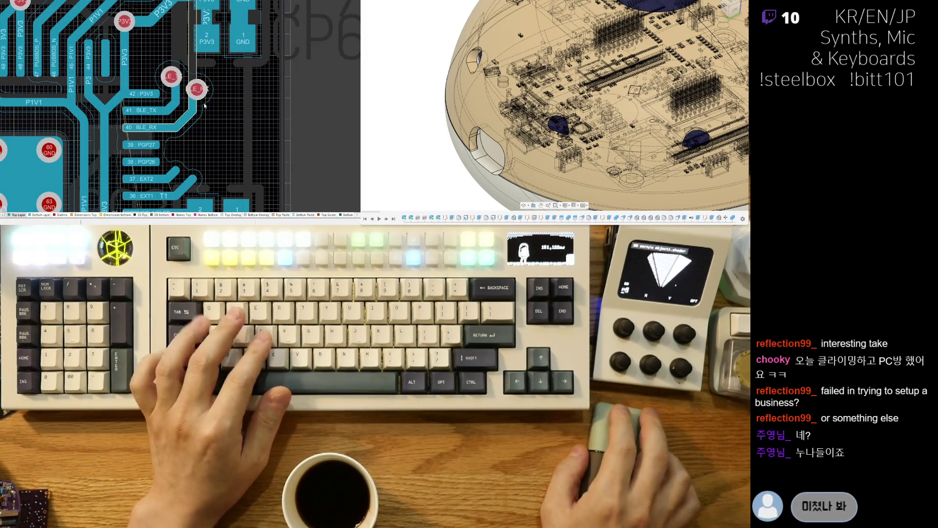
pyautogui.moveTo(117, 126); pyautogui.dragTo(150, 84, button='right')
pyautogui.scroll(-5, 150, 83)
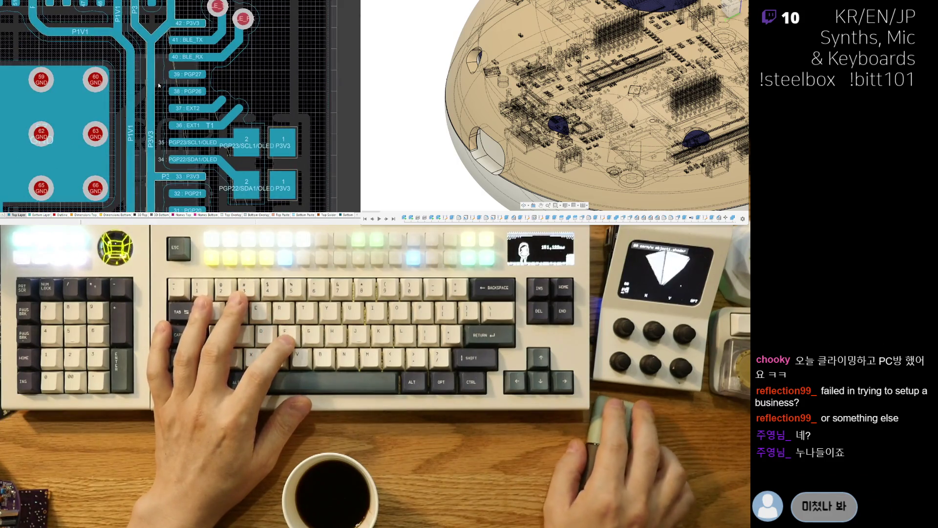
pyautogui.keyDown('ctrl'); pyautogui.scroll(-1, 137, 97); pyautogui.keyUp('ctrl')
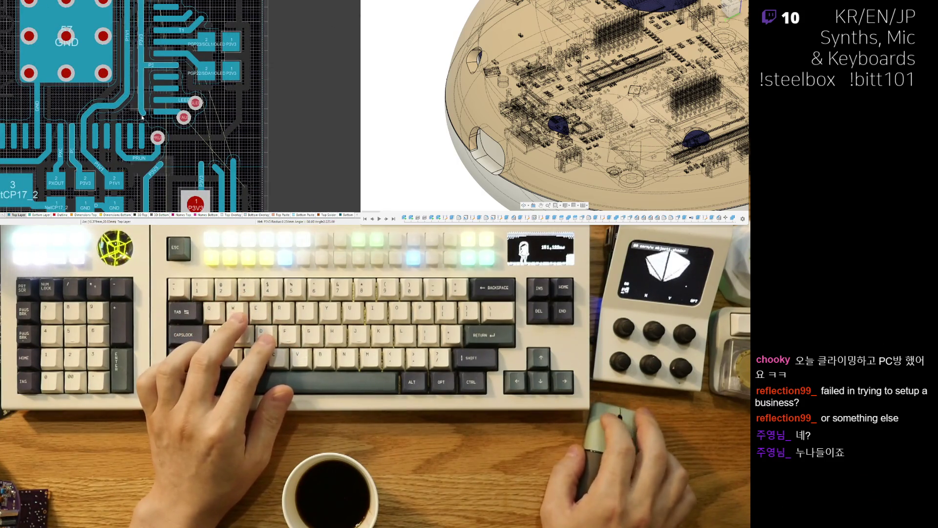
pyautogui.click(142, 111)
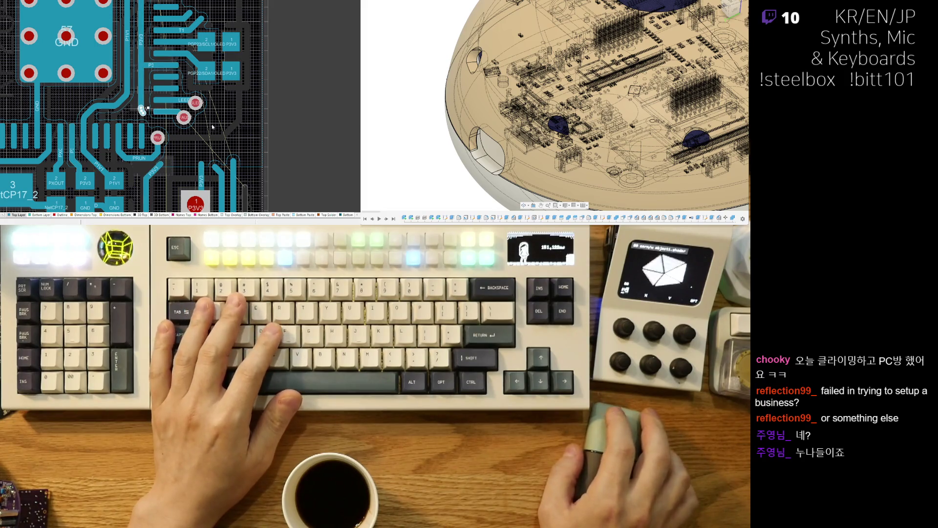
pyautogui.click(277, 117)
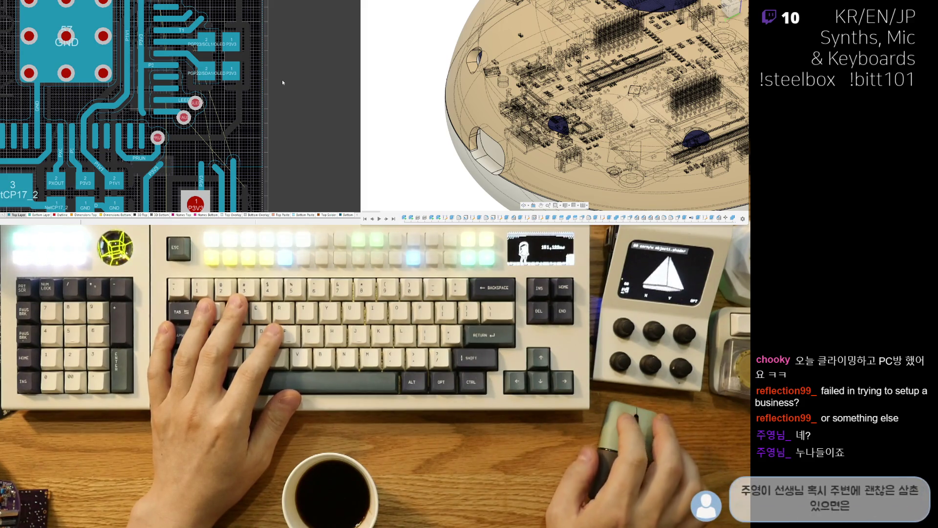
pyautogui.moveTo(114, 156); pyautogui.dragTo(157, 145, button='right')
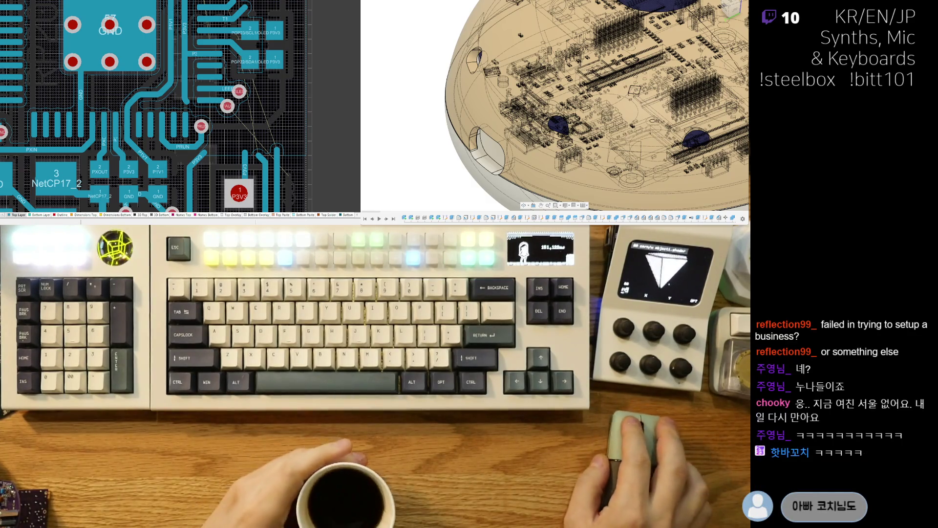
pyautogui.keyDown('ctrl'); pyautogui.scroll(4, 142, 133); pyautogui.keyUp('ctrl')
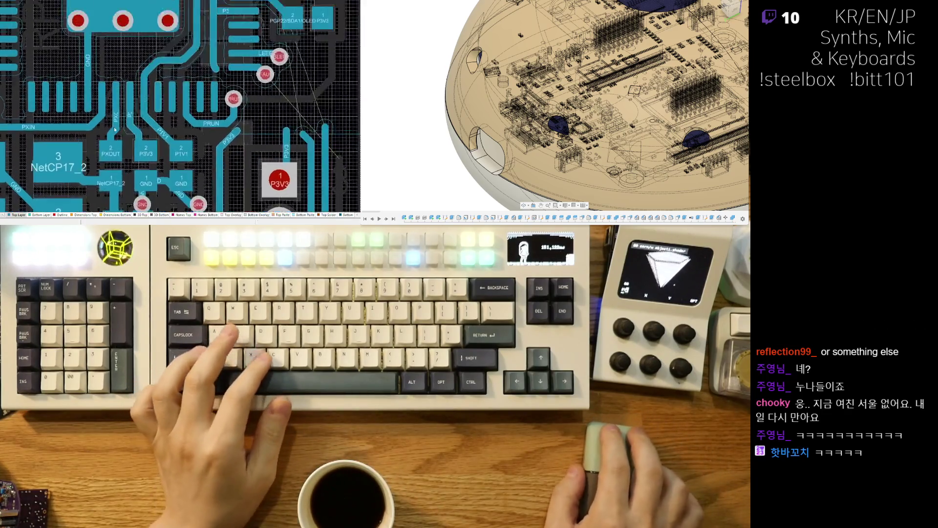
# - Complete the PXOUT and NetCP17_2 traces into their pads
pyautogui.click(96, 129)
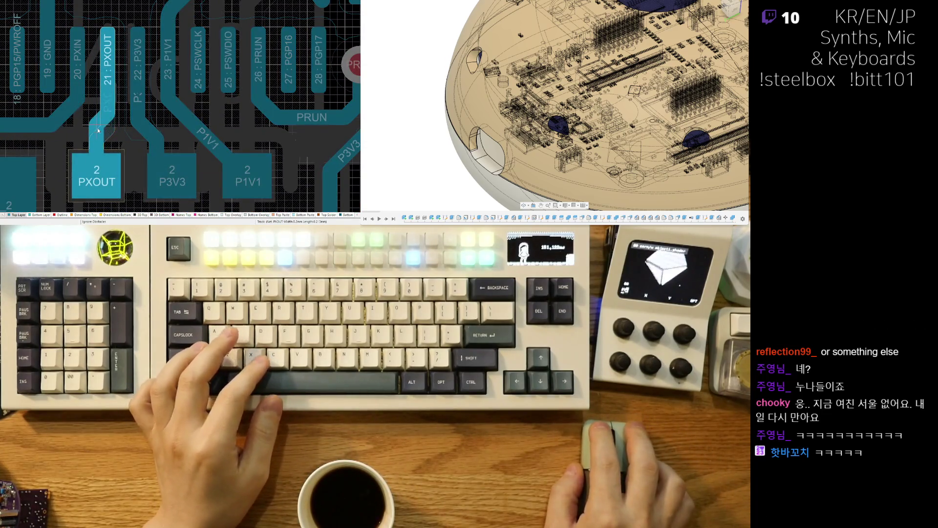
pyautogui.click(108, 151)
pyautogui.keyDown('ctrl'); pyautogui.scroll(-3, 120, 105); pyautogui.keyUp('ctrl')
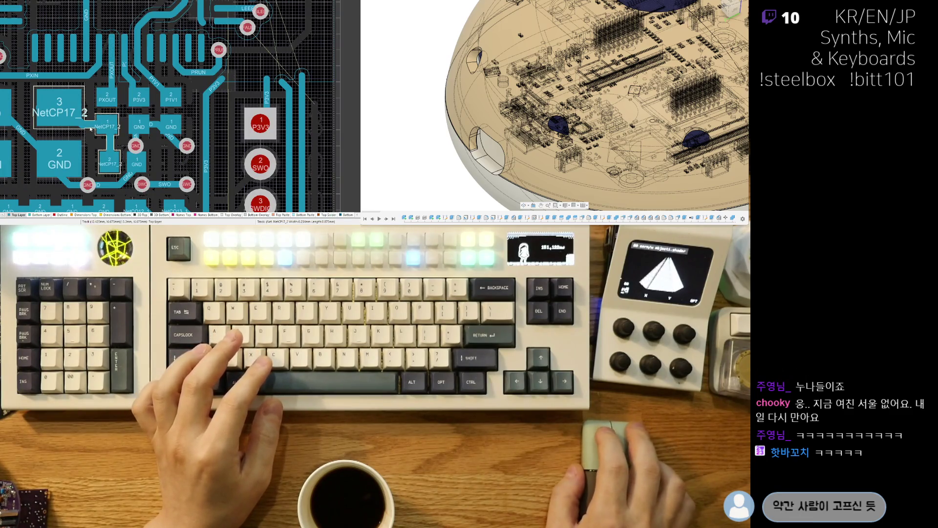
pyautogui.click(90, 128)
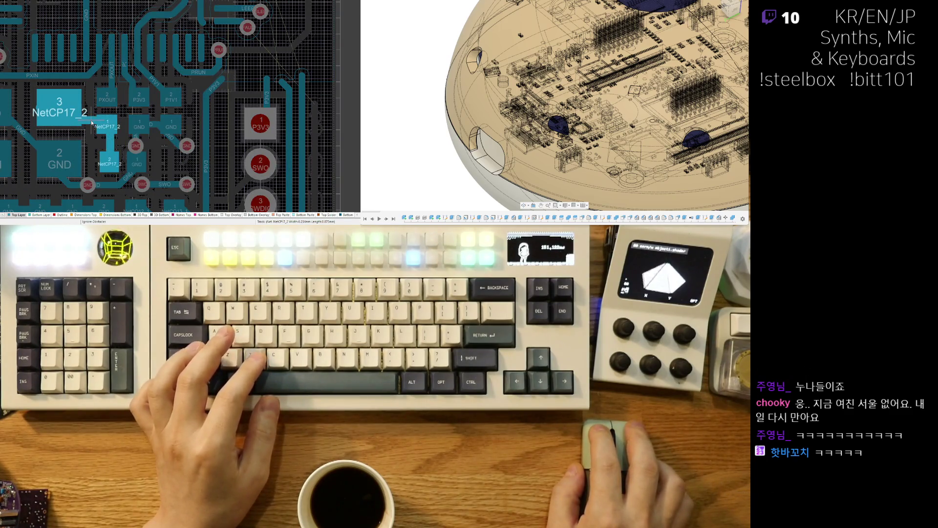
pyautogui.click(111, 126)
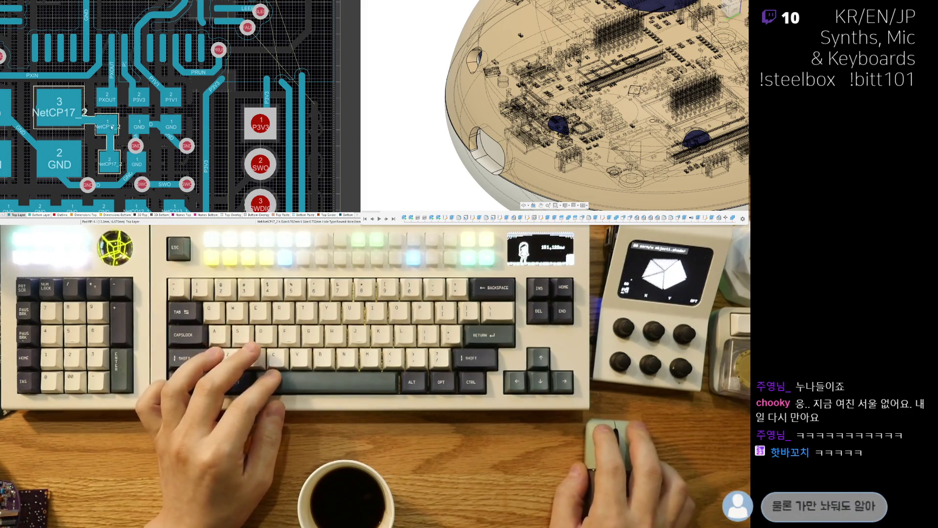
# - Push the PXIN track segment down so it bends at 45°
pyautogui.moveTo(45, 104); pyautogui.dragTo(152, 98, button='right')
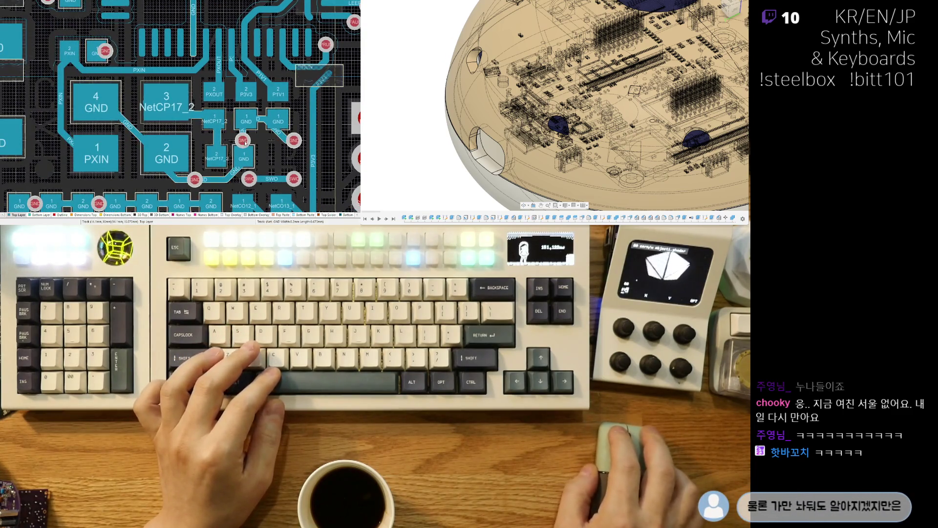
pyautogui.keyDown('ctrl'); pyautogui.scroll(3, 152, 97); pyautogui.keyUp('ctrl')
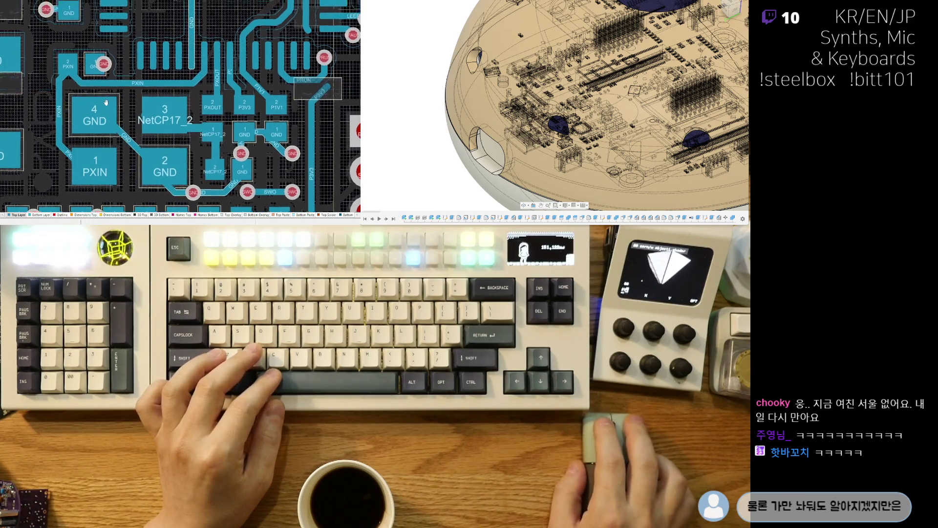
pyautogui.moveTo(170, 98); pyautogui.dragTo(171, 104)
pyautogui.keyDown('ctrl'); pyautogui.scroll(-2, 171, 104); pyautogui.keyUp('ctrl')
pyautogui.hscroll(3, 203, 83)
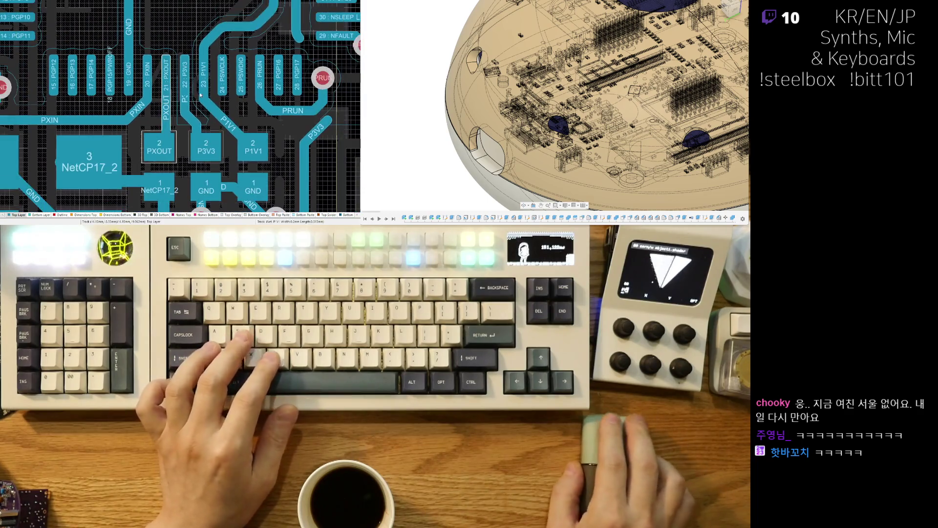
pyautogui.hscroll(3, 202, 83)
pyautogui.scroll(1, 129, 111)
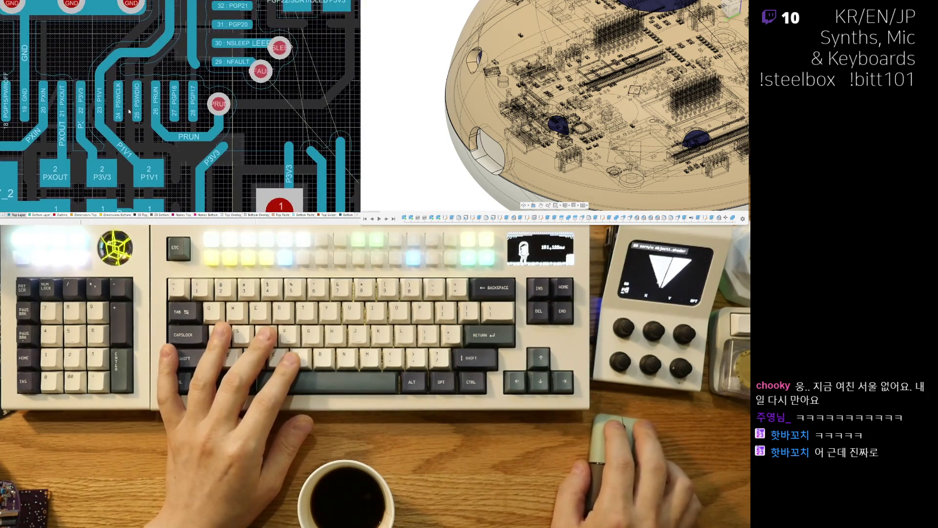
pyautogui.hscroll(-2, 293, 147)
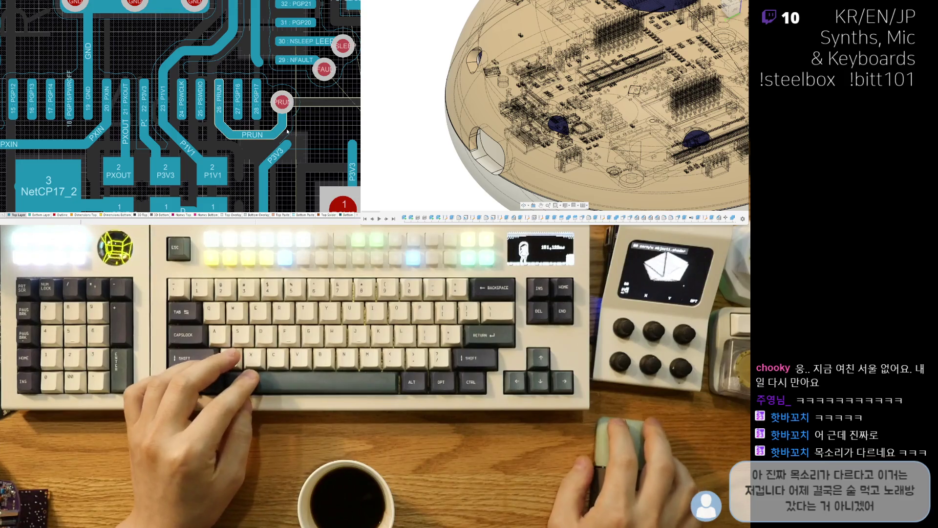
# - Adjust the PRUN and P3V3 track bends near the PRUN via
pyautogui.moveTo(287, 131); pyautogui.dragTo(275, 129)
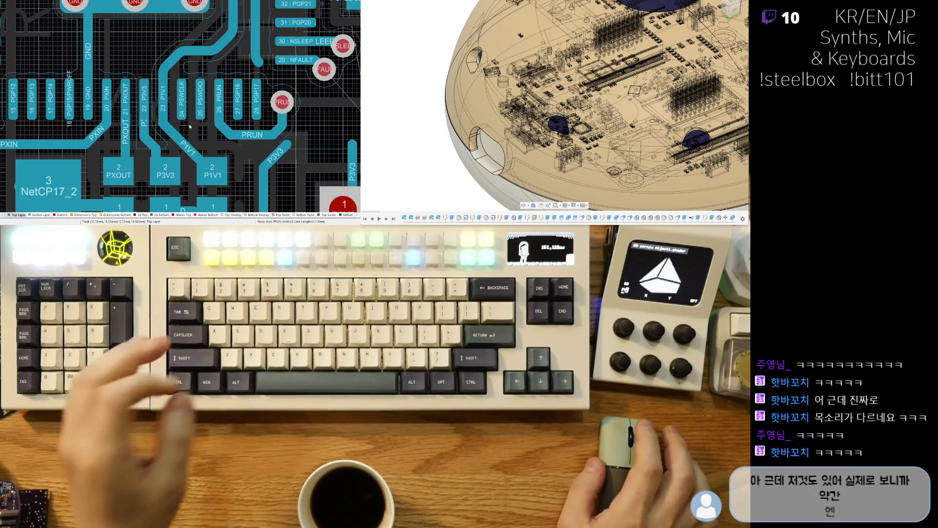
pyautogui.moveTo(145, 133); pyautogui.dragTo(152, 139)
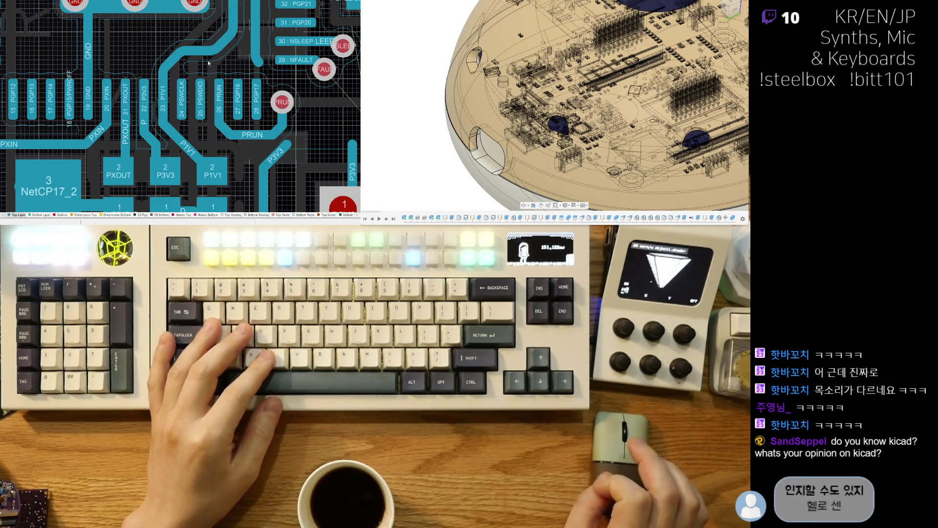
pyautogui.moveTo(208, 63); pyautogui.dragTo(164, 87, button='right')
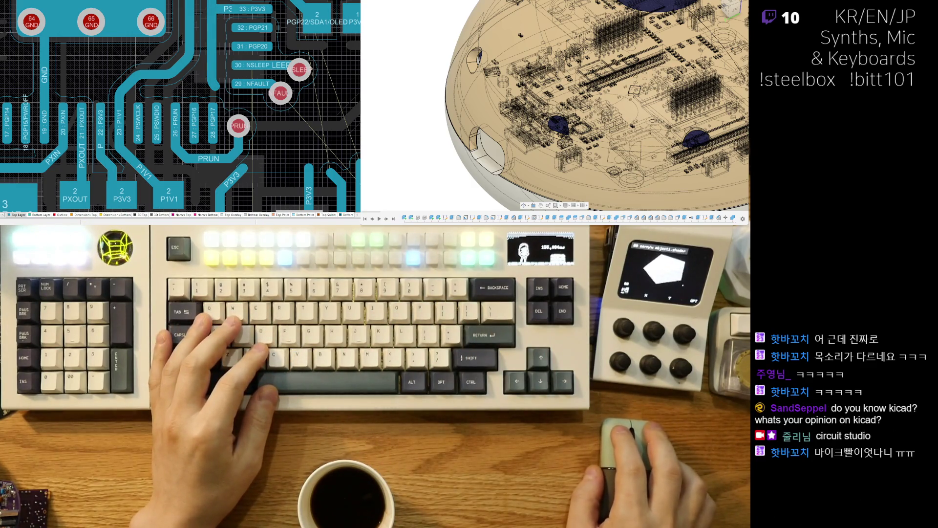
pyautogui.keyDown('ctrl'); pyautogui.scroll(3, 216, 126); pyautogui.keyUp('ctrl')
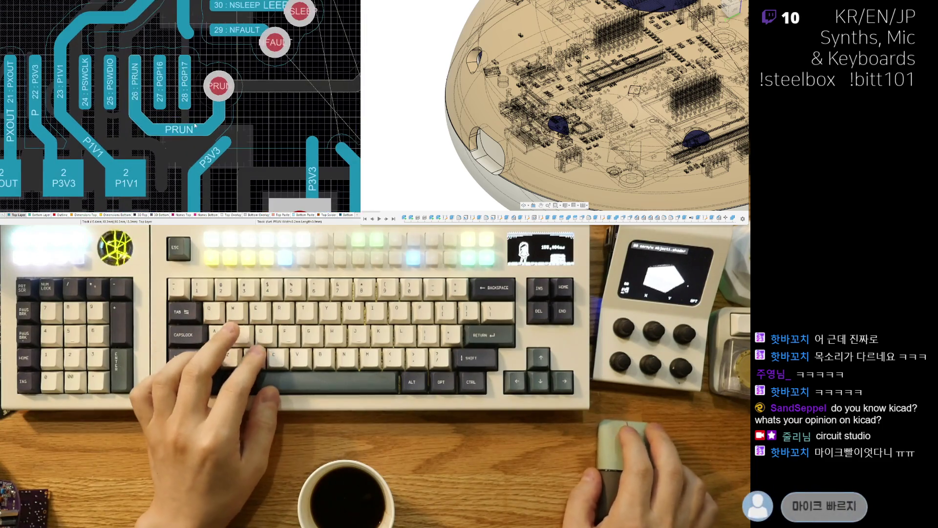
pyautogui.moveTo(216, 126); pyautogui.dragTo(210, 121)
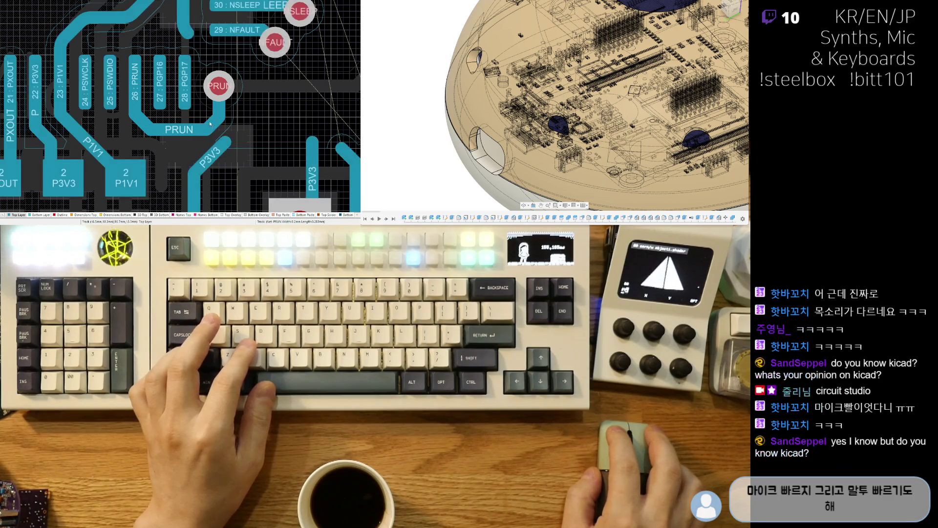
pyautogui.keyDown('ctrl'); pyautogui.scroll(-3, 270, 112); pyautogui.keyUp('ctrl')
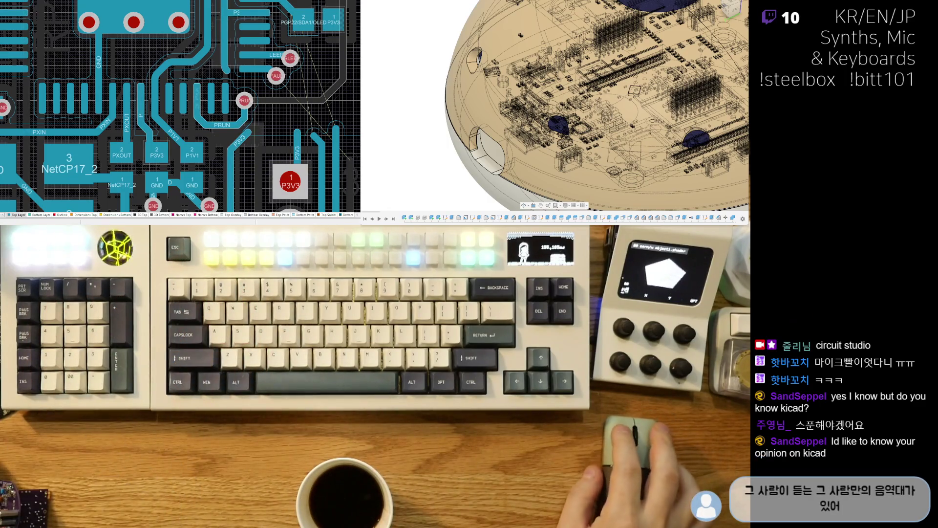
pyautogui.moveTo(243, 88); pyautogui.dragTo(164, 106, button='right')
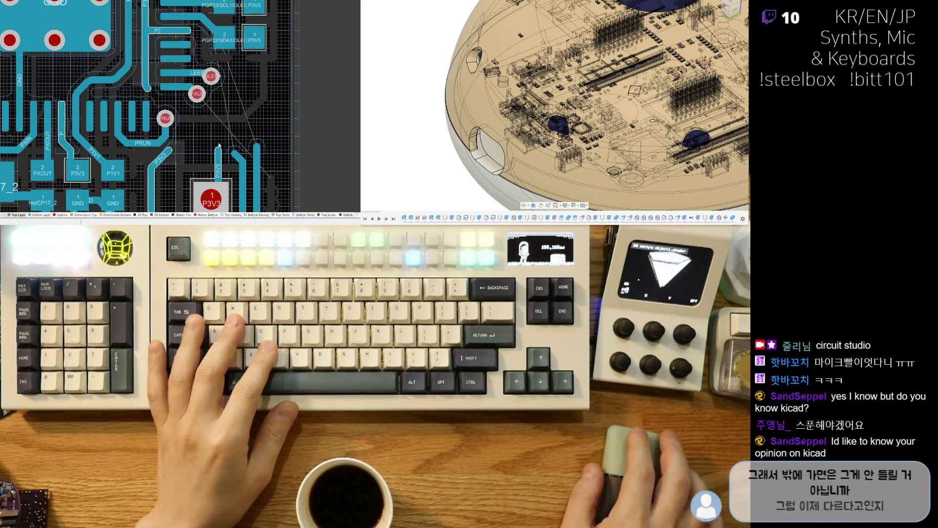
pyautogui.keyDown('ctrl'); pyautogui.scroll(-2, 215, 152); pyautogui.keyUp('ctrl')
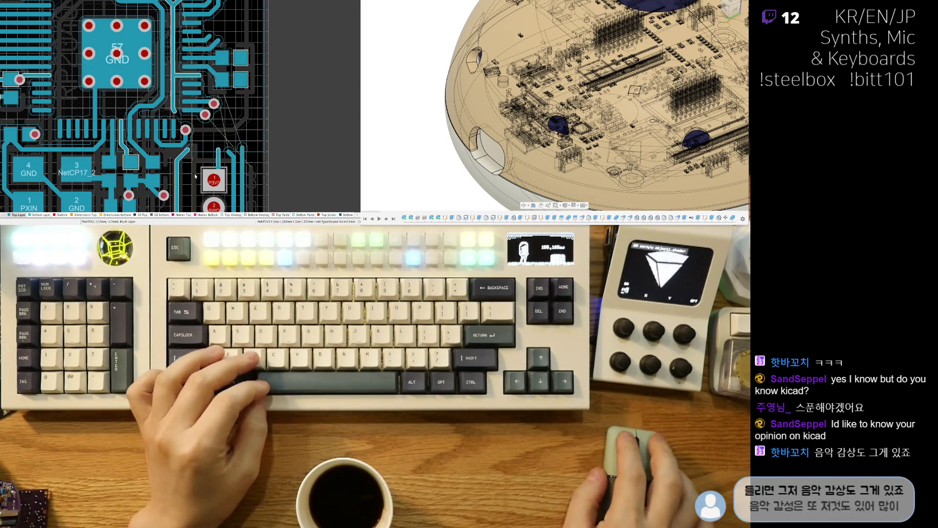
# - Delete the GND track joining the two GND pads
pyautogui.keyDown('ctrl'); pyautogui.scroll(3, 163, 176); pyautogui.keyUp('ctrl')
pyautogui.click(167, 181)
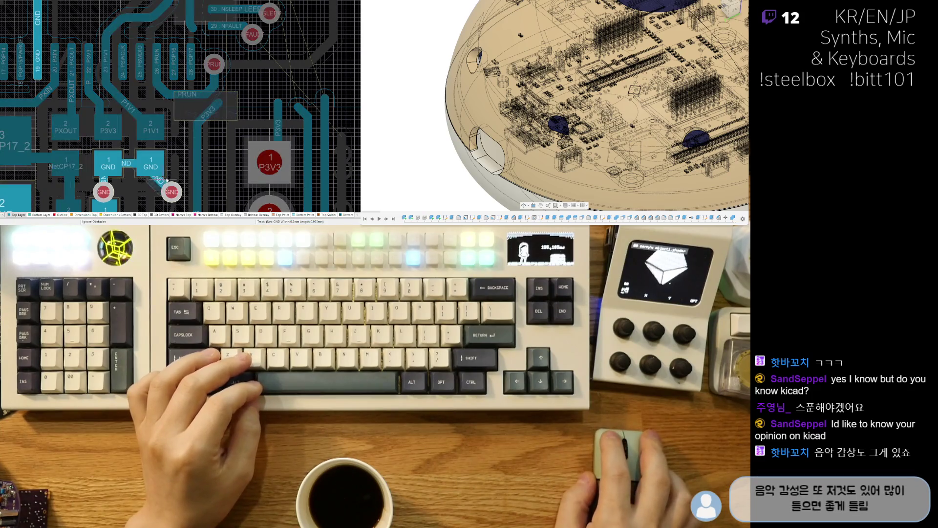
pyautogui.press('Delete')
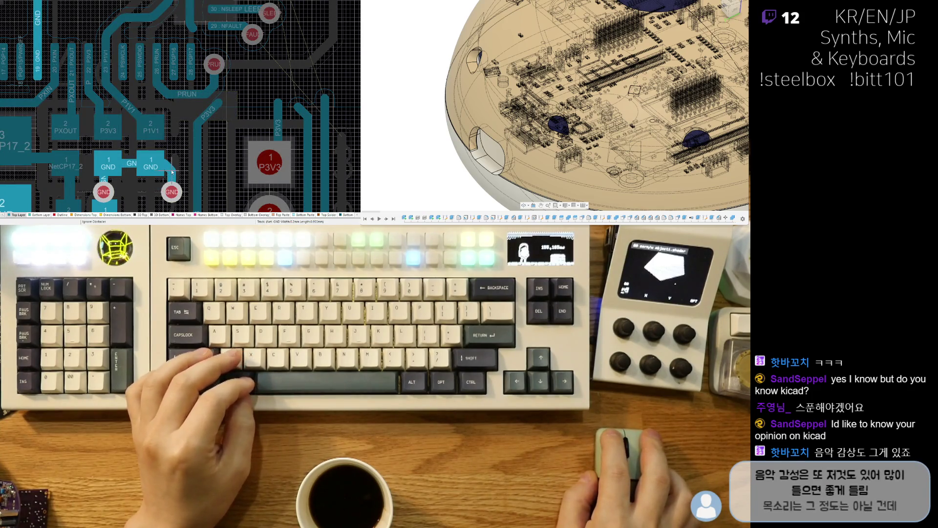
# - Add a short P1V1 track segment near the large GND pad
pyautogui.keyDown('ctrl'); pyautogui.scroll(-3, 176, 137); pyautogui.keyUp('ctrl')
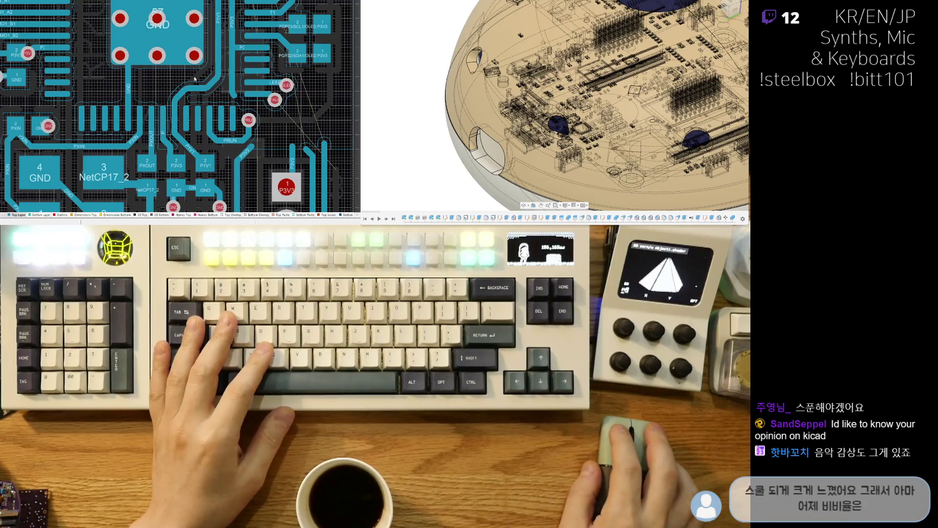
pyautogui.moveTo(214, 38); pyautogui.dragTo(151, 139, button='right')
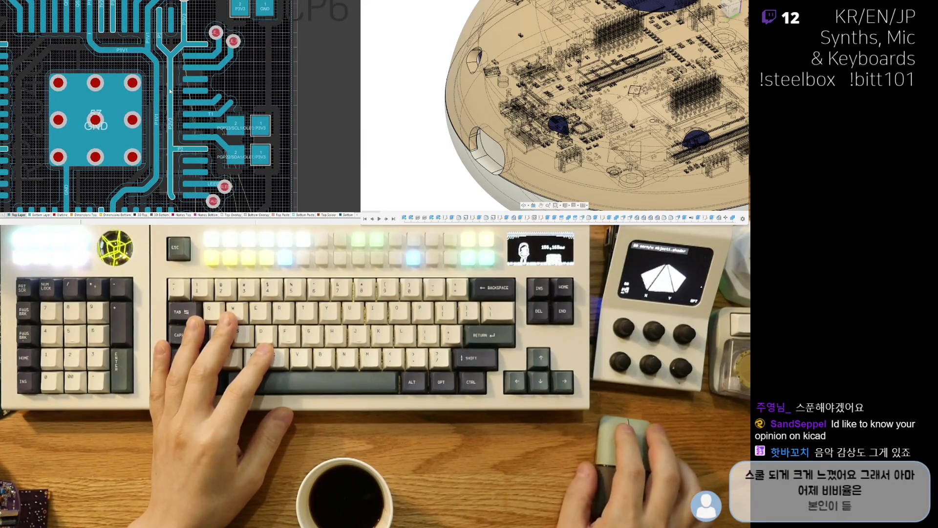
pyautogui.hotkey('ctrl', 'w')
pyautogui.click(149, 49)
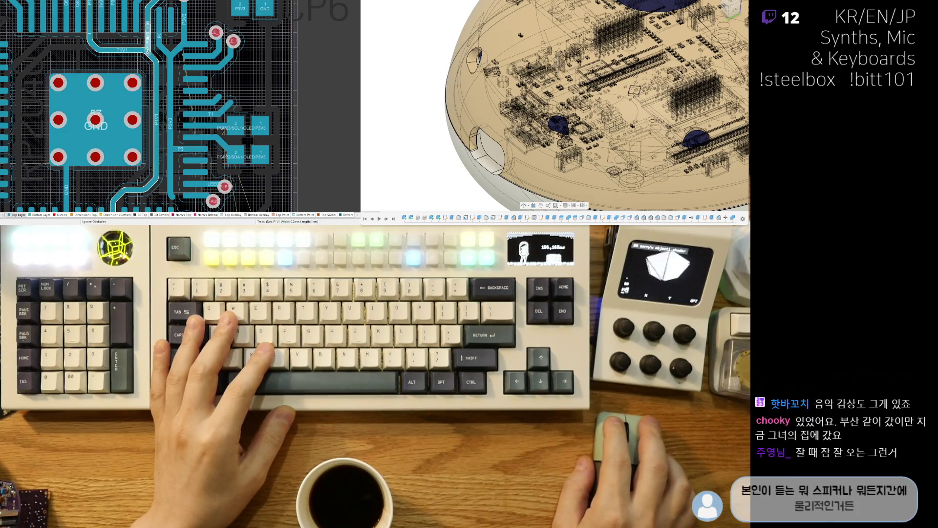
pyautogui.click(147, 51)
pyautogui.rightClick(147, 54)
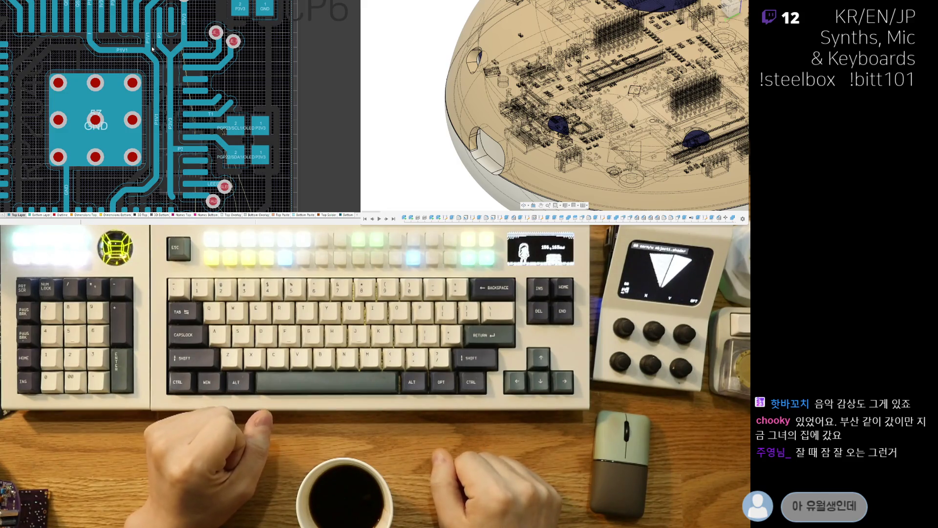
# - Reroute the GND trace from the via down into the GND pads beside P3V3
pyautogui.scroll(3, 149, 45)
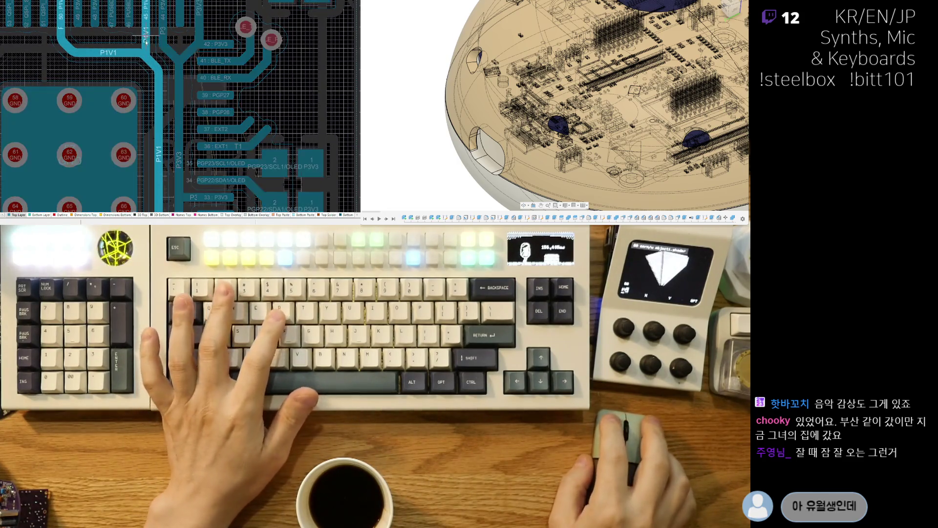
pyautogui.press('Escape')
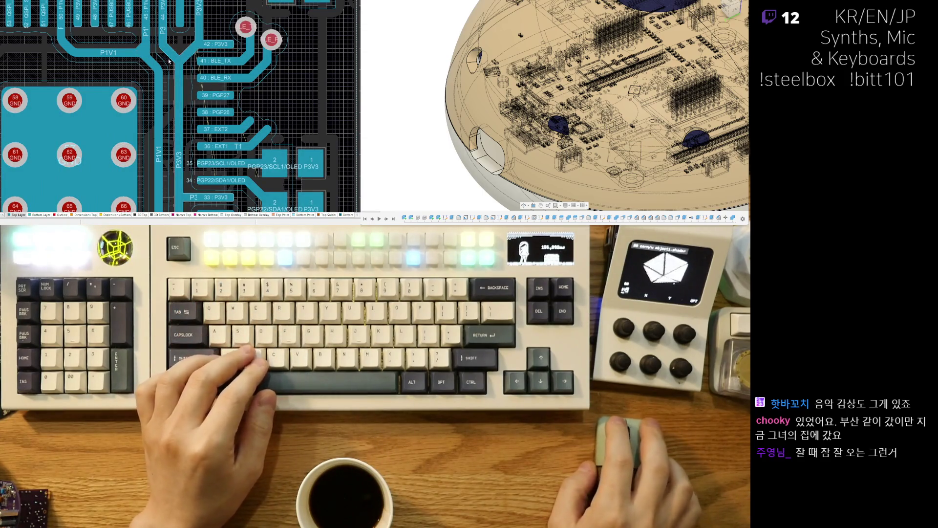
pyautogui.moveTo(179, 68)
pyautogui.mouseDown(button='right')
pyautogui.moveTo(131, 73)
pyautogui.moveTo(147, 92)
pyautogui.moveTo(157, 80)
pyautogui.mouseUp(button='right')
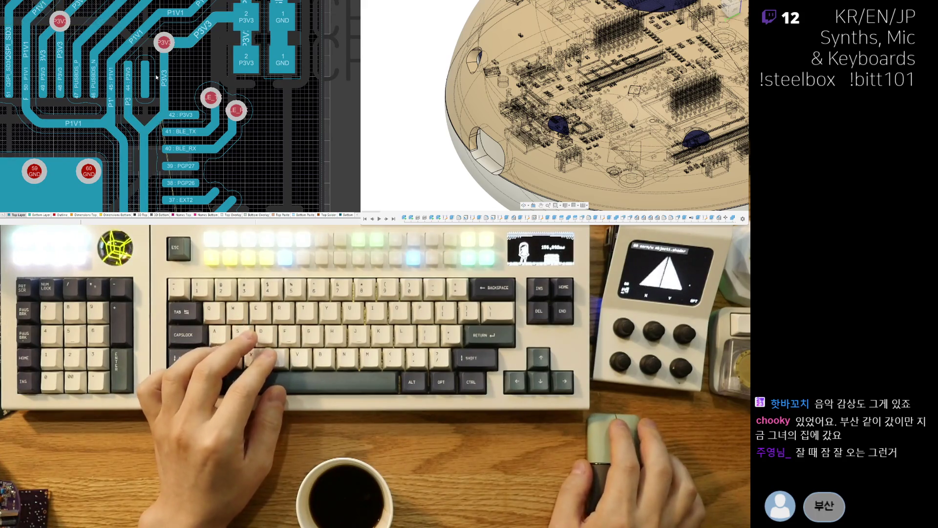
pyautogui.moveTo(130, 25); pyautogui.dragTo(160, 101, button='right')
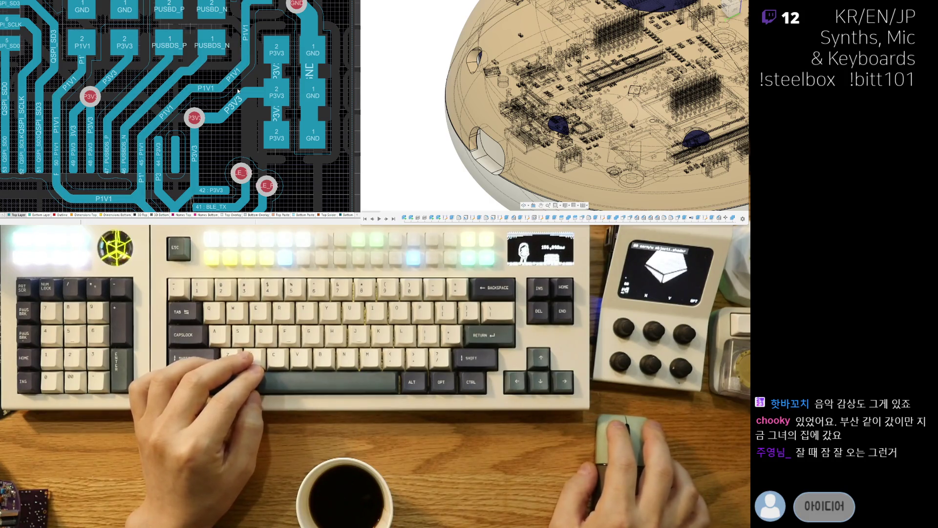
pyautogui.moveTo(243, 51); pyautogui.dragTo(185, 95, button='right')
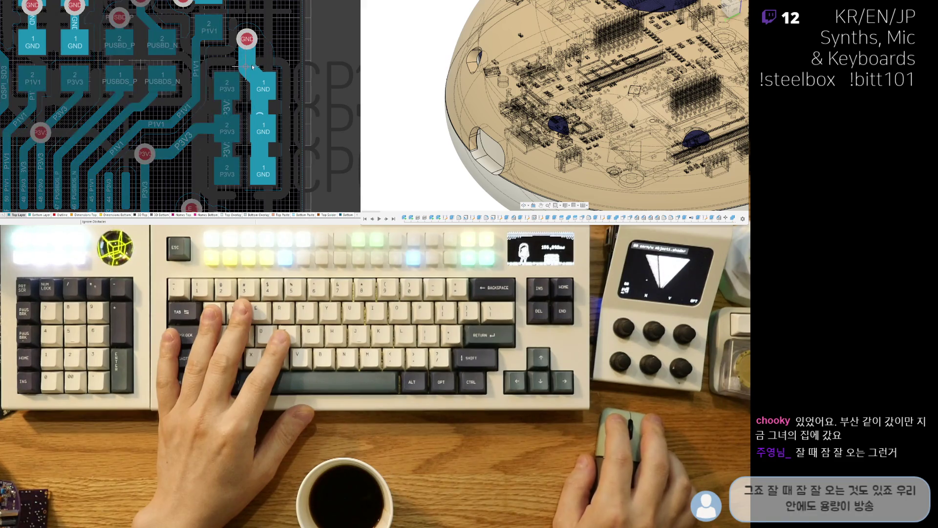
pyautogui.moveTo(244, 54); pyautogui.dragTo(254, 62)
pyautogui.click(254, 62)
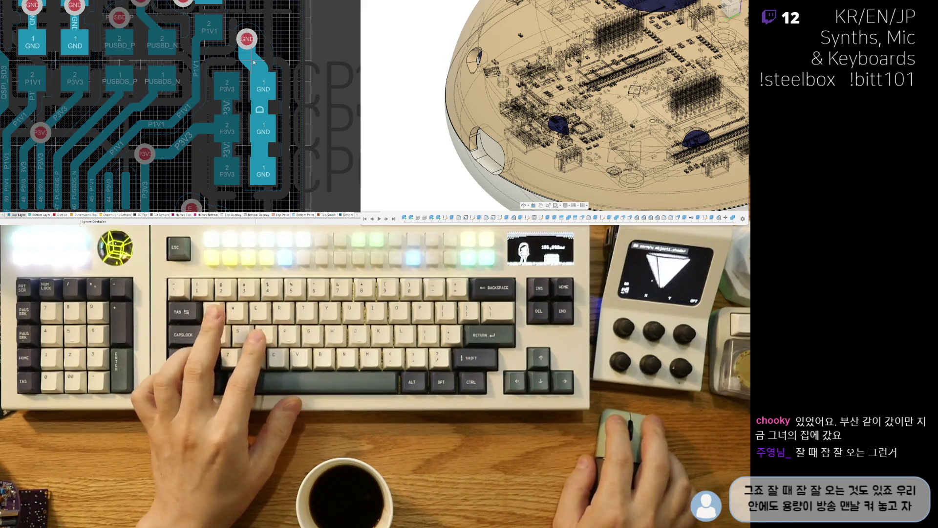
pyautogui.rightClick(254, 62)
pyautogui.scroll(1, 235, 92)
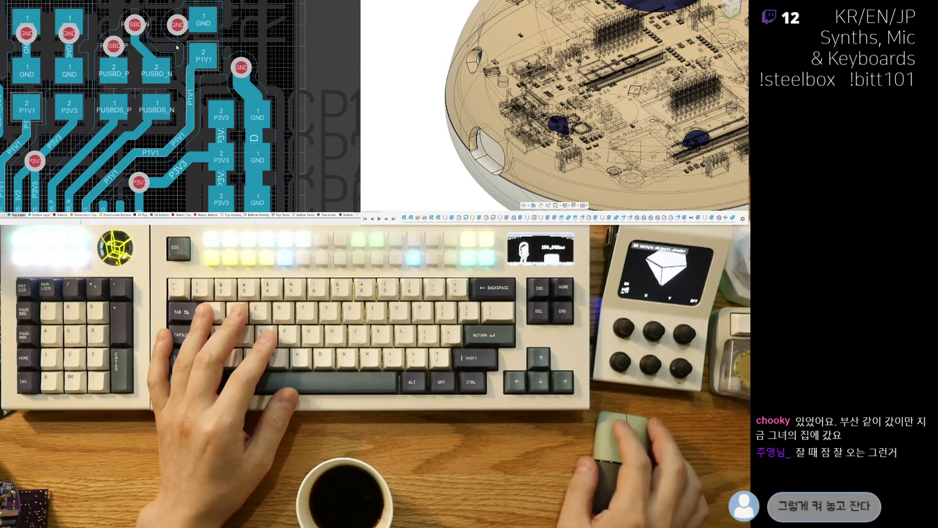
pyautogui.scroll(3, 228, 83)
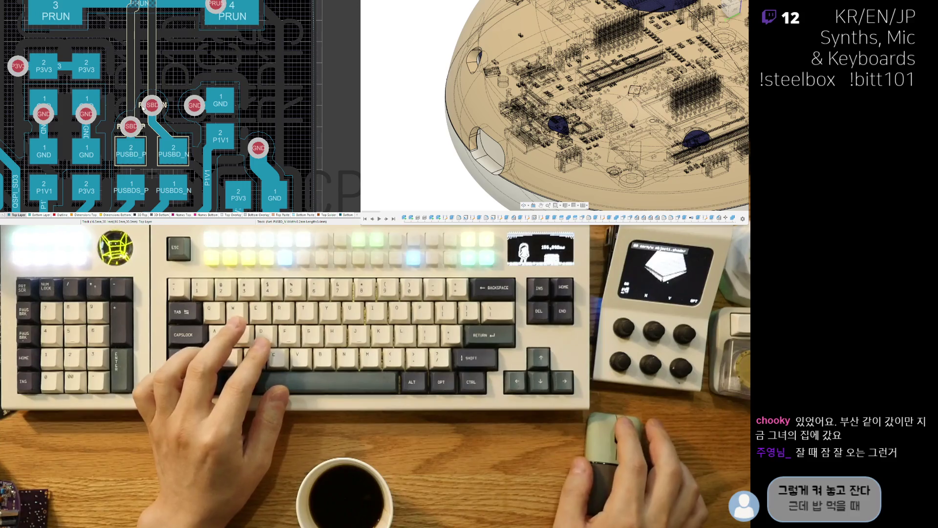
# - Select the PGP1/SW1 tracks near the large GND pad and cut them
pyautogui.keyDown('ctrl'); pyautogui.scroll(-3, 212, 85); pyautogui.keyUp('ctrl')
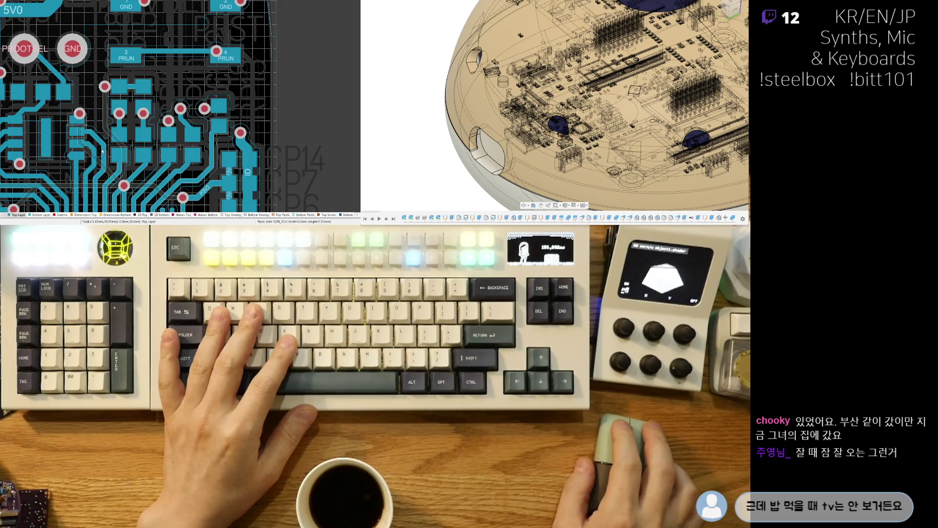
pyautogui.scroll(-3, 132, 68)
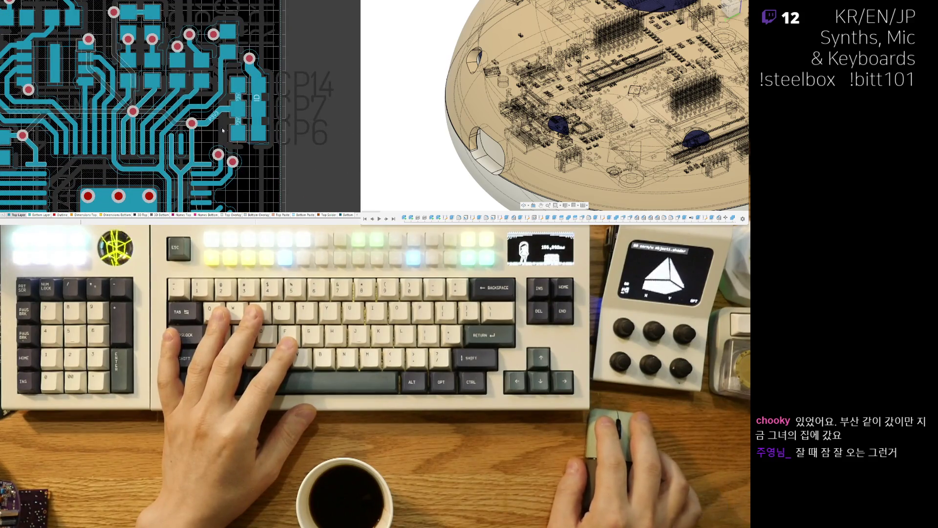
pyautogui.scroll(-4, 236, 85)
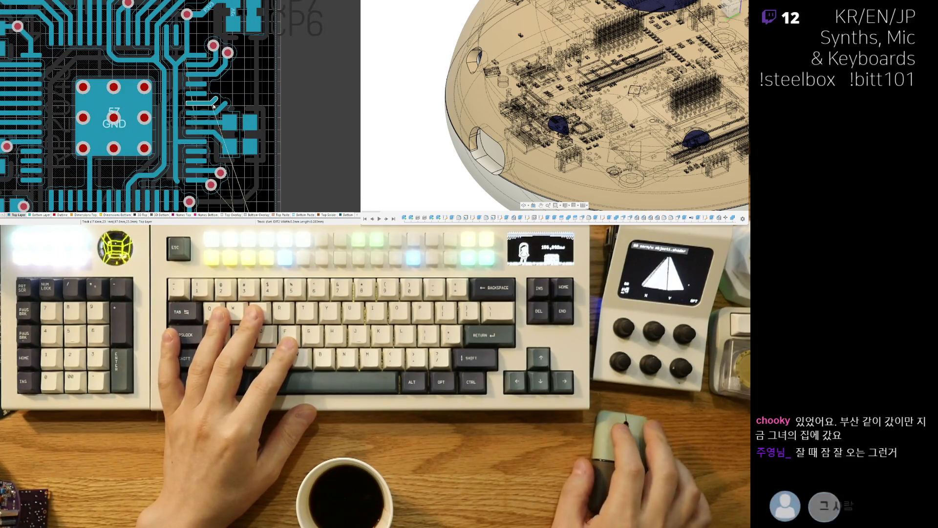
pyautogui.moveTo(136, 111); pyautogui.dragTo(245, 82, button='right')
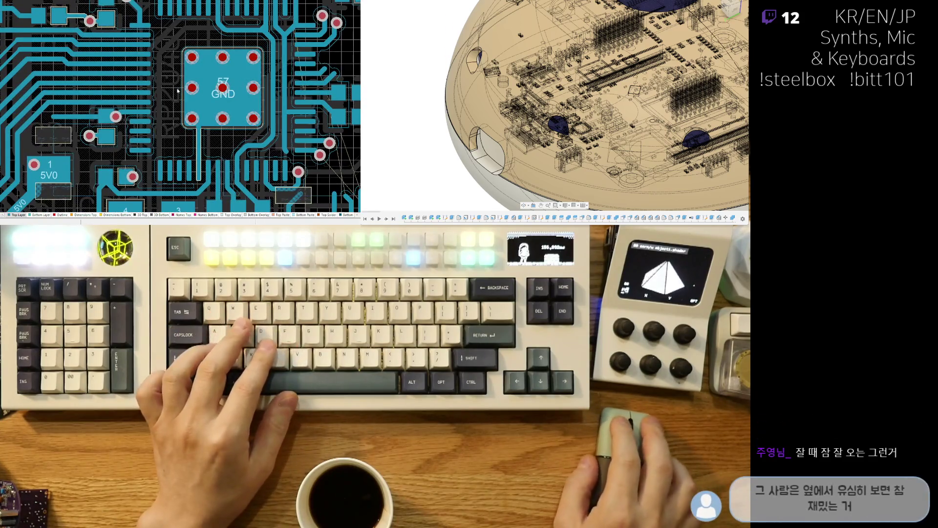
pyautogui.keyDown('ctrl'); pyautogui.scroll(5, 76, 86); pyautogui.keyUp('ctrl')
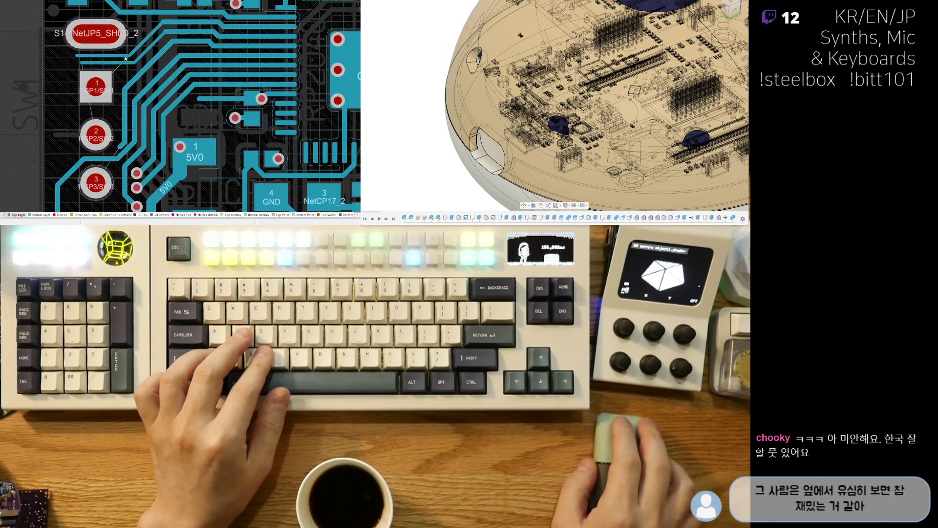
pyautogui.scroll(2, 135, 68)
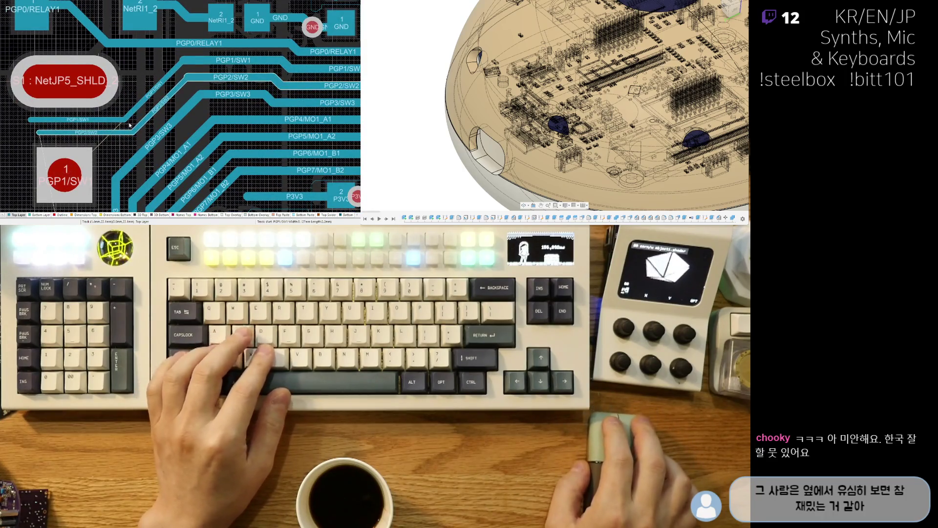
pyautogui.click(130, 125)
pyautogui.click(137, 95)
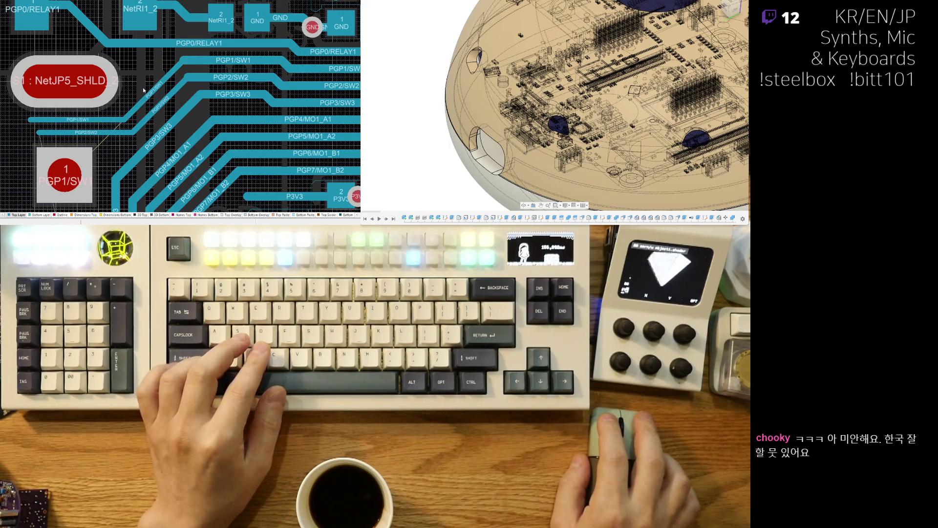
pyautogui.click(143, 100)
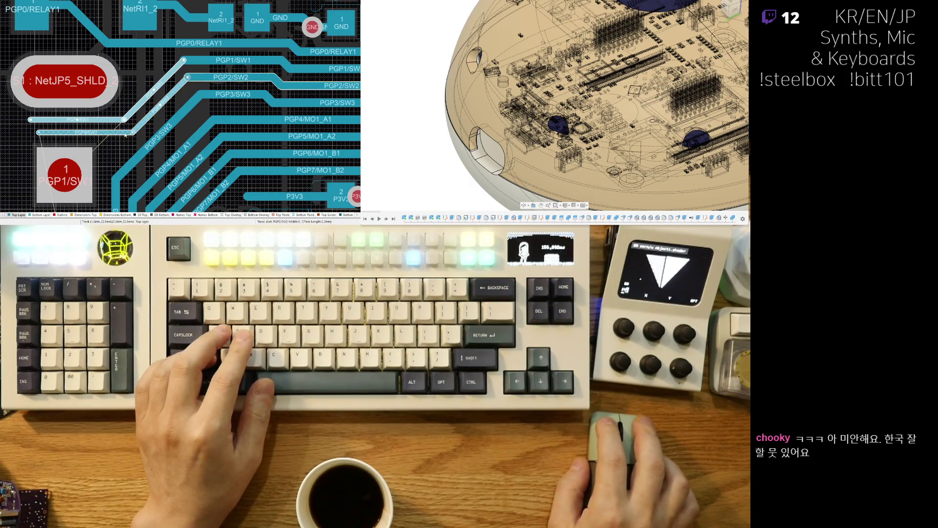
pyautogui.hotkey('ctrl', 'x')
# - Reroute PGP1/SW1 with diagonal and horizontal segments into its pad
pyautogui.hotkey('ctrl', 'w')
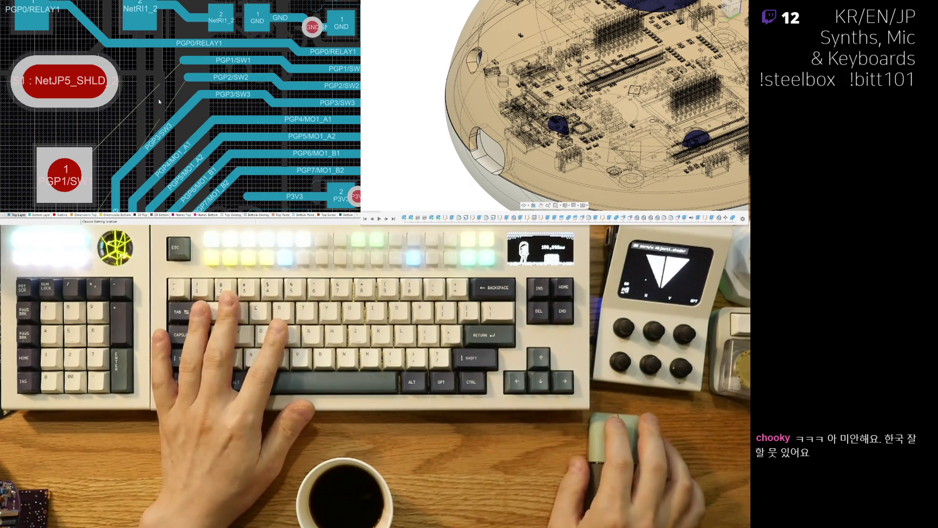
pyautogui.click(182, 61)
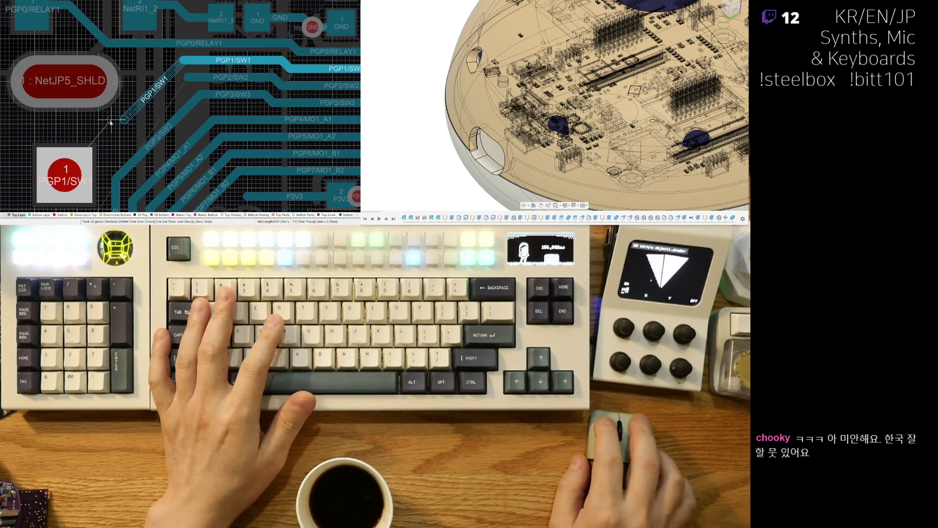
pyautogui.click(111, 123)
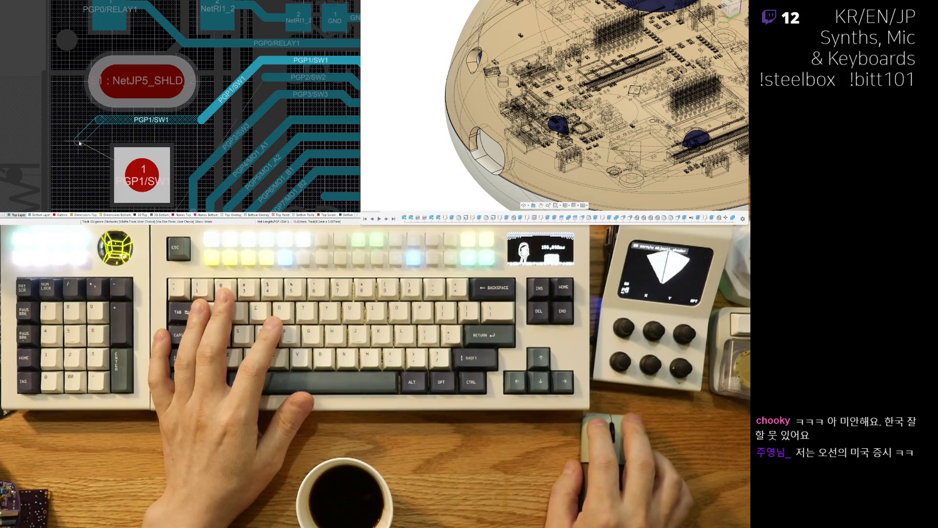
pyautogui.click(80, 142)
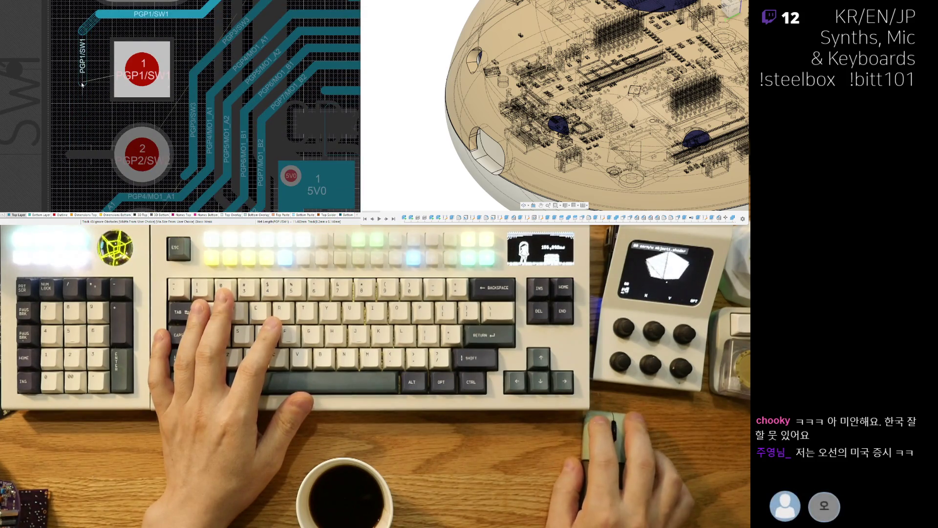
pyautogui.click(155, 77)
pyautogui.scroll(2, 155, 77)
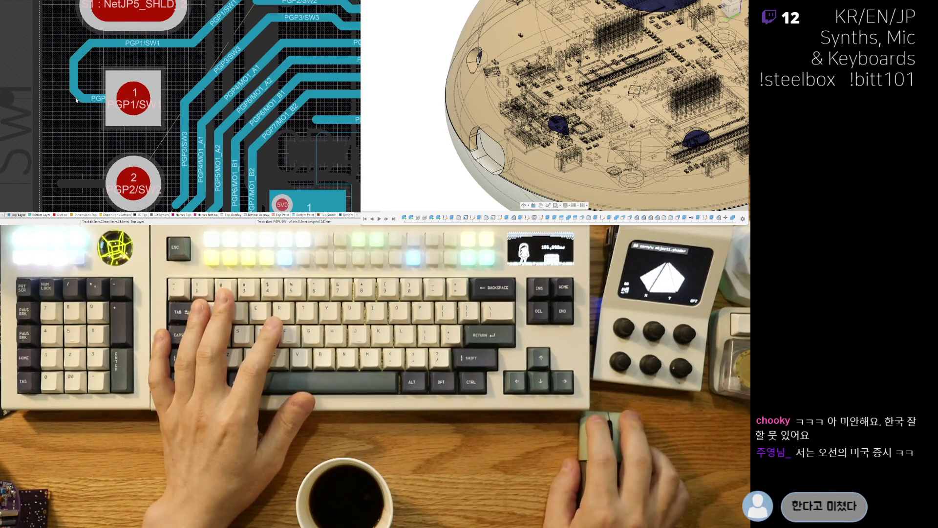
pyautogui.click(107, 83)
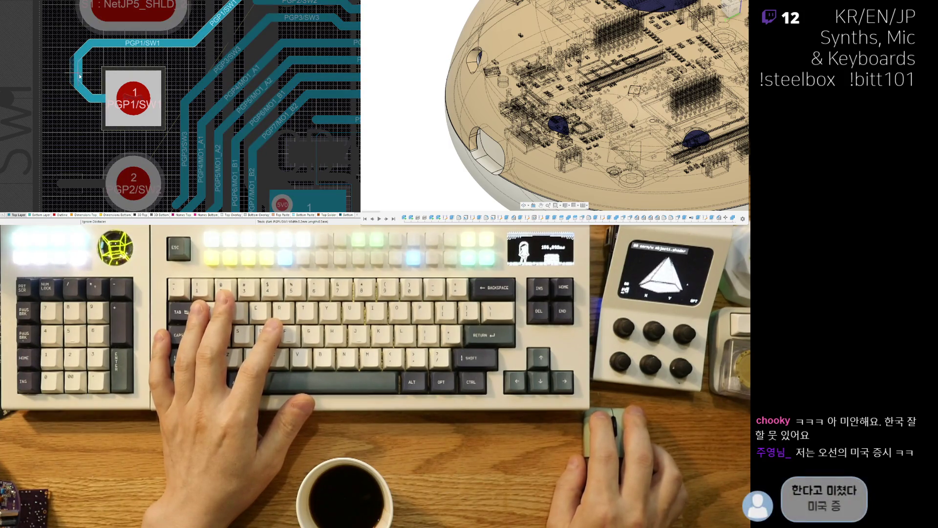
pyautogui.click(80, 78)
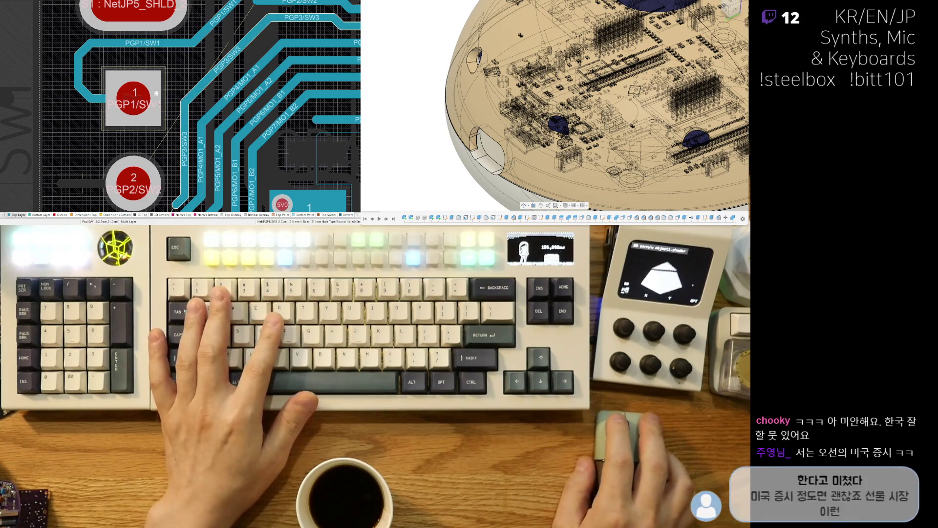
pyautogui.scroll(-2, 180, 85)
pyautogui.scroll(4, 180, 85)
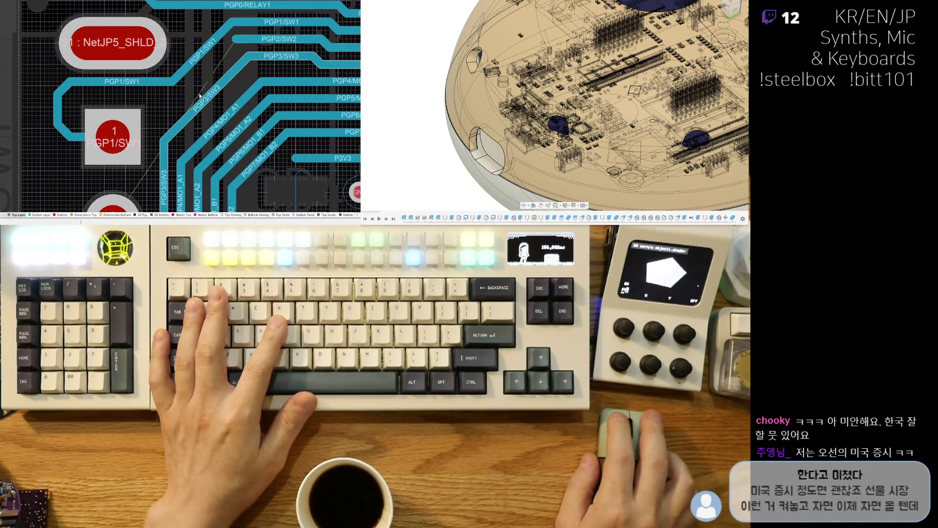
pyautogui.scroll(-4, 178, 156)
# - Slide the PGP7/MO1_B2 and PGP6/MO1_B1 tracks right and the 5V0 track lower
pyautogui.moveTo(177, 111)
pyautogui.mouseDown()
pyautogui.moveTo(162, 113)
pyautogui.moveTo(149, 86)
pyautogui.moveTo(111, 84)
pyautogui.mouseUp()
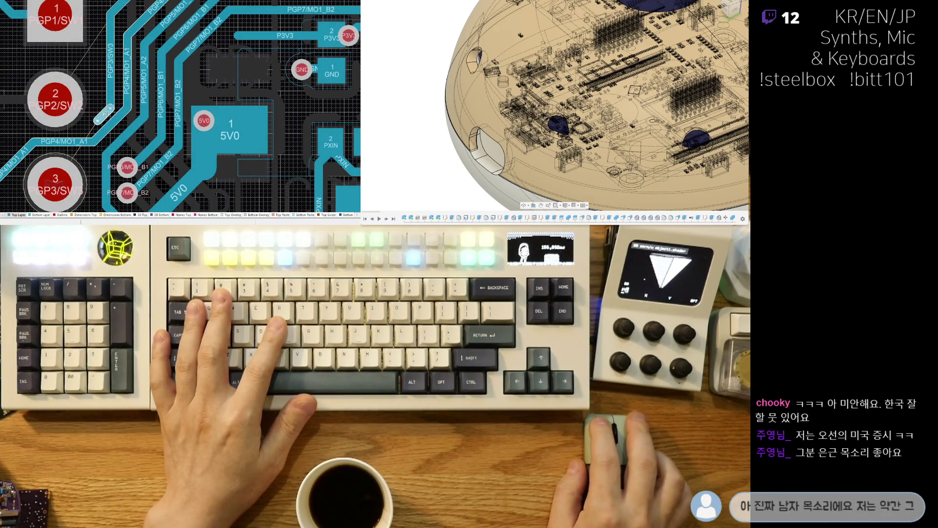
pyautogui.moveTo(149, 177)
pyautogui.mouseDown(button='right')
pyautogui.moveTo(153, 96)
pyautogui.moveTo(139, 78)
pyautogui.mouseUp(button='right')
pyautogui.moveTo(172, 80); pyautogui.dragTo(171, 102)
pyautogui.moveTo(126, 80); pyautogui.dragTo(107, 124, button='right')
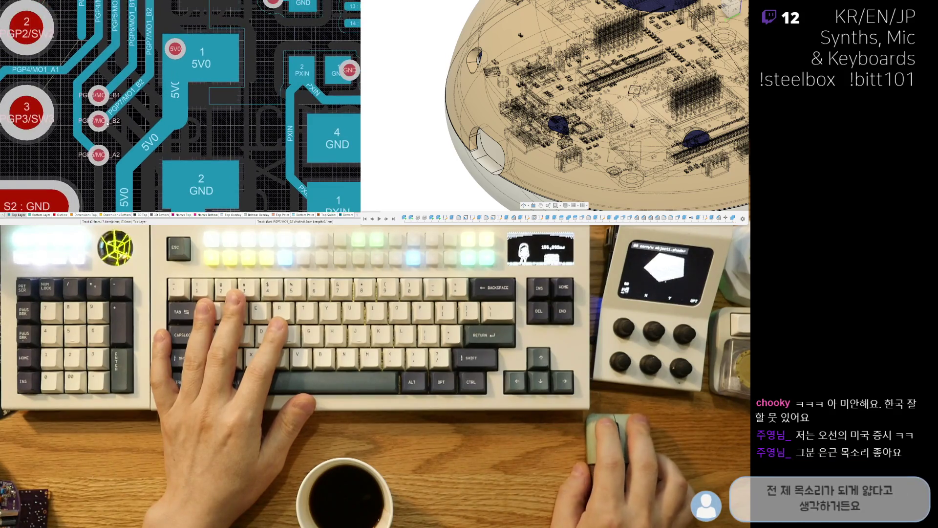
# - Area-select the traces around and above the 5V0 pad
pyautogui.press('s')
pyautogui.press('i')
pyautogui.click(58, 54)
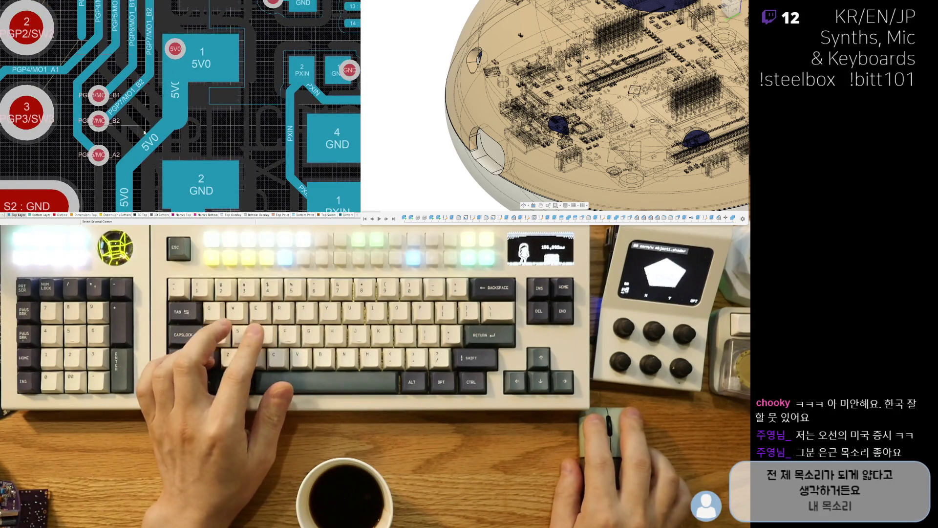
pyautogui.click(164, 138)
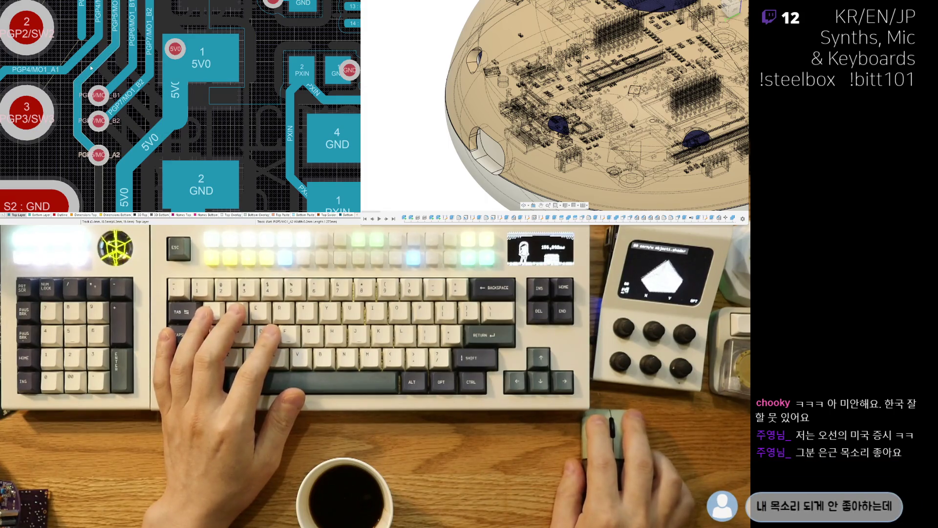
pyautogui.moveTo(91, 68)
pyautogui.mouseDown(button='right')
pyautogui.moveTo(95, 126)
pyautogui.moveTo(114, 85)
pyautogui.mouseUp(button='right')
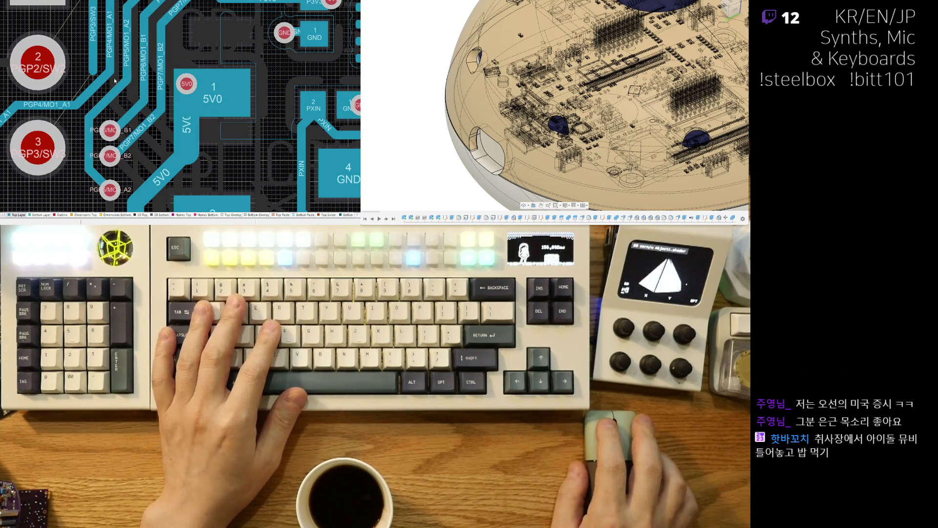
pyautogui.press('s')
pyautogui.press('i')
pyautogui.click(77, 63)
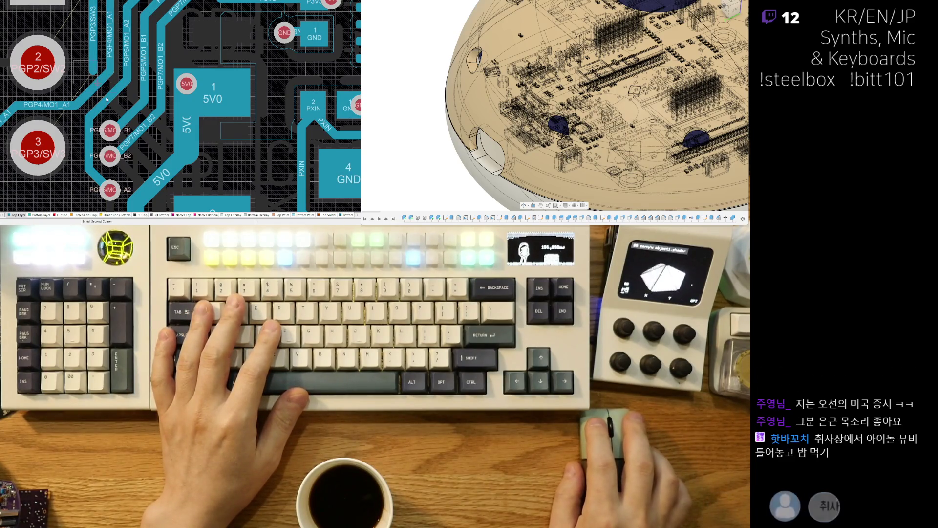
# - Delete the area-selected PGP3/SW3 traces and the PGP4/MO1_A1 track
pyautogui.click(165, 207)
pyautogui.press('Delete')
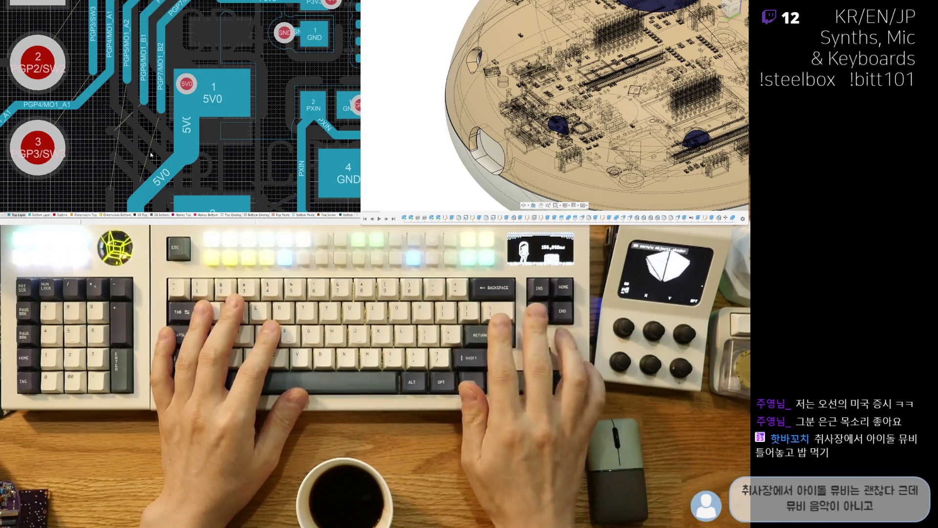
pyautogui.click(85, 89)
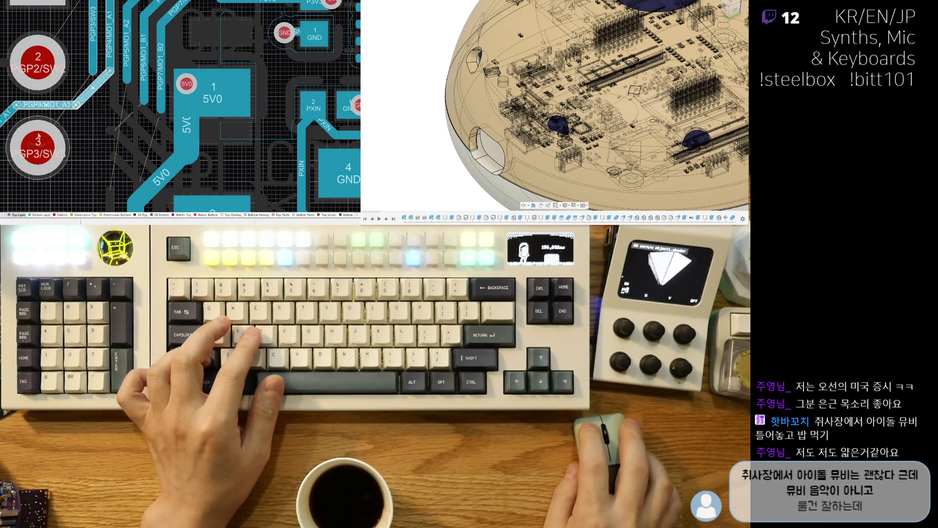
pyautogui.keyDown('shift'); pyautogui.hscroll(-3, 78, 112); pyautogui.keyUp('shift')
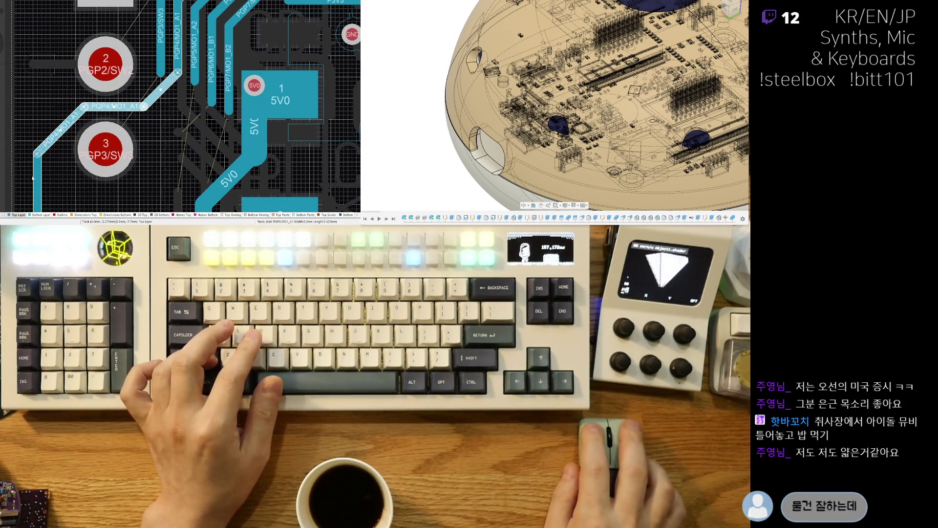
pyautogui.press('Delete')
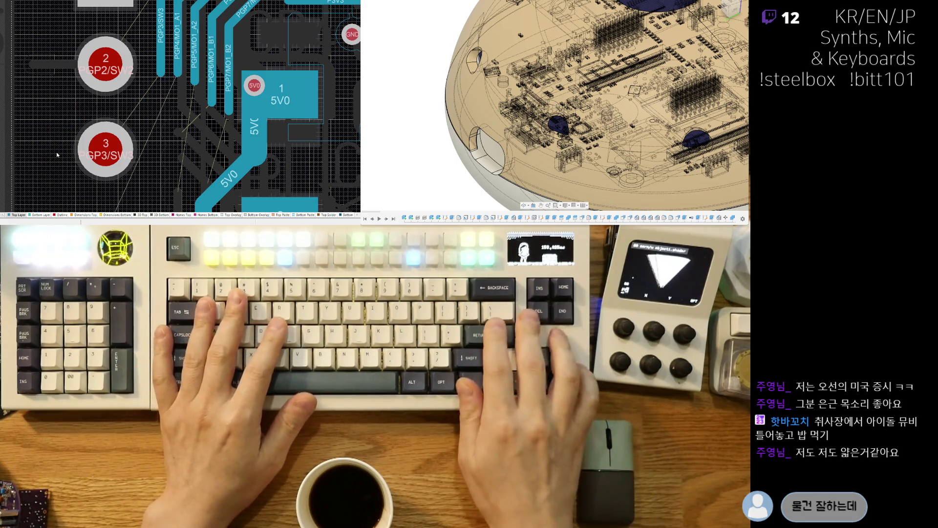
# - Pull the PGP3/SW3 track end upward and restart its routing
pyautogui.scroll(3, 122, 166)
pyautogui.moveTo(152, 177)
pyautogui.mouseDown()
pyautogui.moveTo(152, 124)
pyautogui.moveTo(54, 125)
pyautogui.moveTo(24, 161)
pyautogui.moveTo(24, 209)
pyautogui.moveTo(25, 168)
pyautogui.mouseUp()
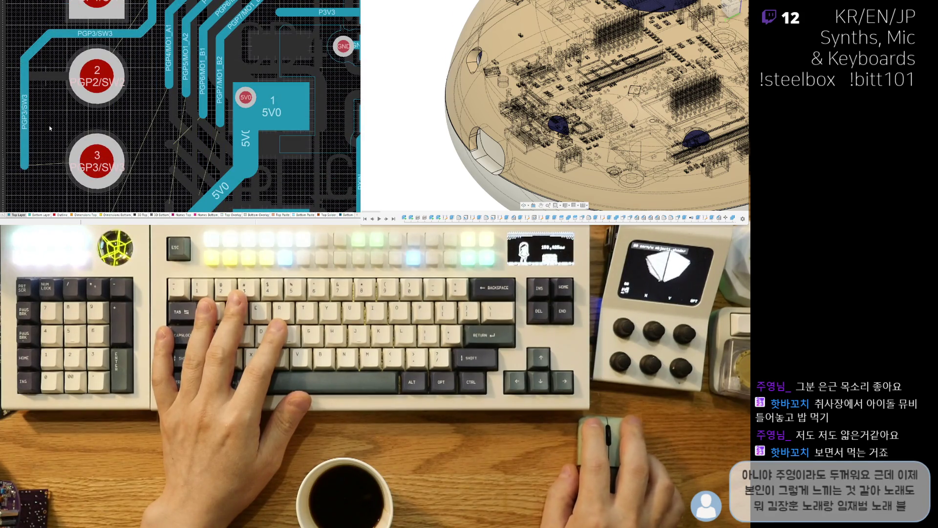
pyautogui.moveTo(62, 135); pyautogui.dragTo(32, 221, button='right')
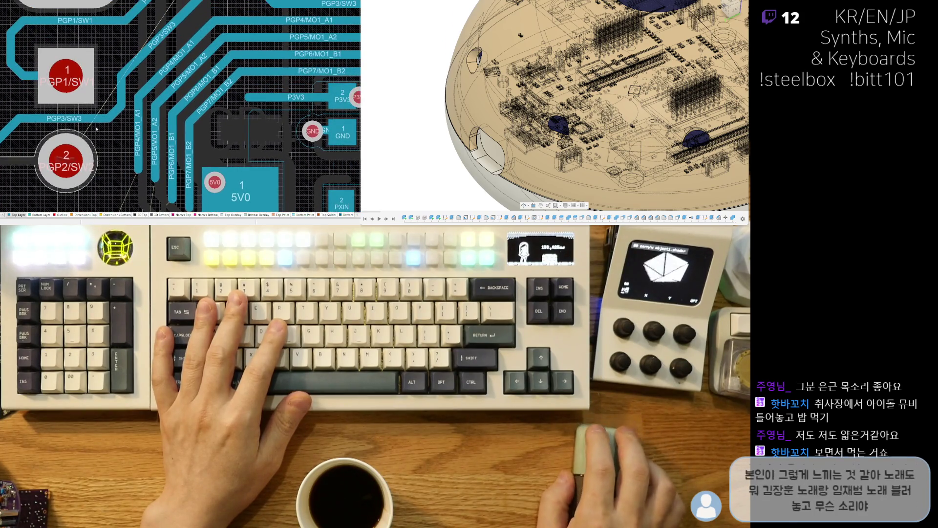
pyautogui.rightClick(113, 108)
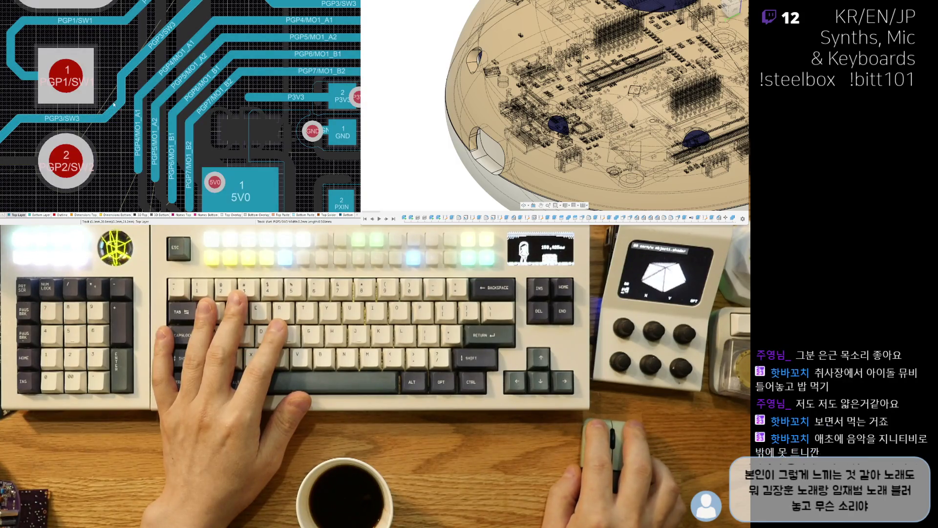
pyautogui.click(138, 66)
# - Select the horizontal and vertical PGP3/SW3 segments near the switch pads
pyautogui.scroll(3, 133, 40)
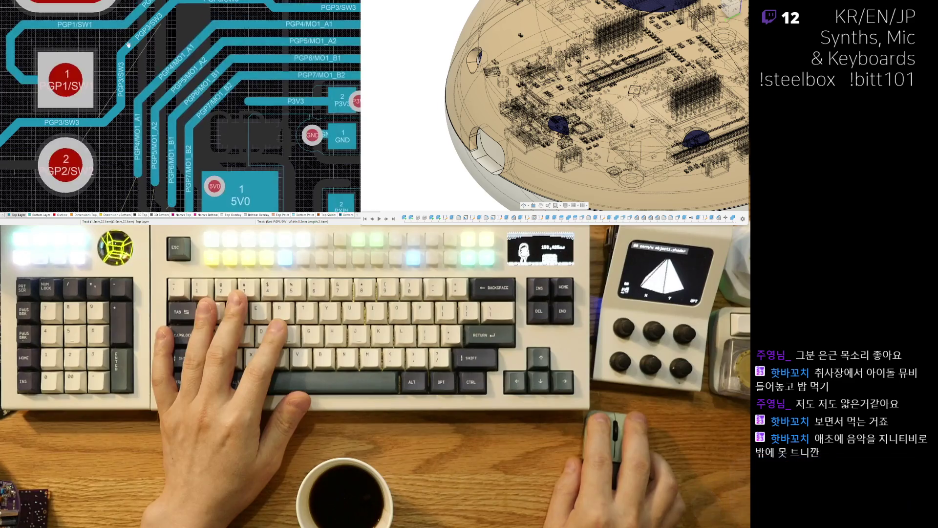
pyautogui.moveTo(188, 100); pyautogui.dragTo(215, 52, button='right')
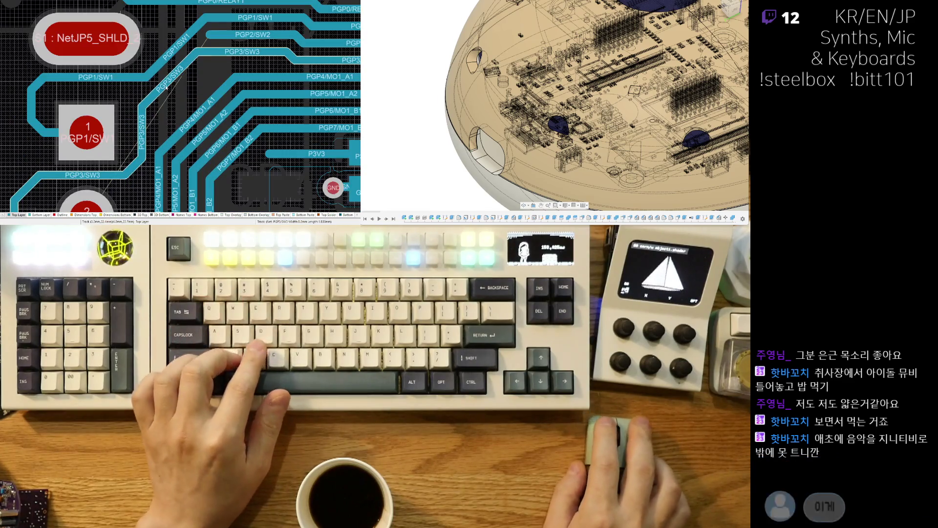
pyautogui.click(149, 152)
pyautogui.click(74, 180)
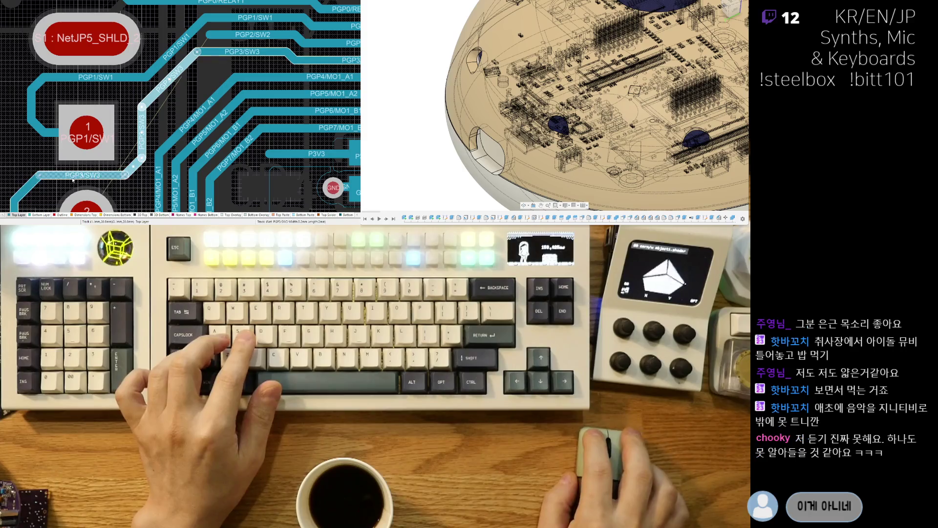
pyautogui.moveTo(30, 201); pyautogui.dragTo(72, 73, button='right')
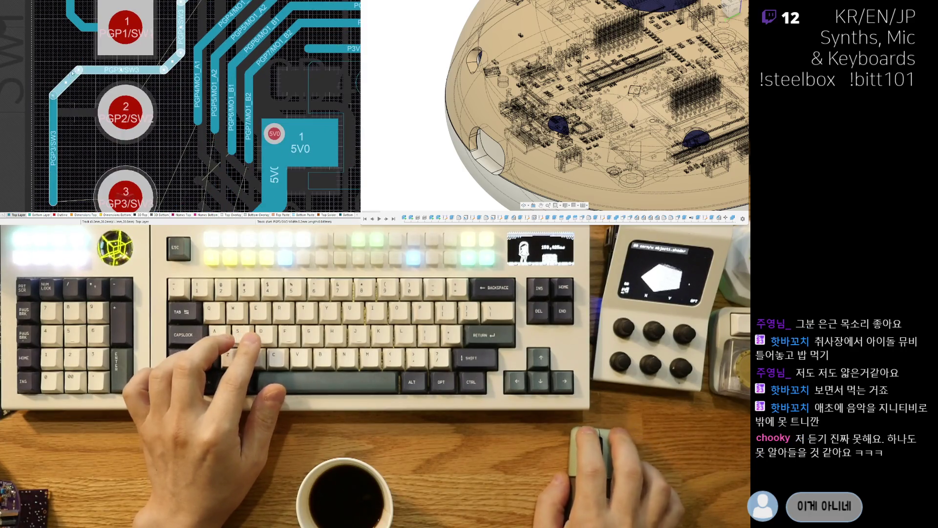
pyautogui.click(53, 122)
pyautogui.moveTo(188, 1); pyautogui.dragTo(144, 125, button='right')
# - Shift the PGP3/SW3 track's left end right and start a PGP2/SW2 route
pyautogui.press('3')
pyautogui.press('2')
pyautogui.moveTo(190, 70); pyautogui.dragTo(213, 70)
pyautogui.click(205, 56)
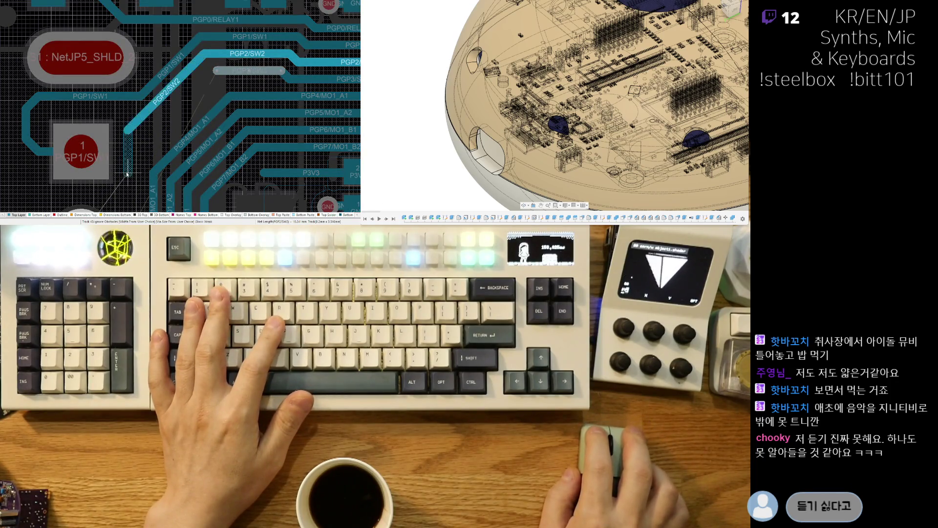
# - Finish the PGP2/SW2 route on its switch pad and abandon the PGP1/SW1 route
pyautogui.scroll(-2, 127, 174)
pyautogui.click(81, 140)
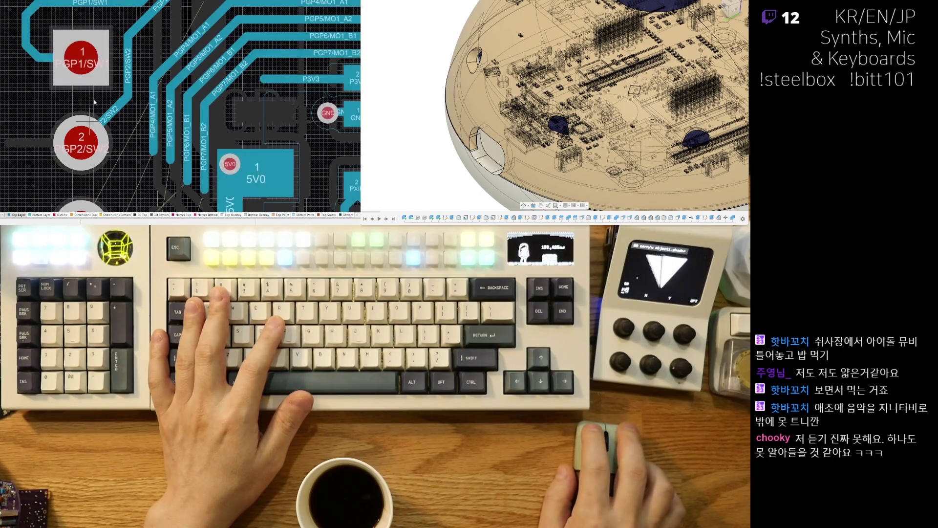
pyautogui.scroll(1, 144, 55)
pyautogui.scroll(1, 142, 58)
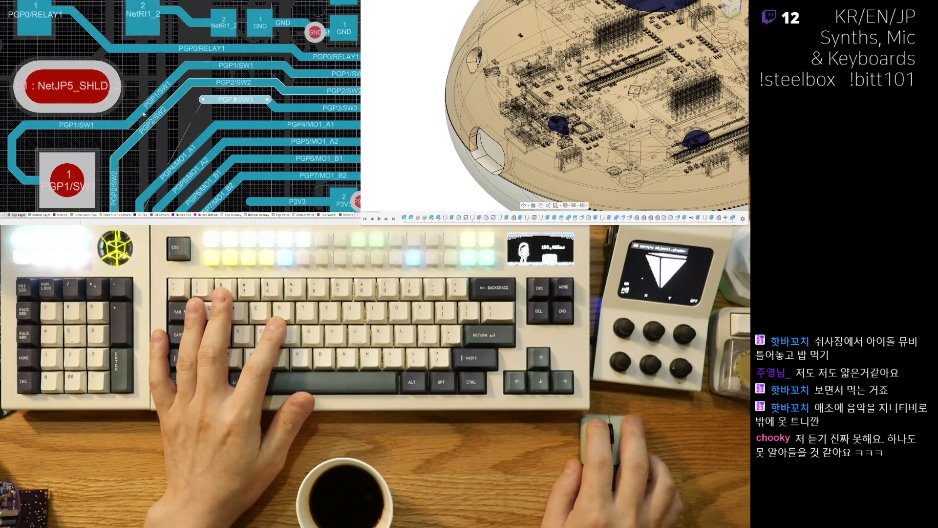
pyautogui.click(132, 112)
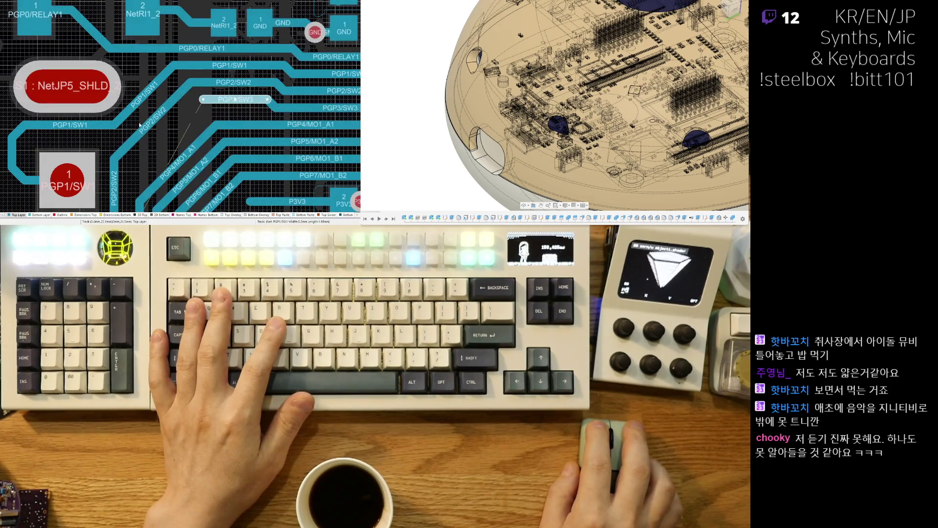
pyautogui.press('Escape')
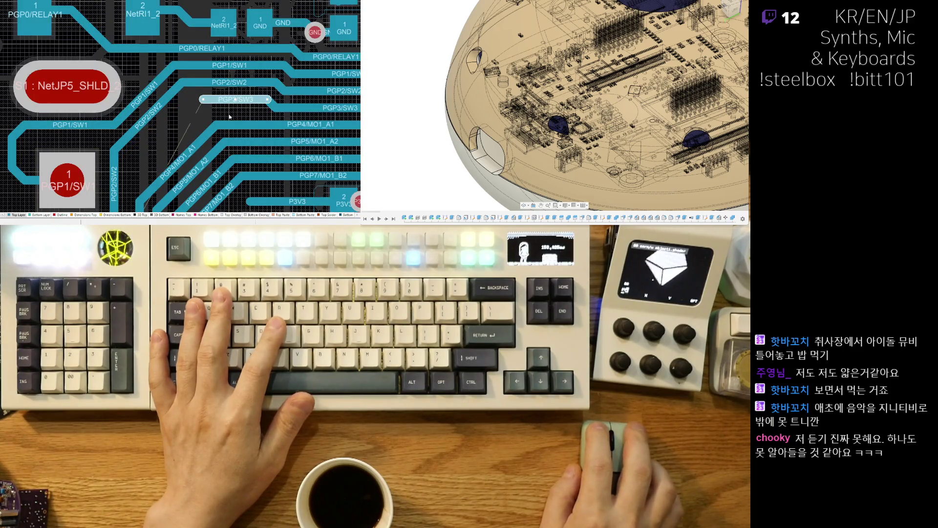
# - Route PGP3/SW3 from its track end vertically, then diagonally into switch pad 3
pyautogui.click(202, 101)
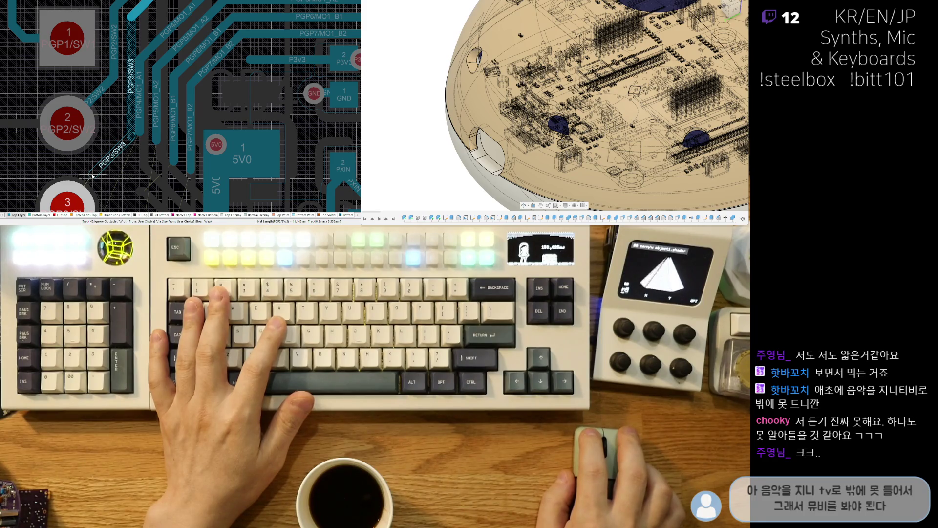
pyautogui.click(93, 165)
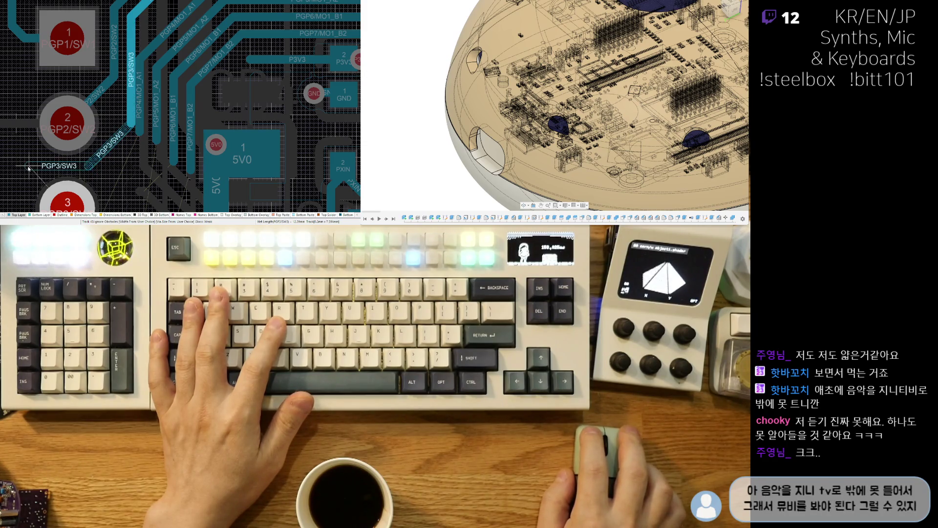
pyautogui.click(75, 204)
pyautogui.click(98, 97)
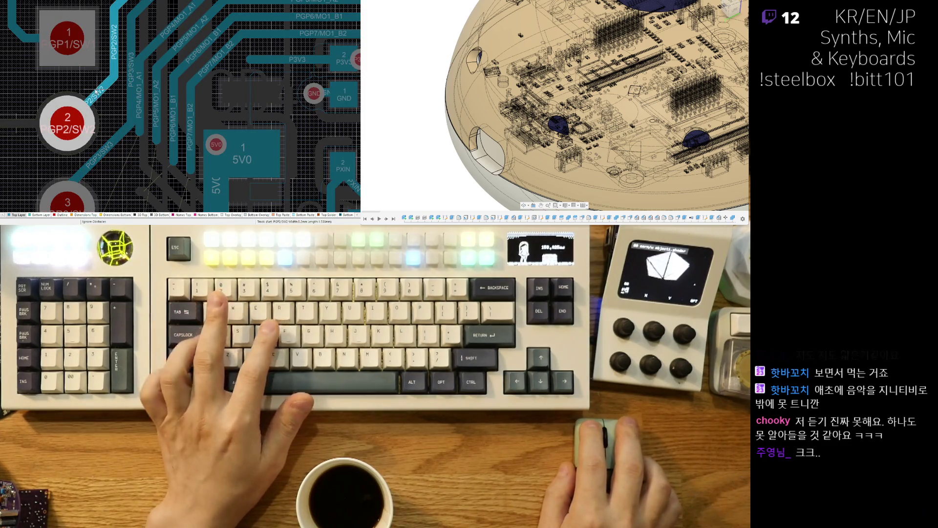
pyautogui.press('Escape')
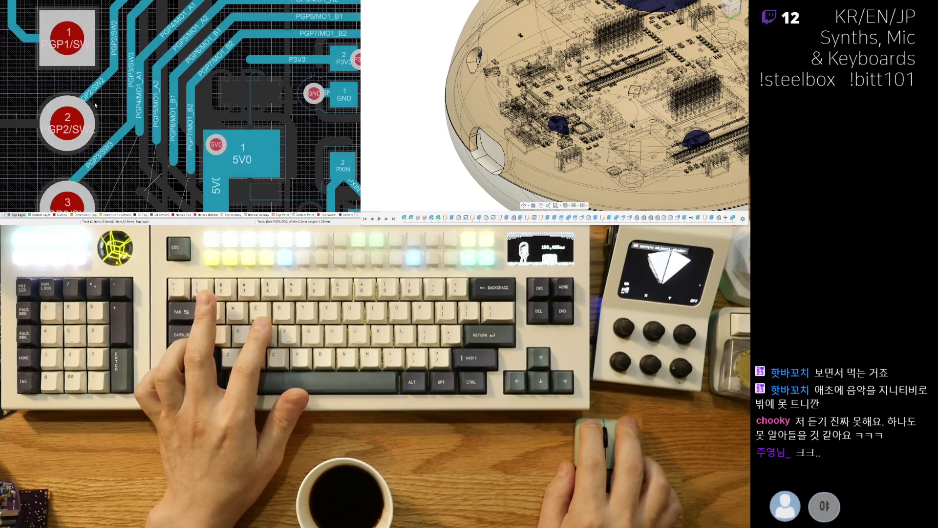
# - Select the PGP7/MO1_B2 track near the 5V0 pad
pyautogui.scroll(-1, 123, 154)
pyautogui.keyDown('ctrl'); pyautogui.scroll(-3, 123, 155); pyautogui.keyUp('ctrl')
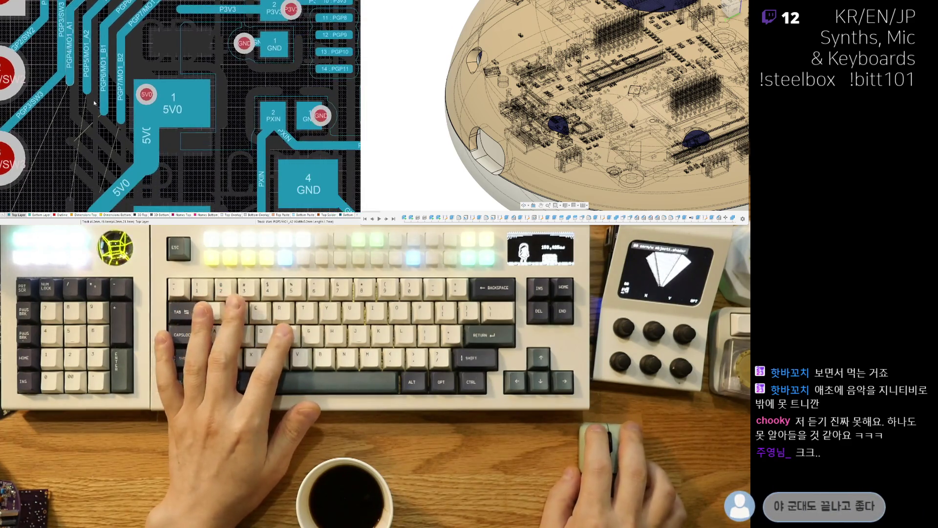
pyautogui.keyDown('ctrl'); pyautogui.scroll(3, 131, 113); pyautogui.keyUp('ctrl')
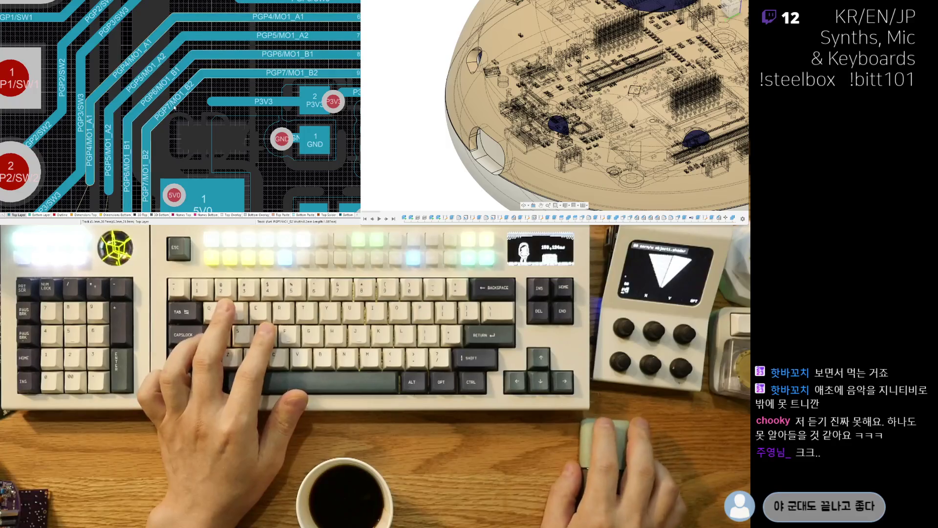
pyautogui.click(145, 97)
# - Drag the 5V0 via next to the connector's pad 1 (5V0)
pyautogui.keyDown('ctrl'); pyautogui.scroll(-2, 166, 108); pyautogui.keyUp('ctrl')
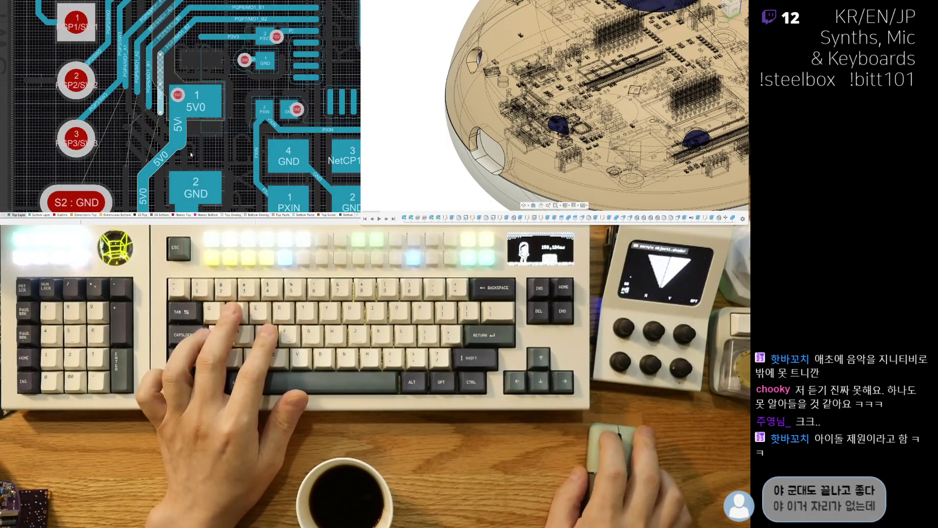
pyautogui.keyDown('ctrl'); pyautogui.scroll(1, 195, 133); pyautogui.keyUp('ctrl')
pyautogui.keyDown('ctrl'); pyautogui.scroll(3, 195, 133); pyautogui.keyUp('ctrl')
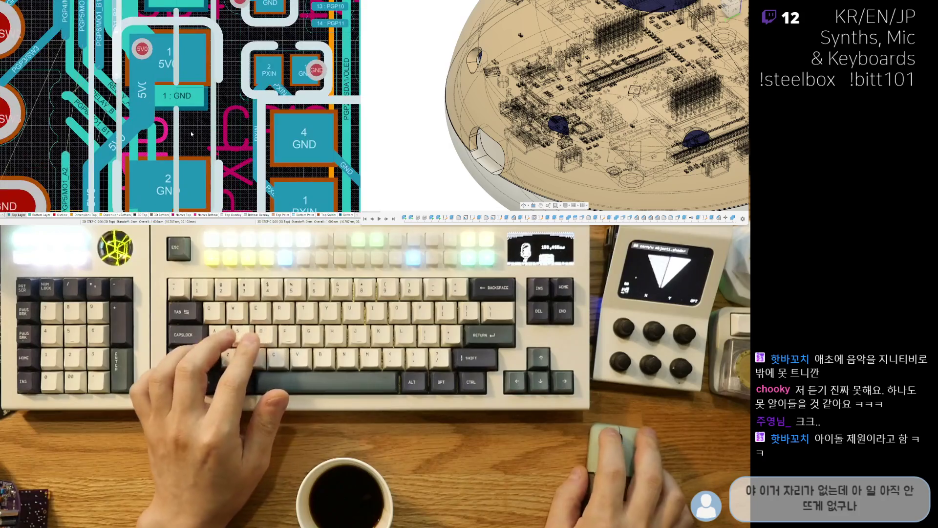
pyautogui.moveTo(191, 131)
pyautogui.mouseDown()
pyautogui.moveTo(180, 123)
pyautogui.moveTo(193, 126)
pyautogui.moveTo(195, 141)
pyautogui.mouseUp()
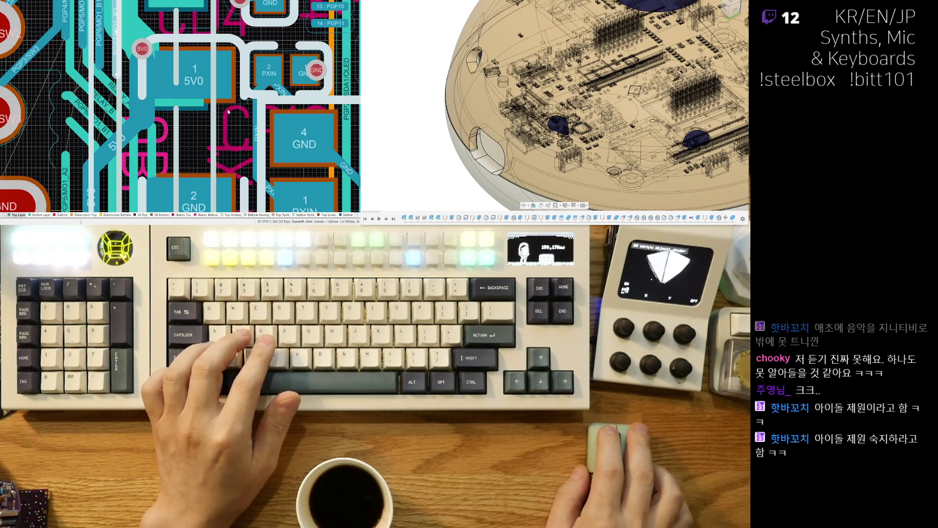
pyautogui.moveTo(220, 132); pyautogui.dragTo(170, 98)
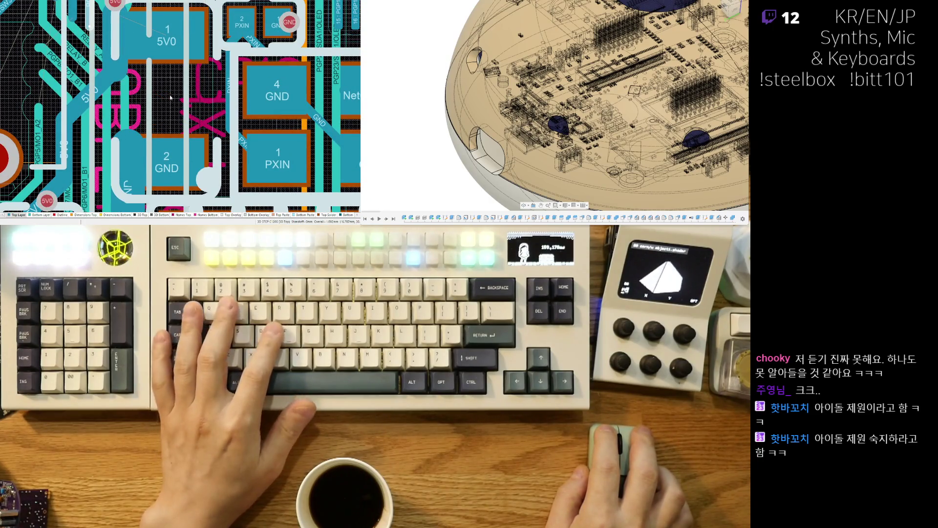
pyautogui.moveTo(191, 93); pyautogui.dragTo(198, 146, button='right')
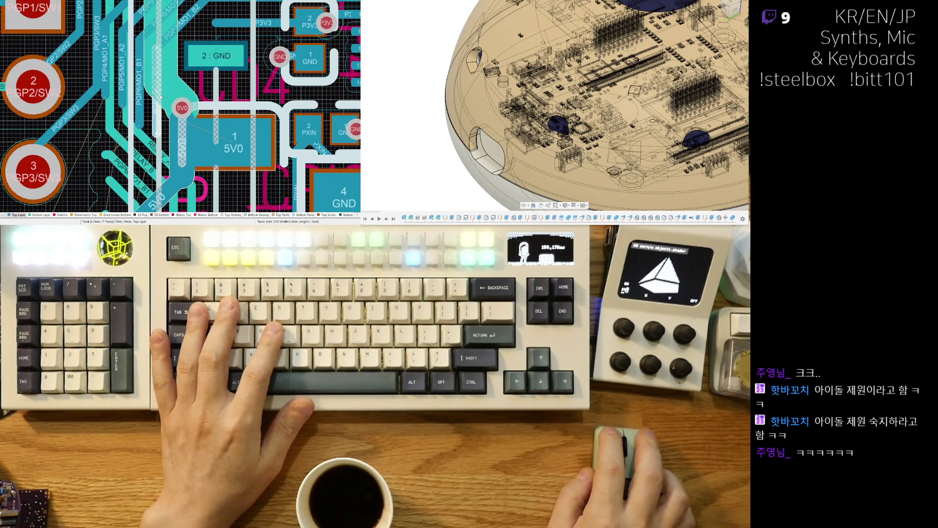
pyautogui.moveTo(182, 108); pyautogui.dragTo(205, 126)
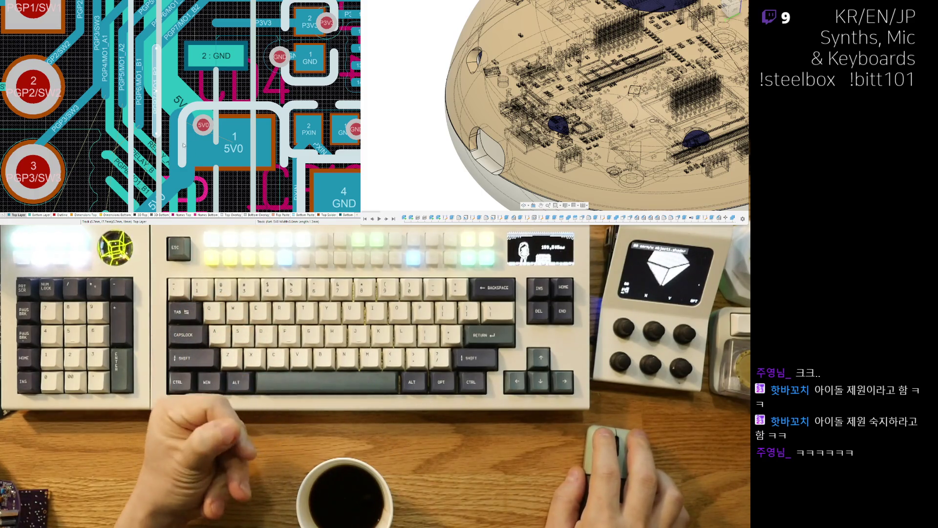
# - Try a route from the 5V0 pad, then cancel it without adding a track
pyautogui.write('아이돌 재워')
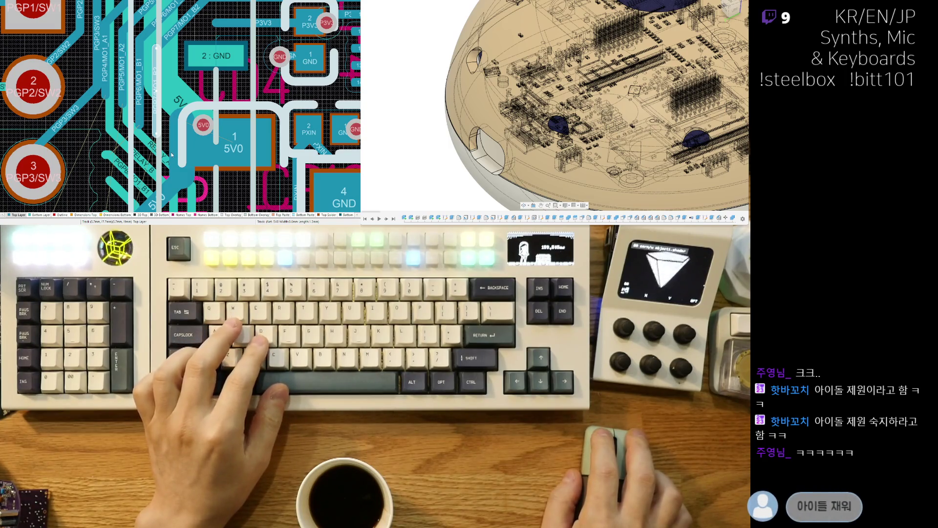
pyautogui.write('ㄴ 미친')
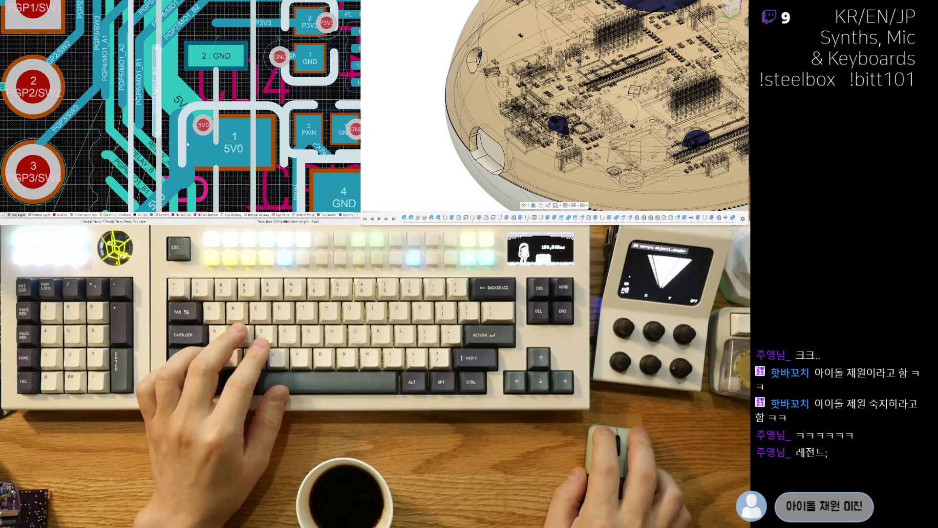
pyautogui.click(198, 131)
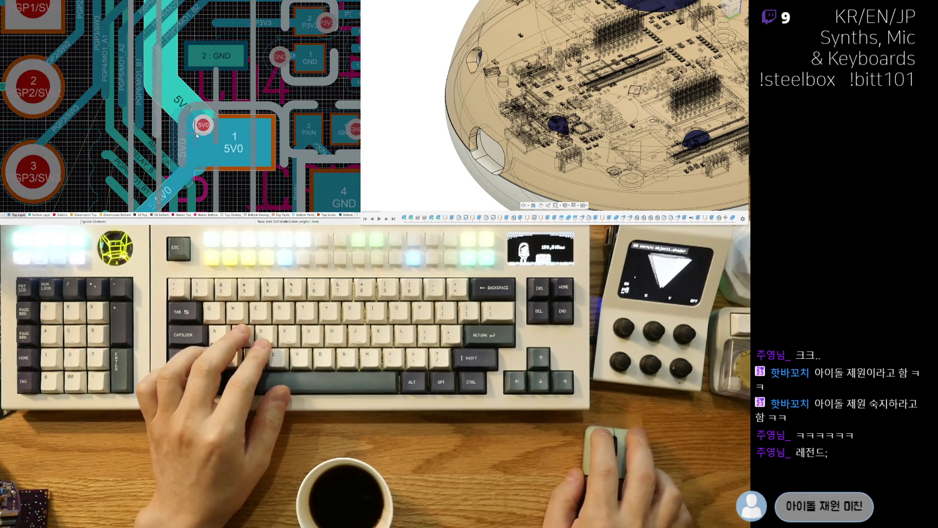
pyautogui.rightClick(205, 112)
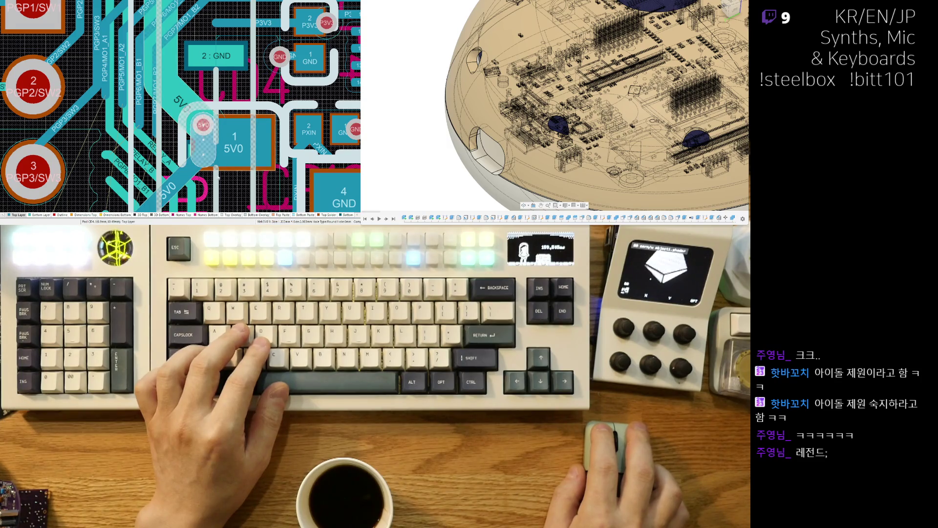
# - Slide the 5V0 track segment right and down and reshape the GND track near the pad
pyautogui.moveTo(203, 125); pyautogui.dragTo(229, 86, button='right')
pyautogui.moveTo(180, 178); pyautogui.dragTo(172, 111, button='right')
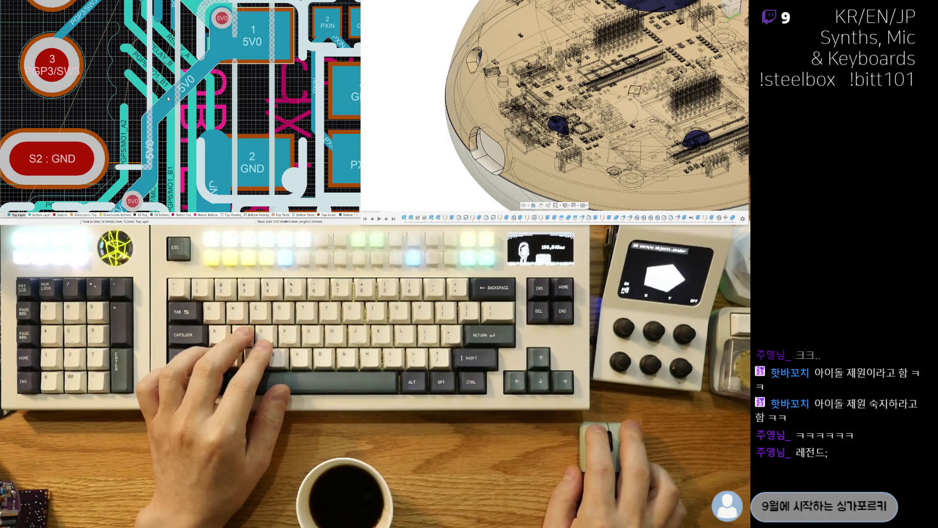
pyautogui.moveTo(145, 96); pyautogui.dragTo(172, 128)
pyautogui.moveTo(229, 189); pyautogui.dragTo(208, 84, button='right')
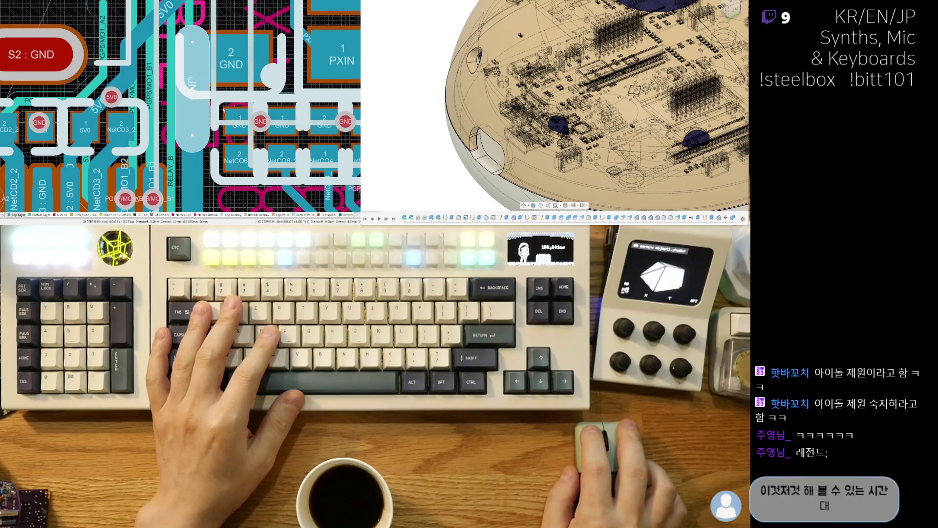
pyautogui.moveTo(192, 42); pyautogui.dragTo(231, 55)
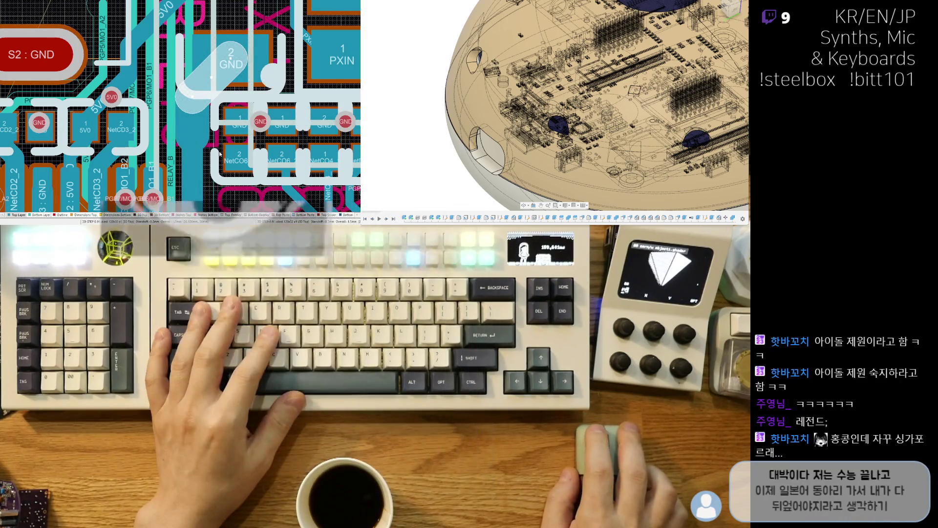
pyautogui.scroll(1, 208, 156)
pyautogui.scroll(2, 142, 93)
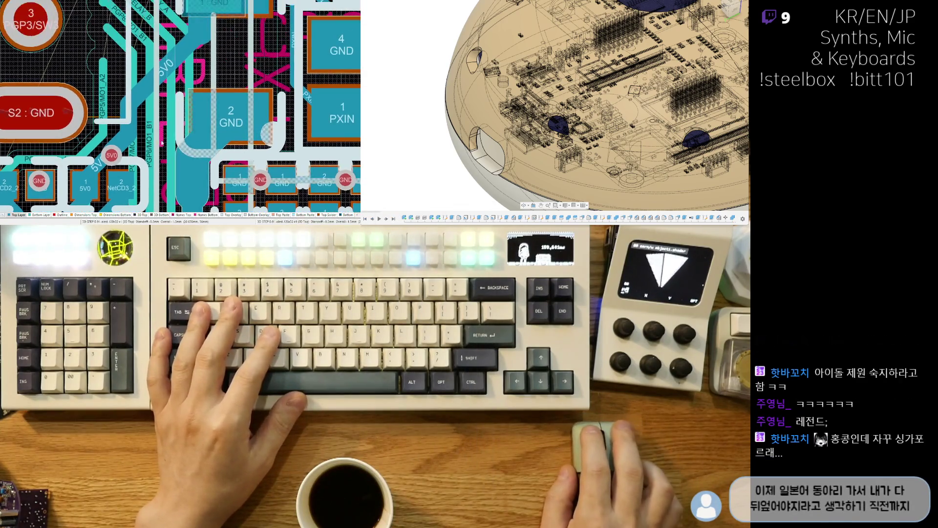
# - Move the 5V0 track onto a new path and route a new 0.3mm 5V0 segment
pyautogui.moveTo(144, 102)
pyautogui.mouseDown()
pyautogui.moveTo(142, 129)
pyautogui.moveTo(141, 112)
pyautogui.mouseUp()
pyautogui.moveTo(142, 112)
pyautogui.mouseDown(button='right')
pyautogui.moveTo(150, 105)
pyautogui.moveTo(198, 131)
pyautogui.mouseUp(button='right')
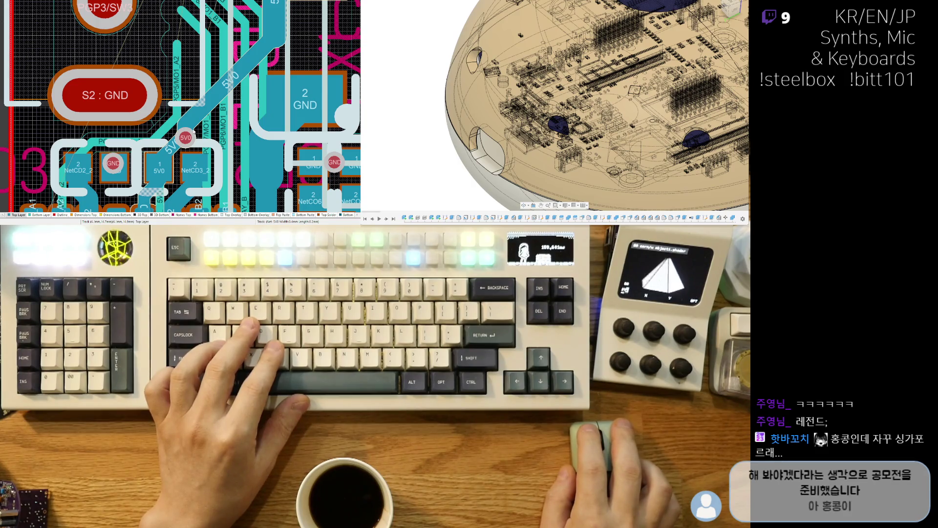
pyautogui.hotkey('ctrl', 'w')
pyautogui.click(216, 115)
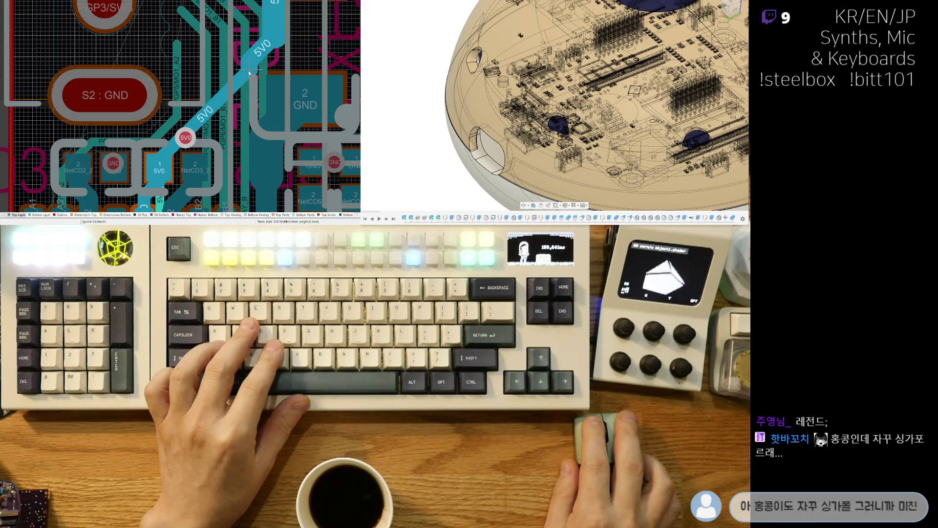
pyautogui.click(249, 73)
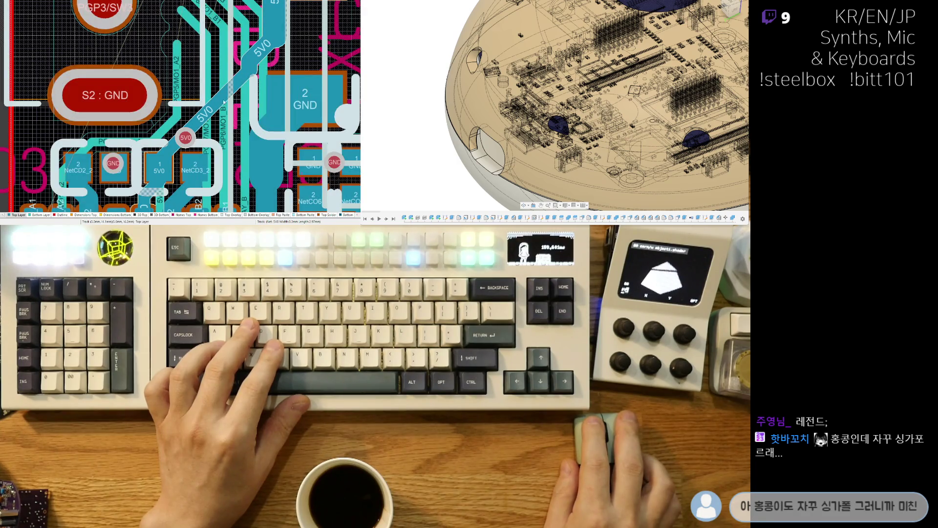
pyautogui.click(247, 75)
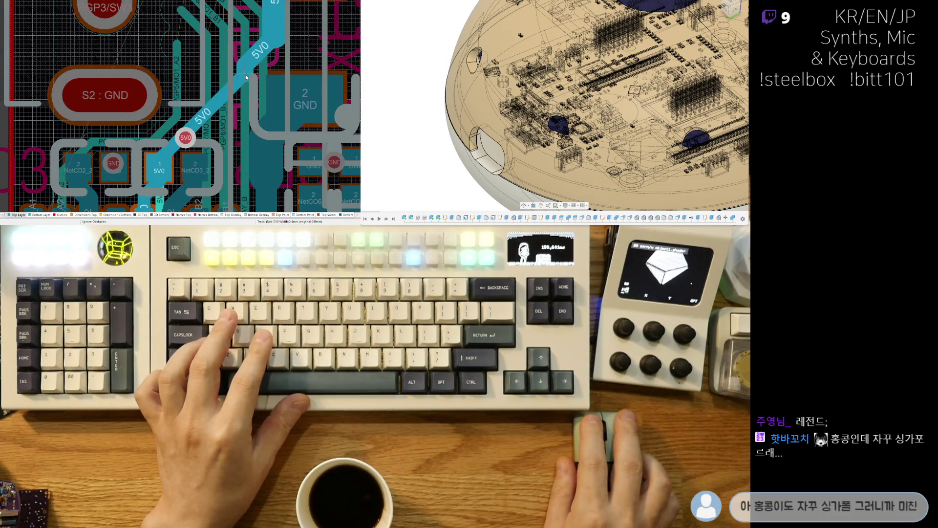
pyautogui.press('3')
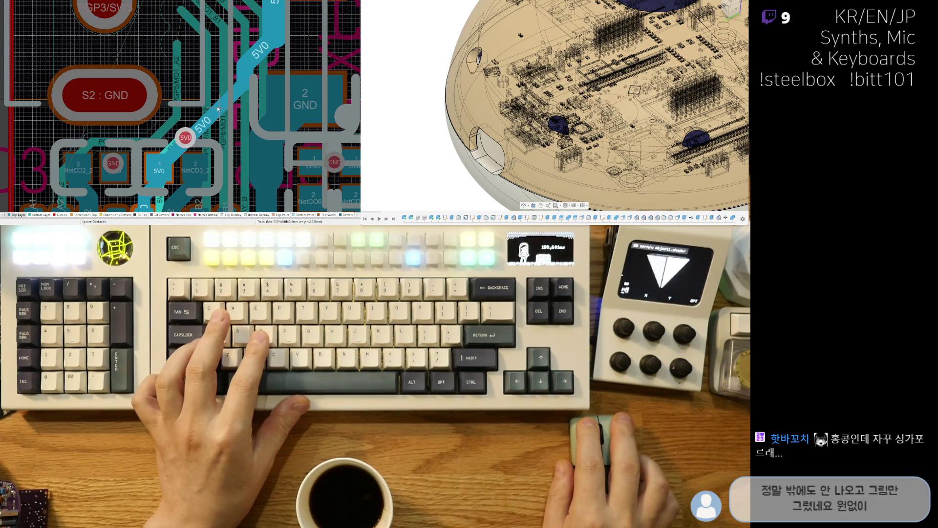
pyautogui.rightClick(218, 109)
# - Shift the 5V0/NetCD3_2 capacitor and route its 5V0 pad down to pad 12
pyautogui.scroll(-3, 196, 113)
pyautogui.moveTo(181, 115); pyautogui.dragTo(184, 109)
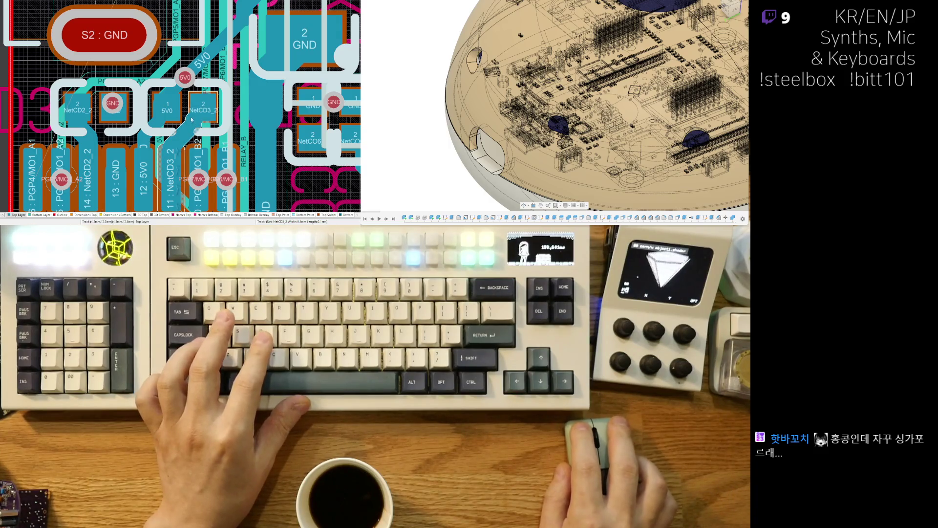
pyautogui.hotkey('ctrl', 'w')
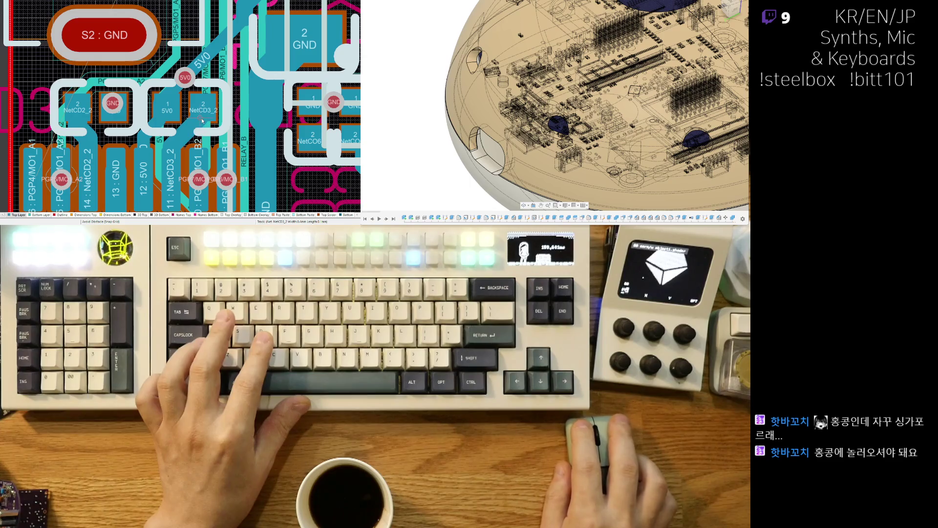
pyautogui.moveTo(204, 112); pyautogui.dragTo(181, 116)
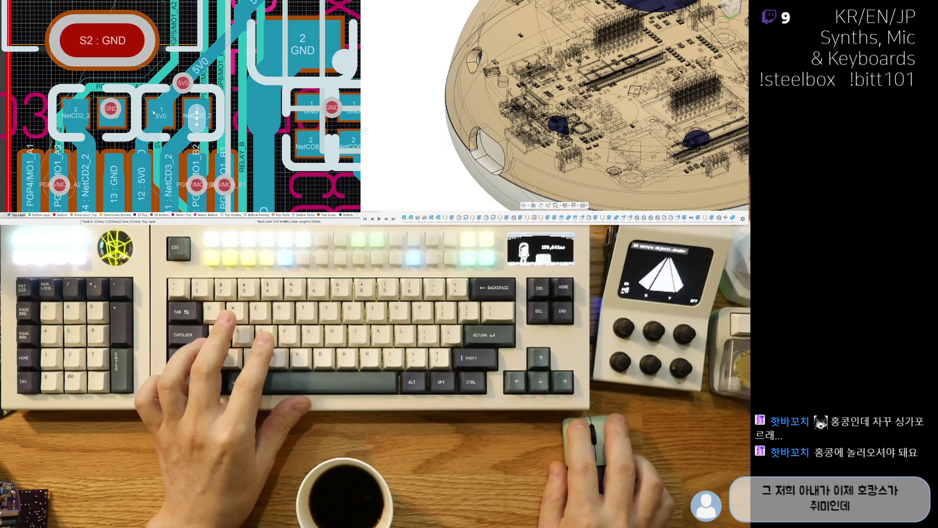
pyautogui.click(161, 126)
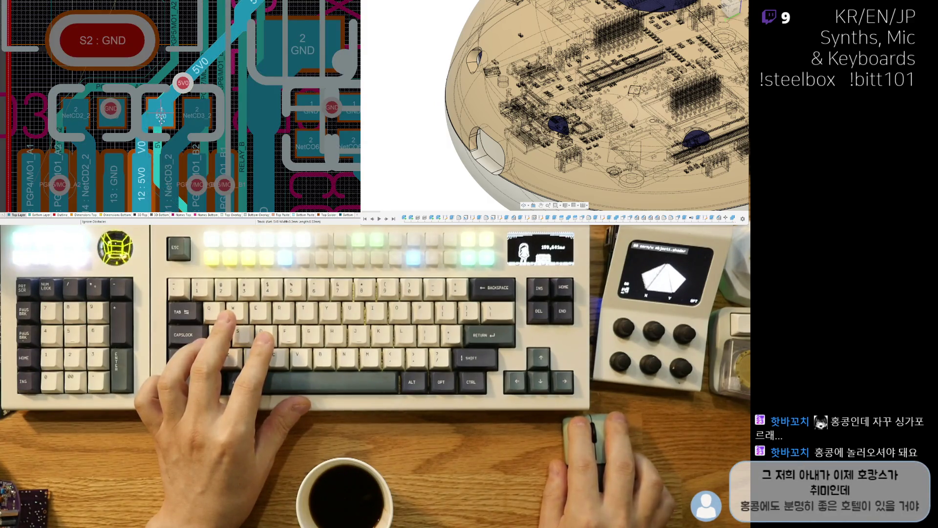
pyautogui.rightClick(183, 96)
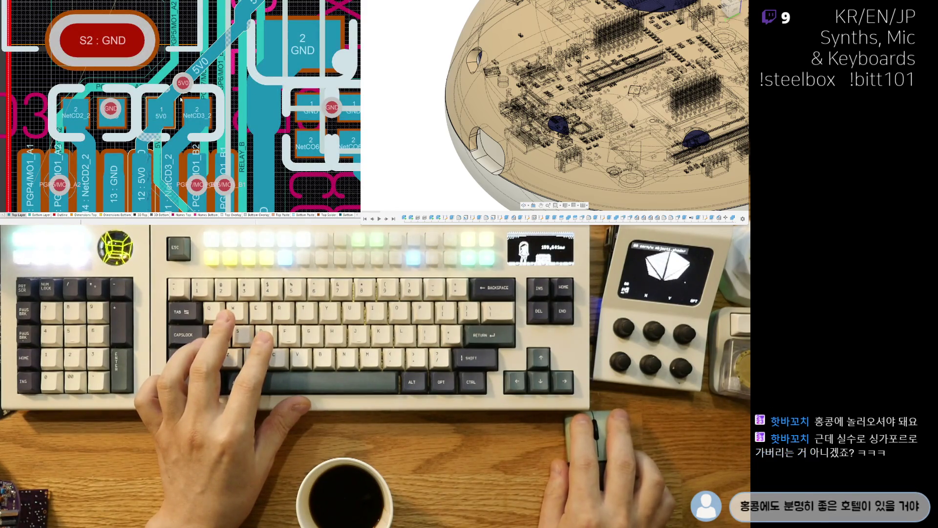
# - Draw a 5V0 track from the via to the regulator's 5V0 pad
pyautogui.click(174, 96)
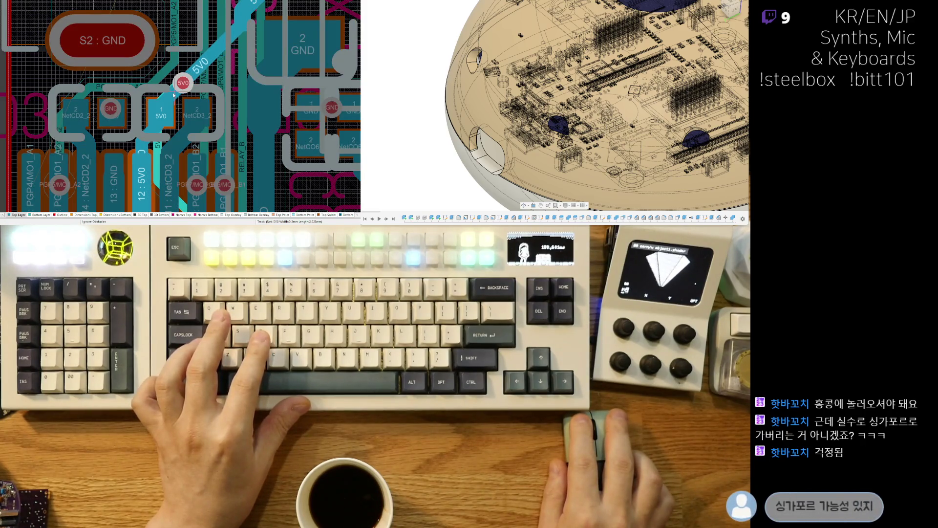
pyautogui.rightClick(172, 92)
pyautogui.click(174, 106)
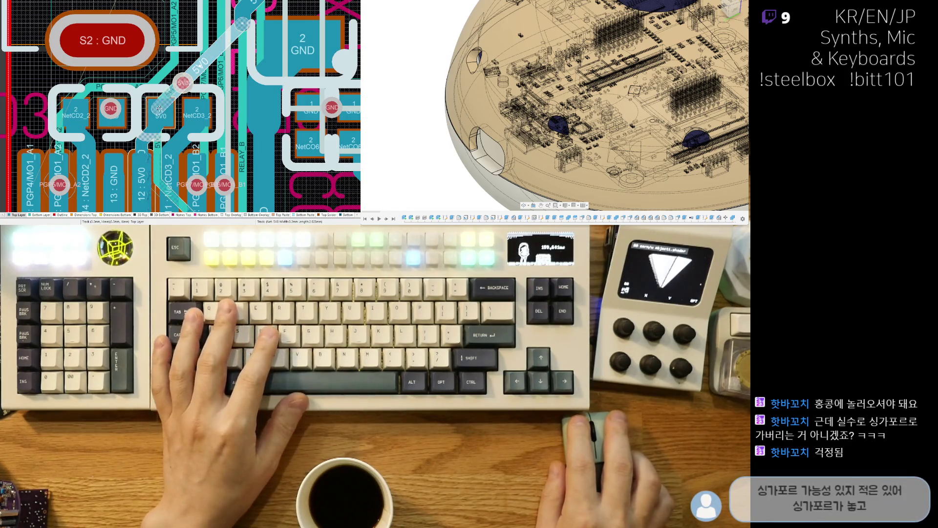
pyautogui.click(183, 84)
pyautogui.rightClick(183, 84)
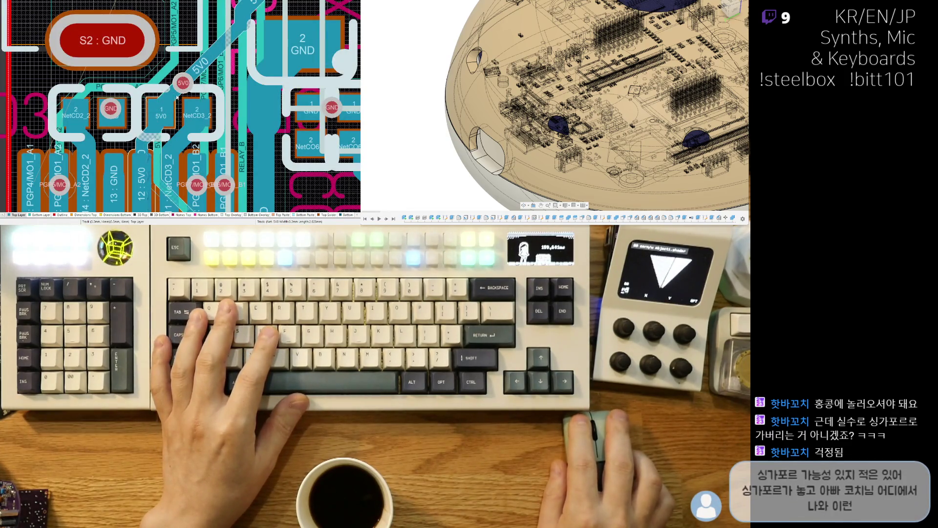
pyautogui.click(171, 92)
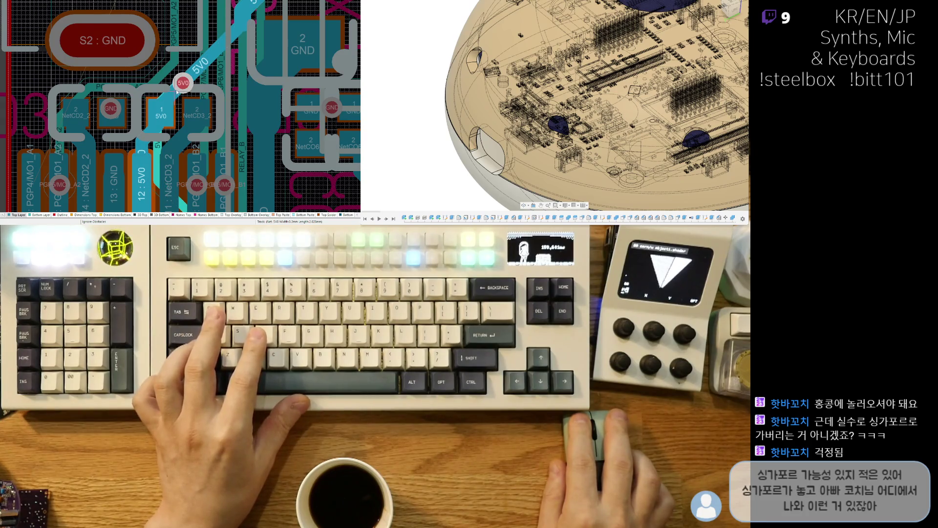
pyautogui.rightClick(177, 97)
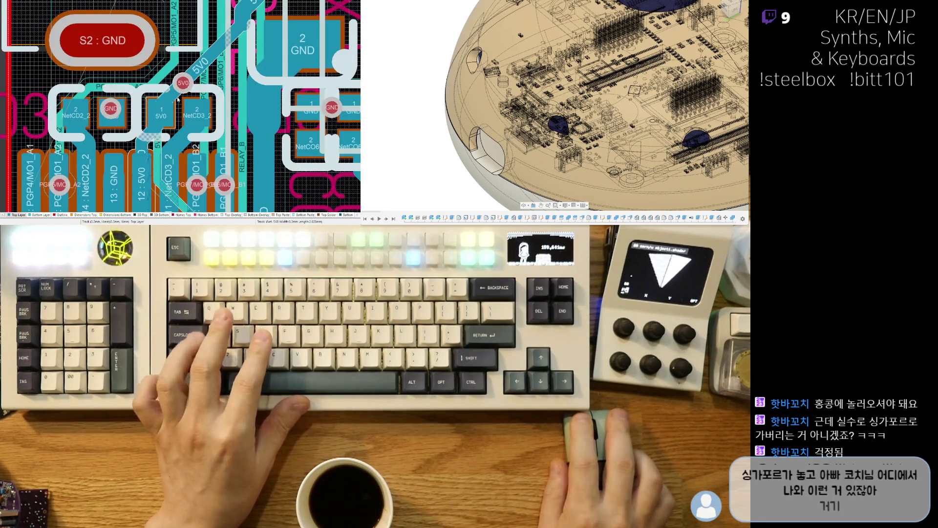
pyautogui.click(177, 97)
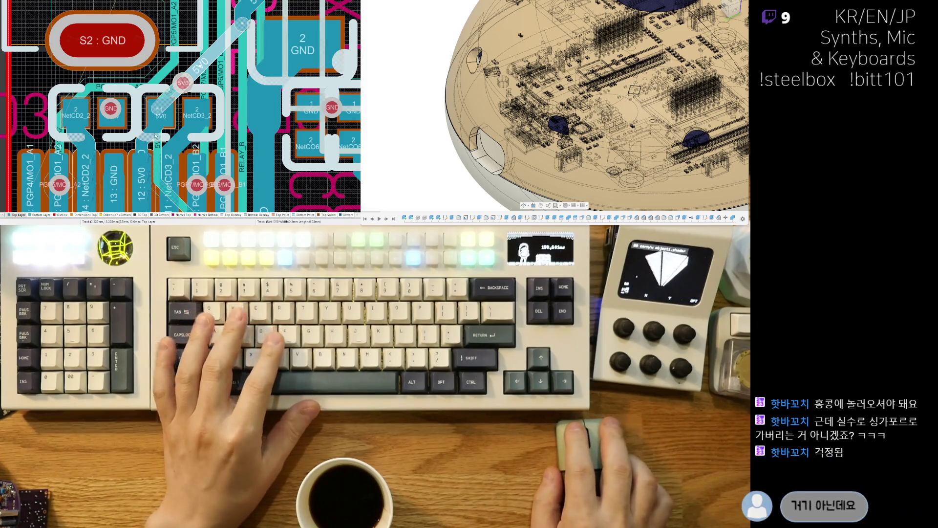
pyautogui.click(165, 102)
pyautogui.click(183, 83)
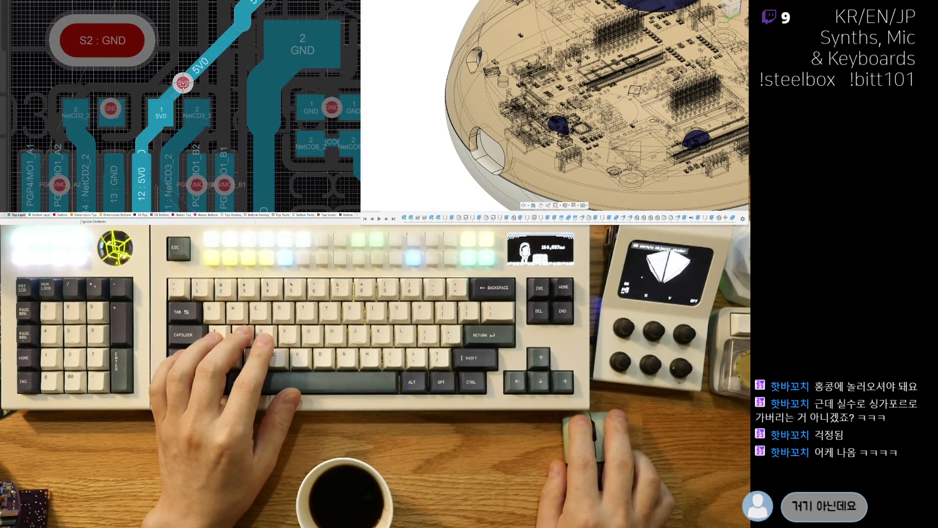
# - Delete the 5V0 track segments through the via and route a fresh 5V0 track from it
pyautogui.click(168, 95)
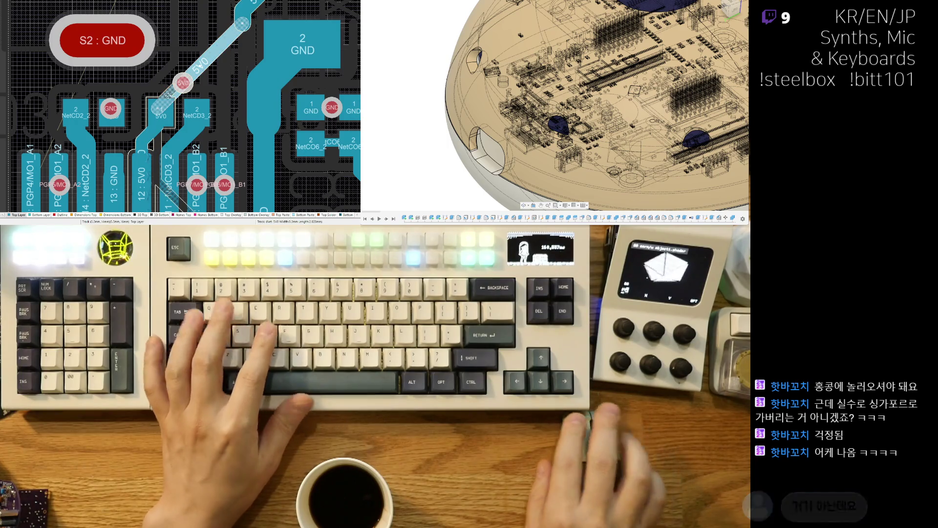
pyautogui.press('Delete')
pyautogui.click(183, 83)
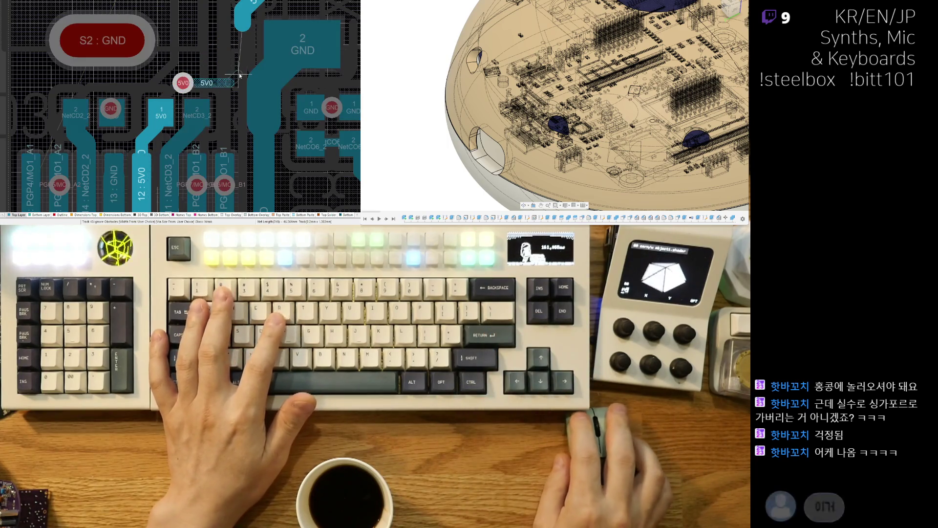
pyautogui.click(244, 23)
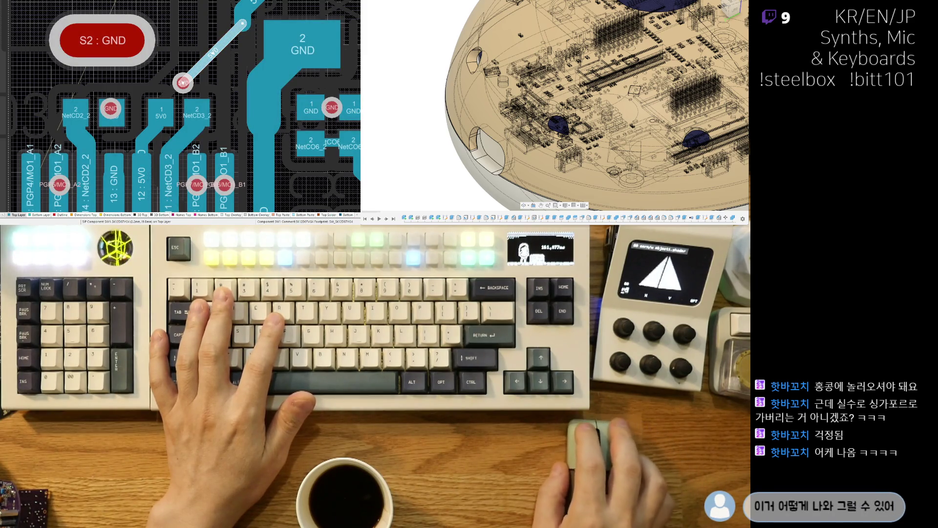
# - End a 5V0 route at the via, then nudge the GND via slightly down-right
pyautogui.moveTo(209, 112); pyautogui.dragTo(194, 195, button='right')
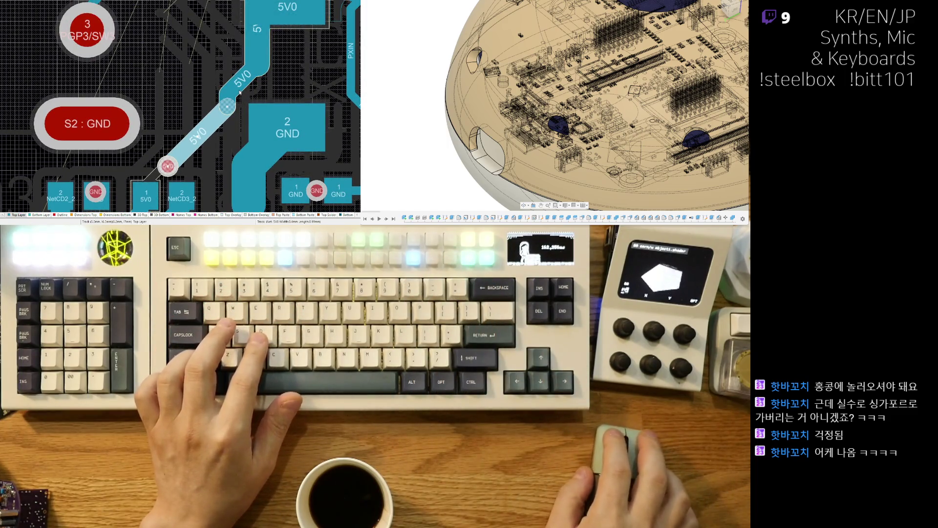
pyautogui.moveTo(225, 139); pyautogui.dragTo(242, 66, button='right')
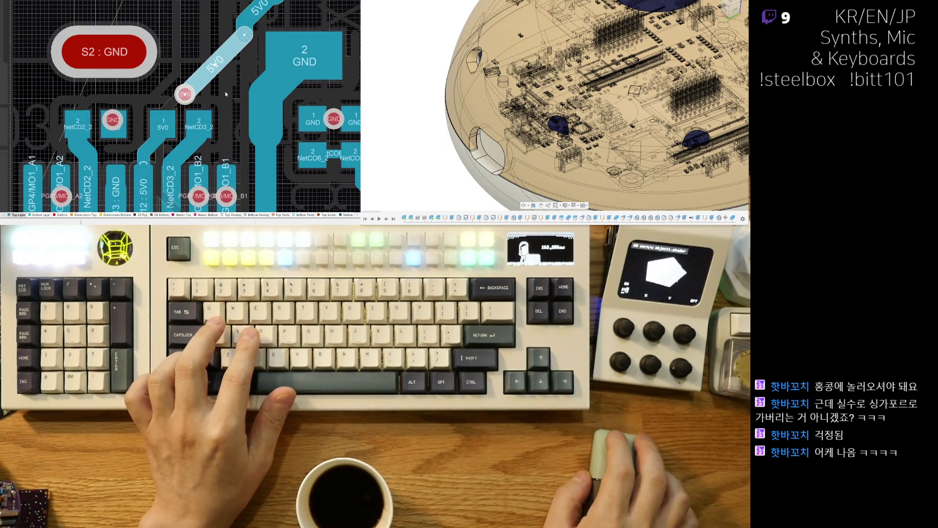
pyautogui.hotkey('ctrl', 'w')
pyautogui.click(167, 107)
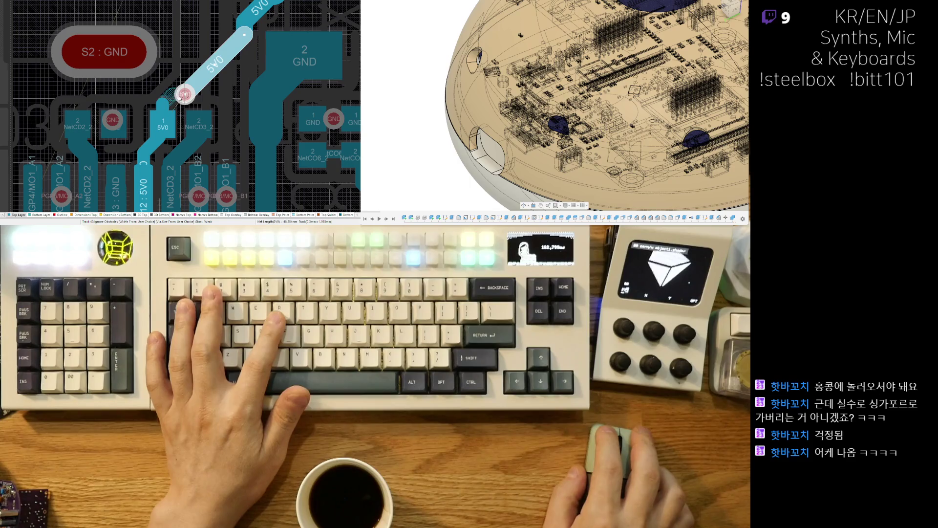
pyautogui.rightClick(183, 95)
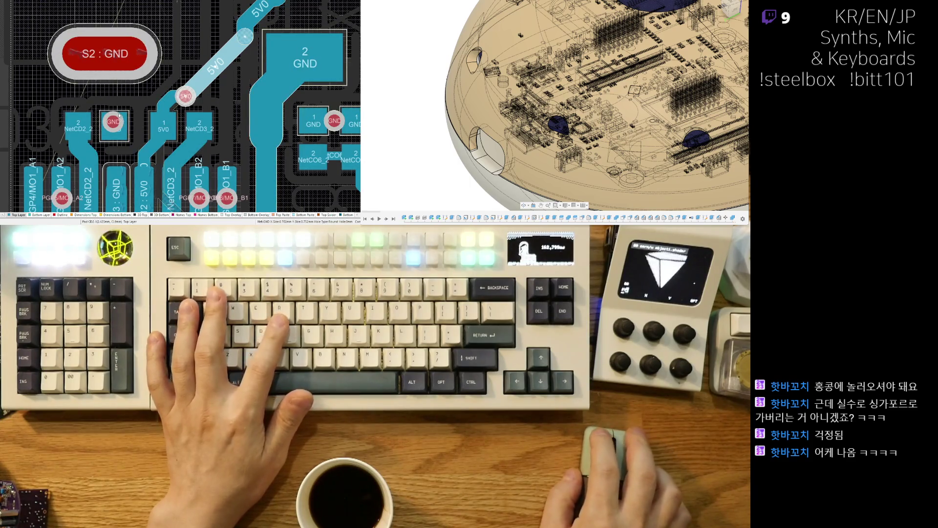
pyautogui.moveTo(120, 110); pyautogui.dragTo(124, 113)
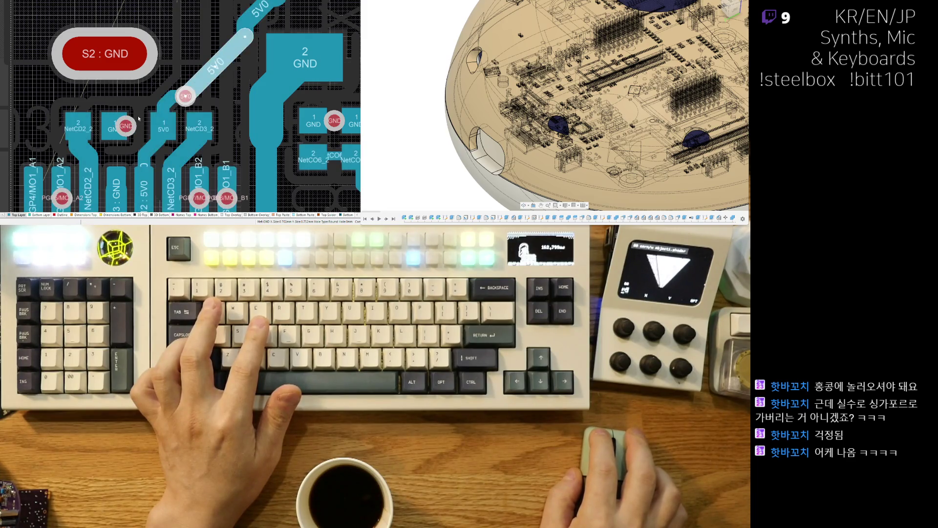
pyautogui.moveTo(180, 96); pyautogui.dragTo(179, 97)
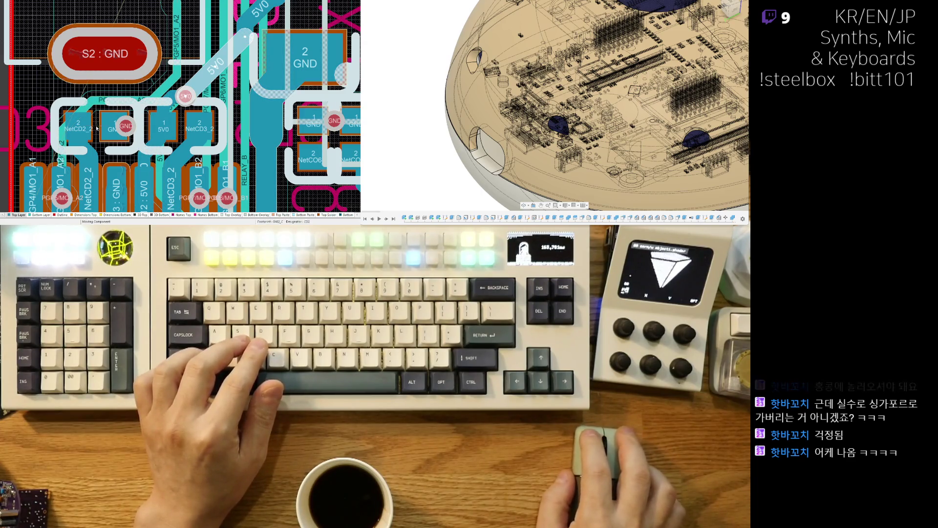
# - Slide the PGP7/MO1_B2 and PGP3/SW3 tracks by the switch header, then zoom out to the board
pyautogui.moveTo(51, 75); pyautogui.dragTo(76, 105, button='right')
pyautogui.keyDown('ctrl'); pyautogui.scroll(-2, 76, 105); pyautogui.keyUp('ctrl')
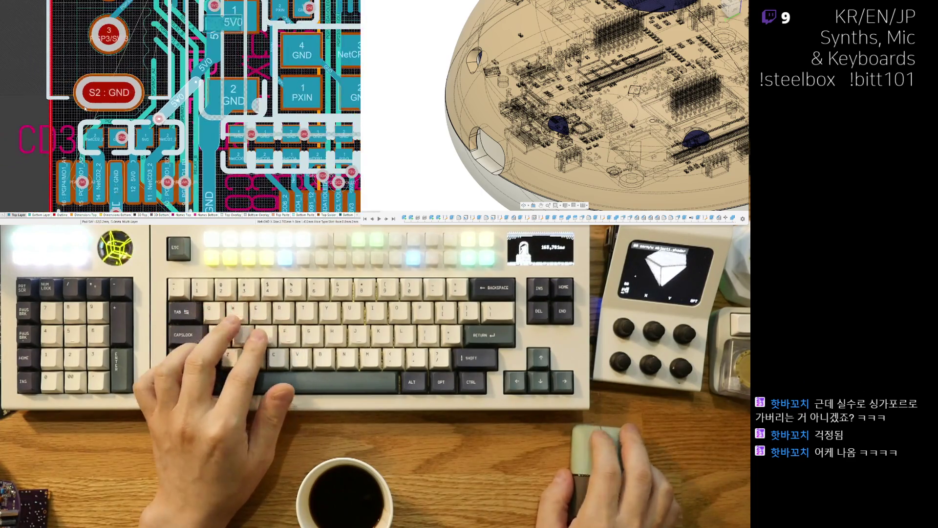
pyautogui.scroll(3, 142, 97)
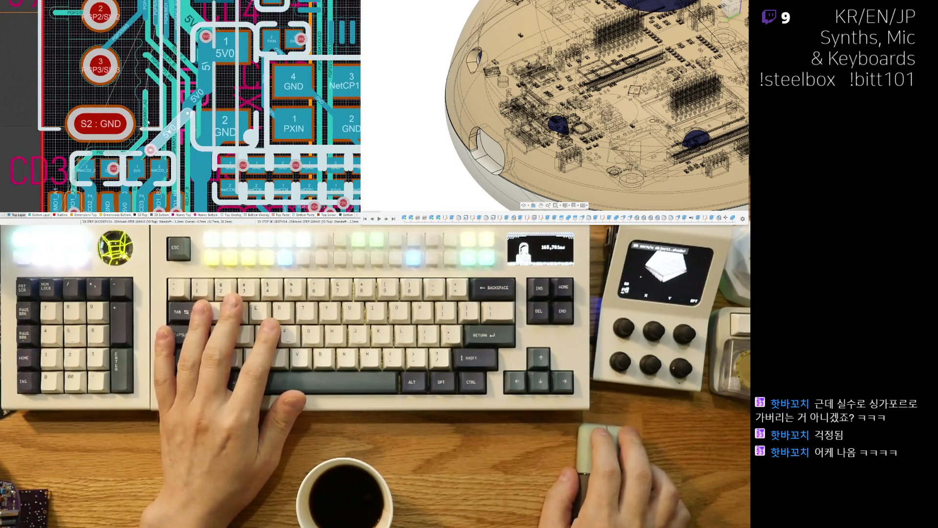
pyautogui.moveTo(152, 70); pyautogui.dragTo(171, 182, button='right')
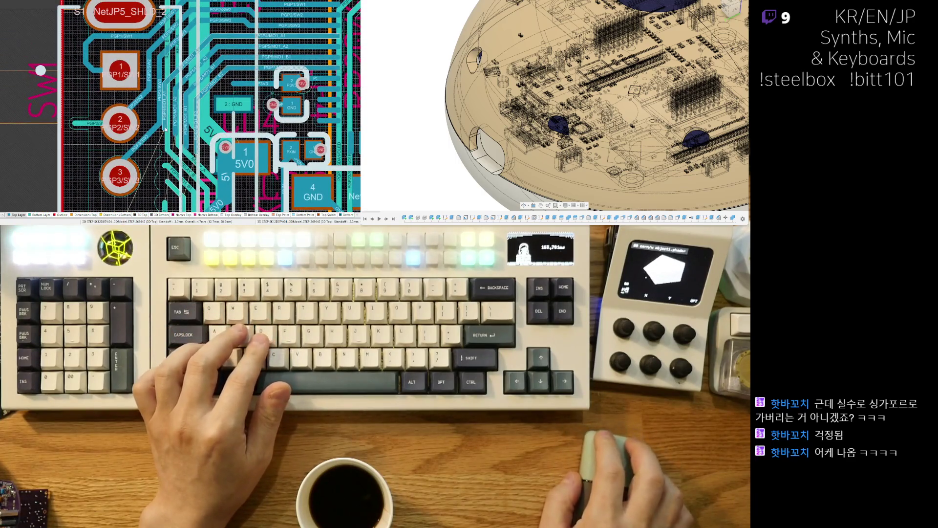
pyautogui.keyDown('ctrl'); pyautogui.scroll(3, 166, 129); pyautogui.keyUp('ctrl')
pyautogui.moveTo(166, 153)
pyautogui.mouseDown()
pyautogui.moveTo(188, 149)
pyautogui.moveTo(137, 130)
pyautogui.moveTo(157, 130)
pyautogui.moveTo(119, 130)
pyautogui.moveTo(138, 130)
pyautogui.mouseUp()
pyautogui.moveTo(109, 103); pyautogui.dragTo(107, 104)
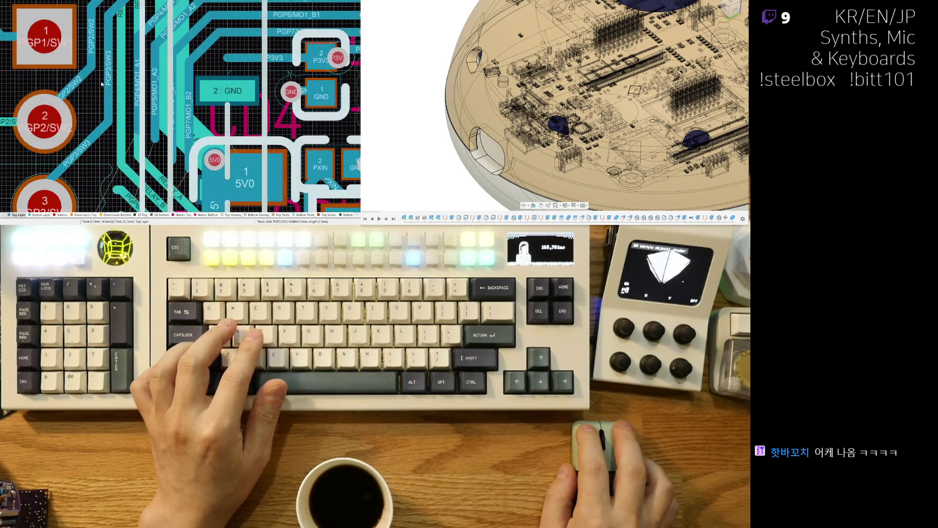
pyautogui.scroll(3, 108, 104)
pyautogui.keyDown('ctrl'); pyautogui.scroll(-1, 125, 146); pyautogui.keyUp('ctrl')
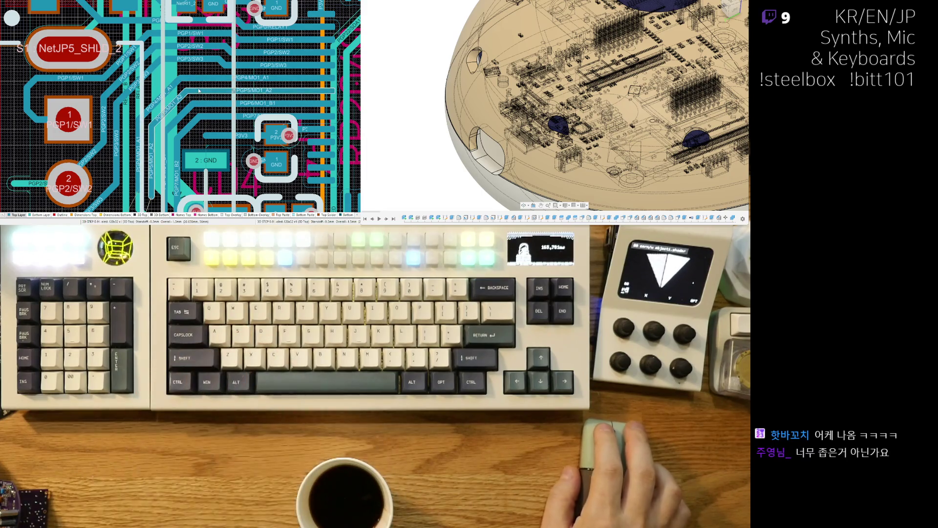
pyautogui.keyDown('ctrl'); pyautogui.scroll(-5, 199, 91); pyautogui.keyUp('ctrl')
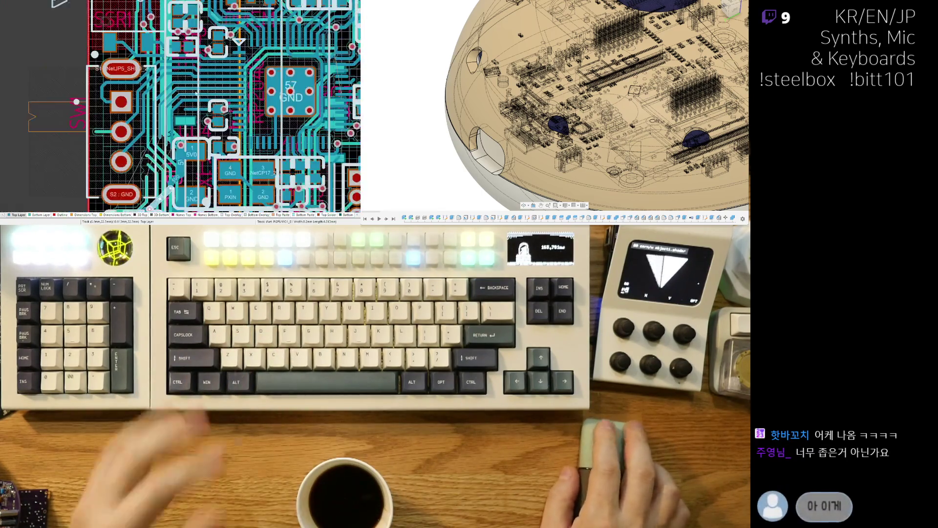
pyautogui.keyDown('ctrl'); pyautogui.scroll(-5, 205, 168); pyautogui.keyUp('ctrl')
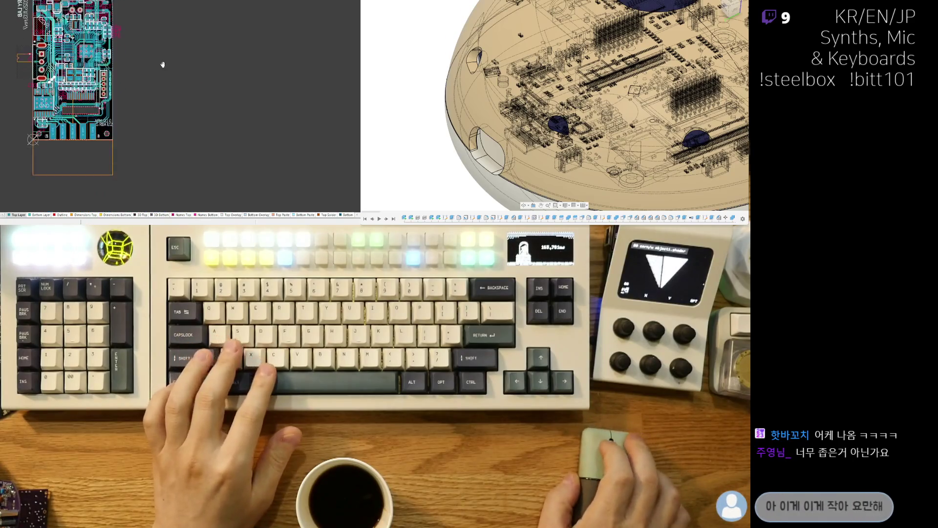
pyautogui.keyDown('ctrl'); pyautogui.scroll(2, 22, 161); pyautogui.keyUp('ctrl')
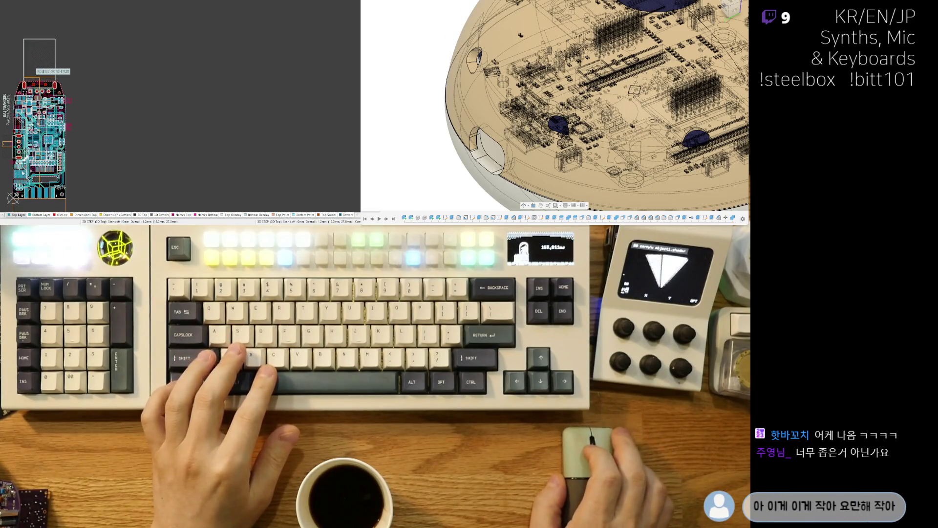
pyautogui.press('3')
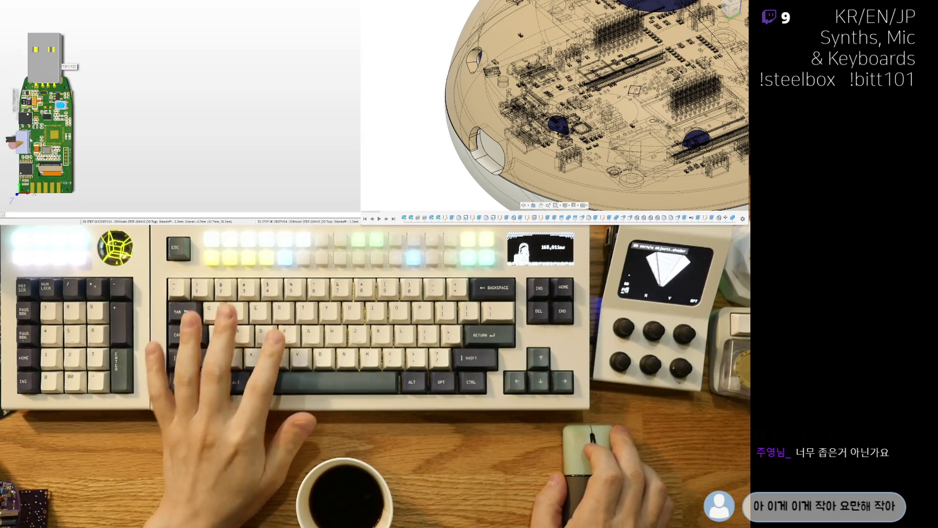
pyautogui.moveTo(43, 136); pyautogui.dragTo(163, 136, button='right')
pyautogui.keyDown('ctrl'); pyautogui.scroll(3, 162, 136); pyautogui.keyUp('ctrl')
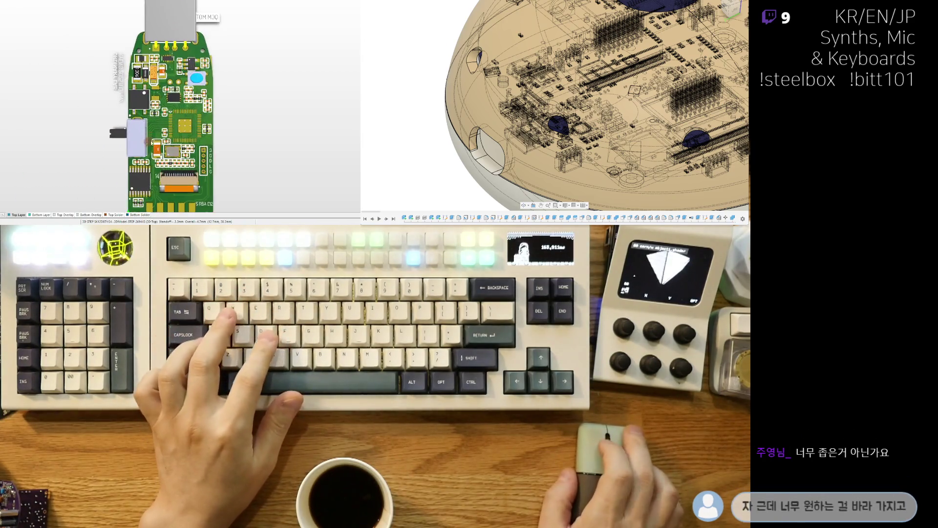
pyautogui.press('v')
pyautogui.press('b')
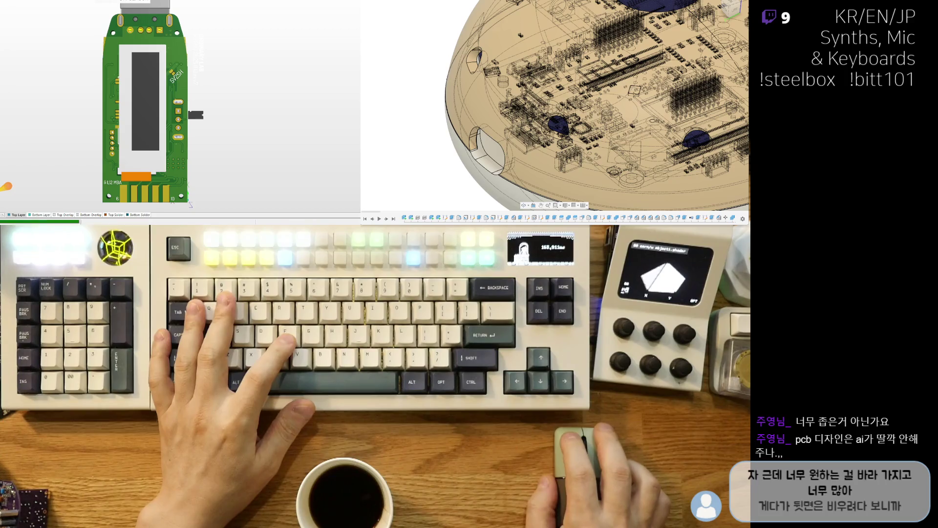
pyautogui.scroll(-1, 172, 160)
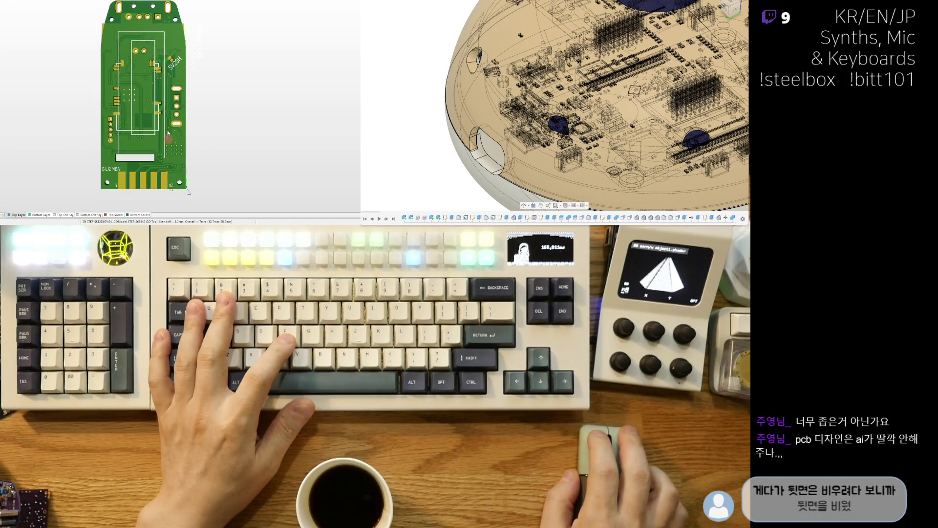
pyautogui.keyDown('ctrl'); pyautogui.scroll(3, 137, 116); pyautogui.keyUp('ctrl')
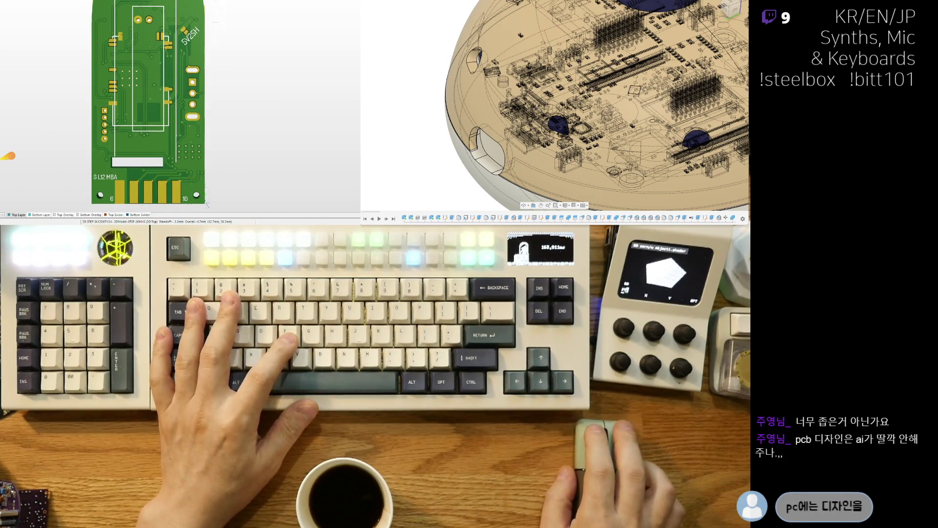
pyautogui.keyDown('ctrl'); pyautogui.scroll(-3, 150, 119); pyautogui.keyUp('ctrl')
pyautogui.keyDown('ctrl'); pyautogui.scroll(3, 149, 119); pyautogui.keyUp('ctrl')
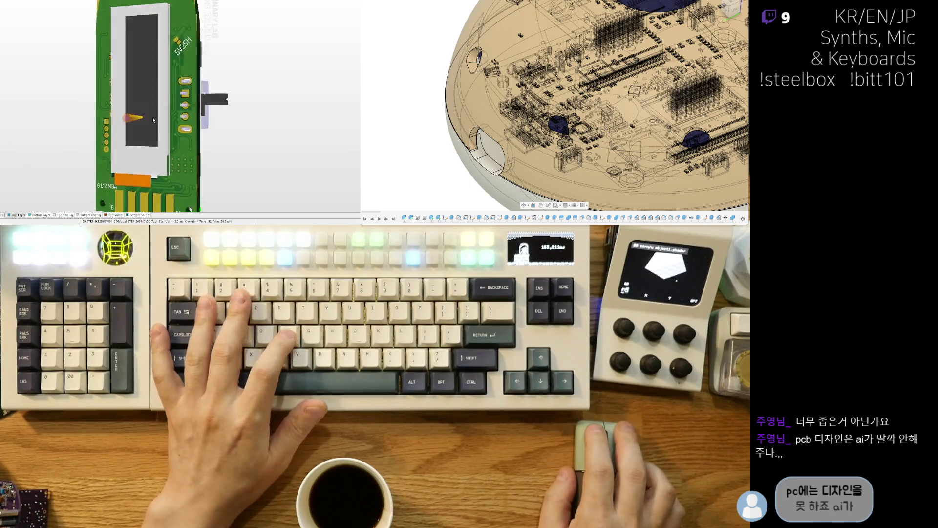
pyautogui.press('2')
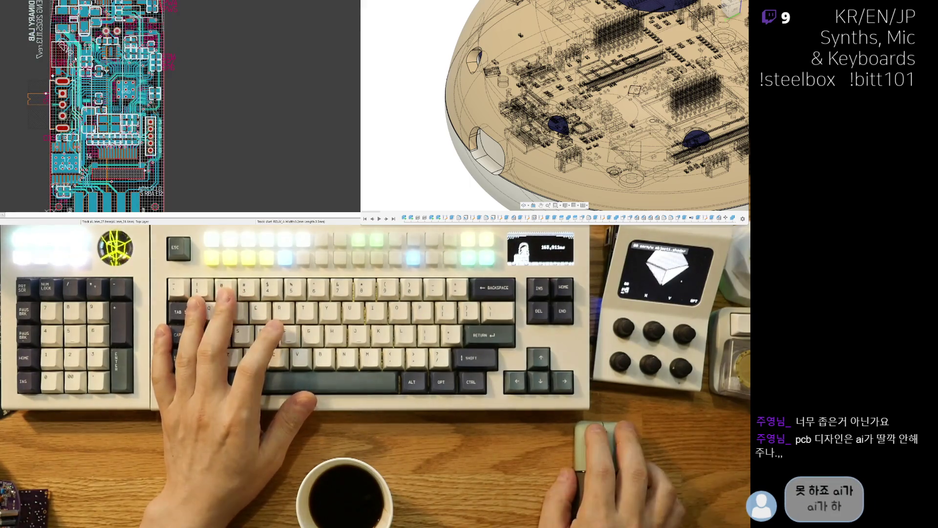
pyautogui.keyDown('ctrl'); pyautogui.scroll(5, 63, 121); pyautogui.keyUp('ctrl')
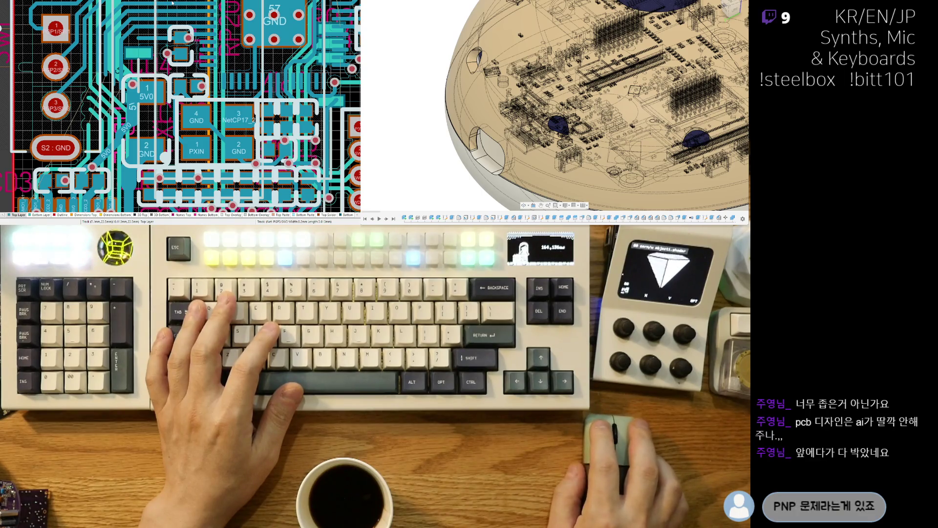
pyautogui.moveTo(45, 68); pyautogui.dragTo(80, 71, button='right')
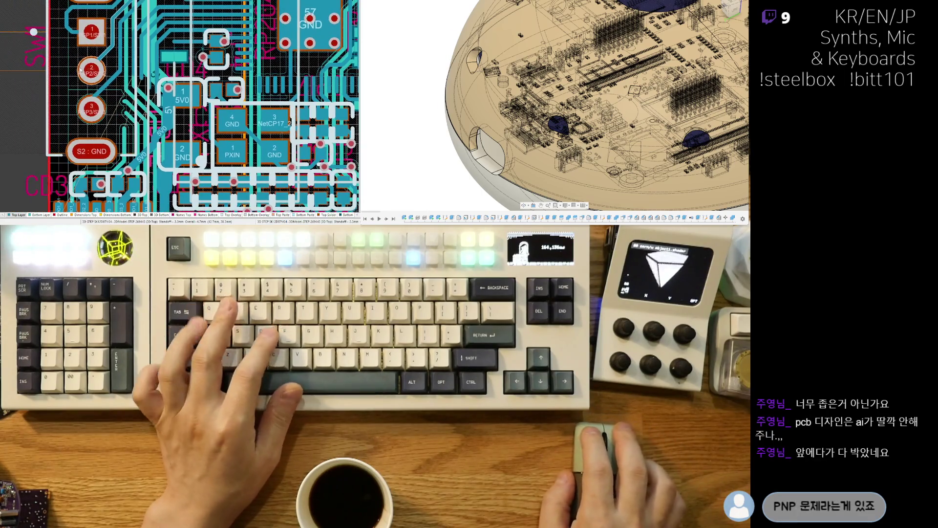
pyautogui.press('3')
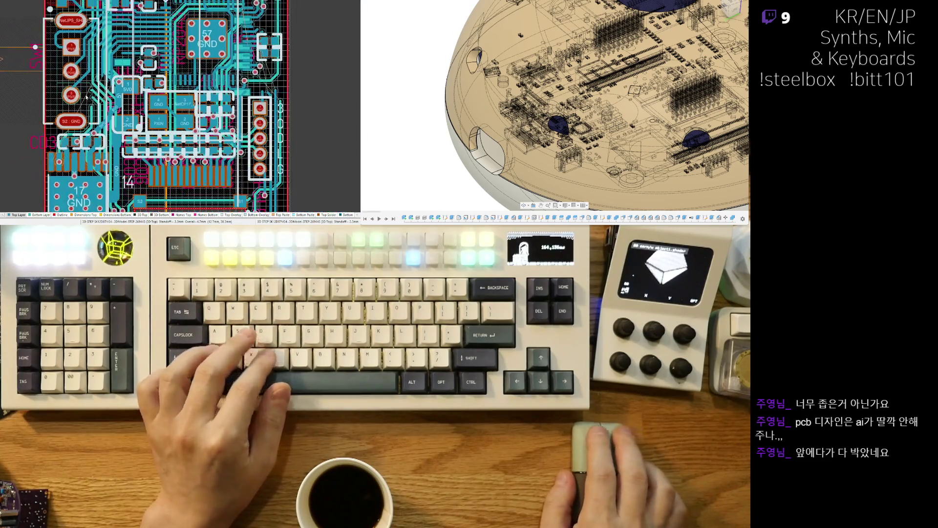
pyautogui.press('2')
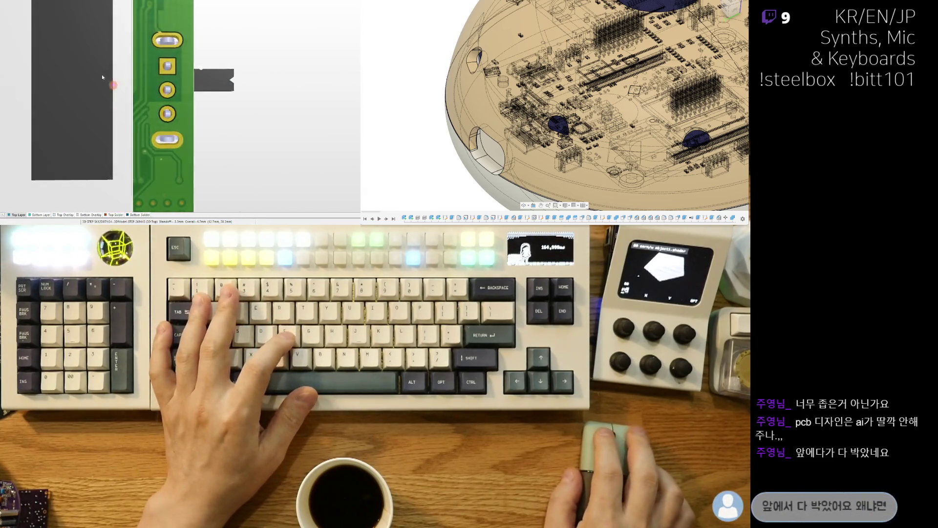
pyautogui.moveTo(138, 91); pyautogui.dragTo(167, 120, button='right')
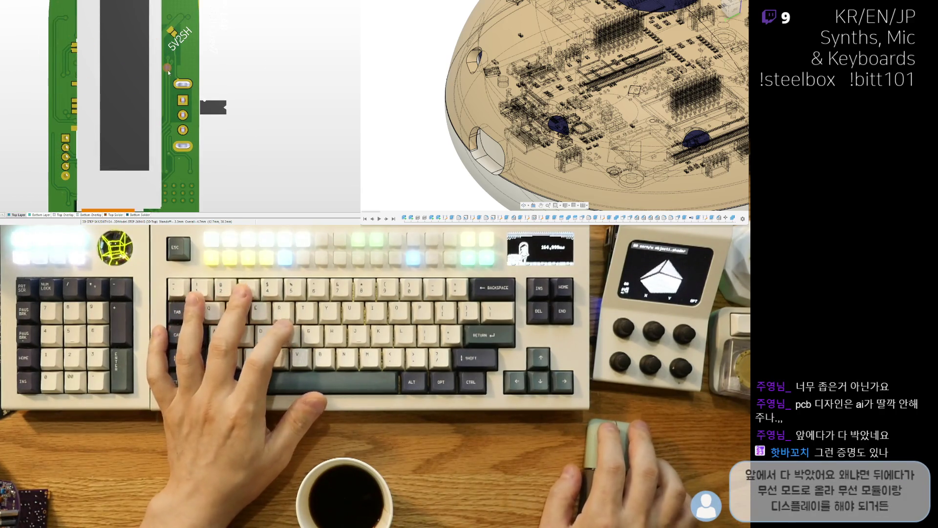
pyautogui.press('2')
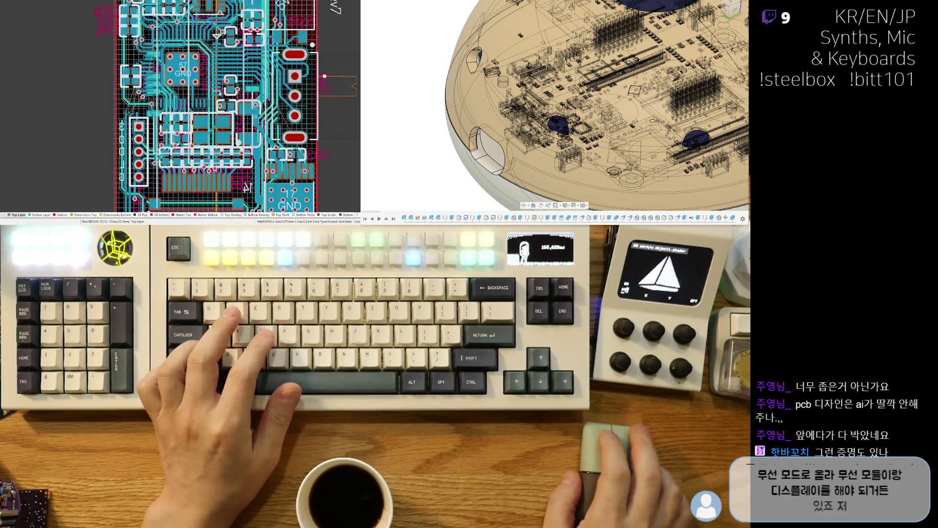
pyautogui.moveTo(243, 90); pyautogui.dragTo(212, 80, button='right')
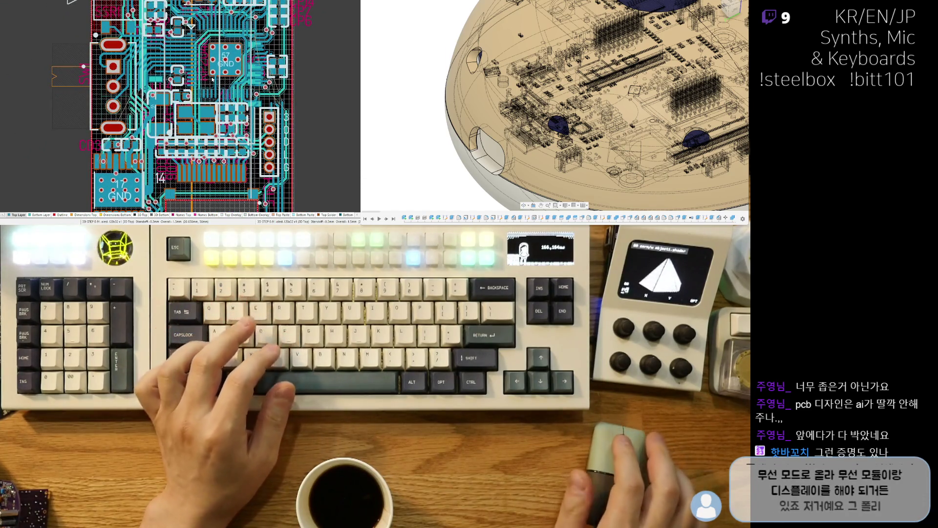
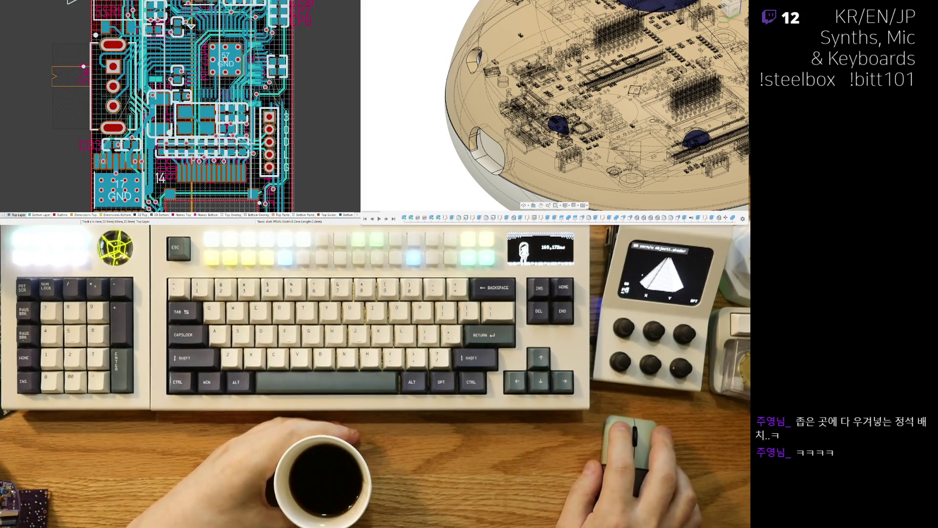
# - Slide the PGP1/SW1 track and its corner segment down beside the NetJP5_SHLD pad
pyautogui.keyDown('ctrl'); pyautogui.scroll(4, 130, 54); pyautogui.keyUp('ctrl')
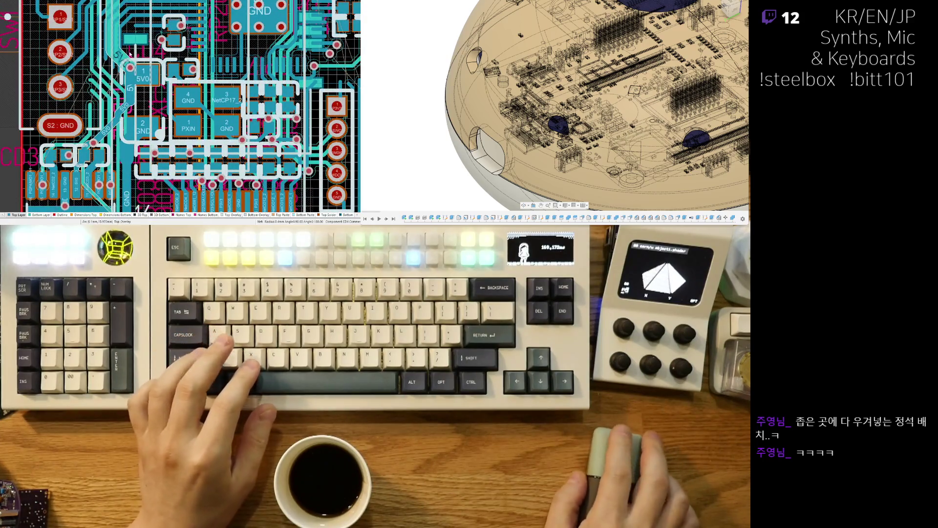
pyautogui.scroll(3, 137, 88)
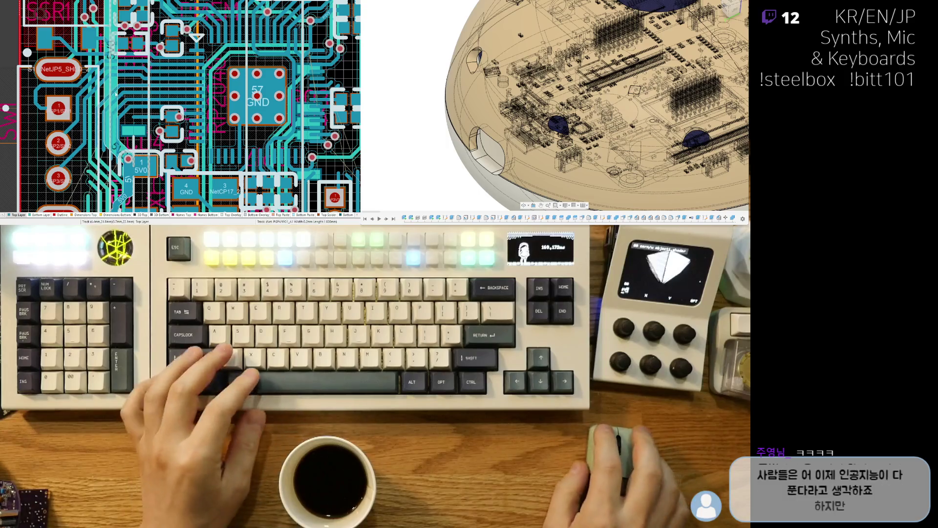
pyautogui.keyDown('ctrl'); pyautogui.scroll(5, 115, 93); pyautogui.keyUp('ctrl')
pyautogui.moveTo(93, 95); pyautogui.dragTo(94, 100)
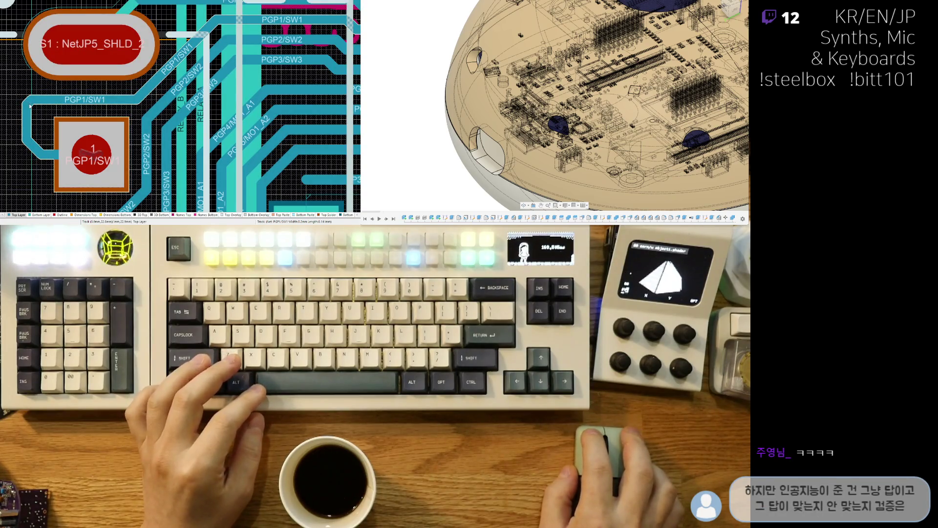
pyautogui.moveTo(31, 105)
pyautogui.mouseDown()
pyautogui.moveTo(48, 153)
pyautogui.moveTo(40, 151)
pyautogui.mouseUp()
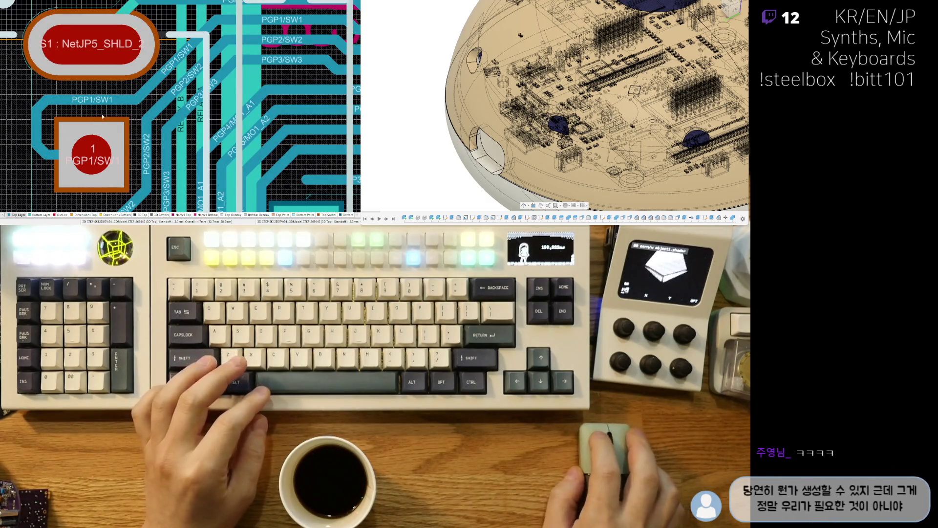
pyautogui.keyDown('ctrl'); pyautogui.scroll(-3, 154, 125); pyautogui.keyUp('ctrl')
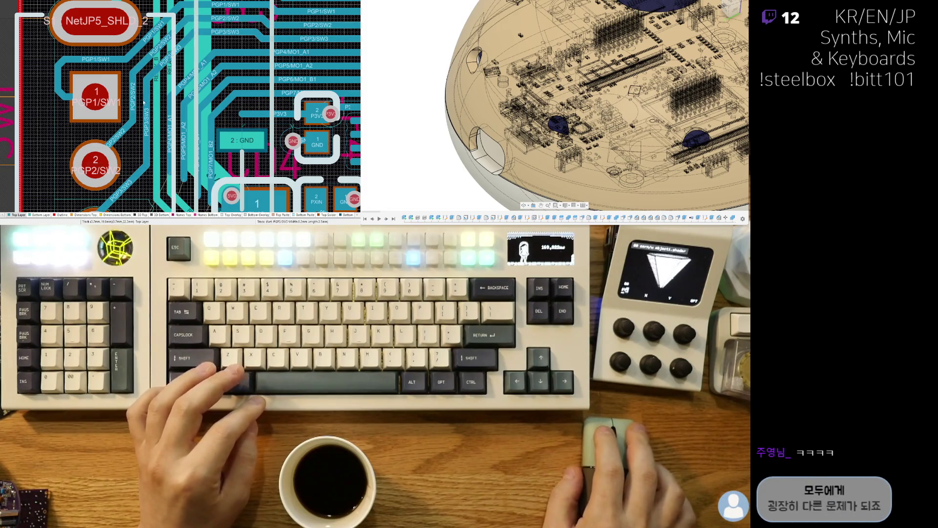
pyautogui.scroll(-2, 147, 155)
pyautogui.keyDown('ctrl'); pyautogui.scroll(1, 127, 152); pyautogui.keyUp('ctrl')
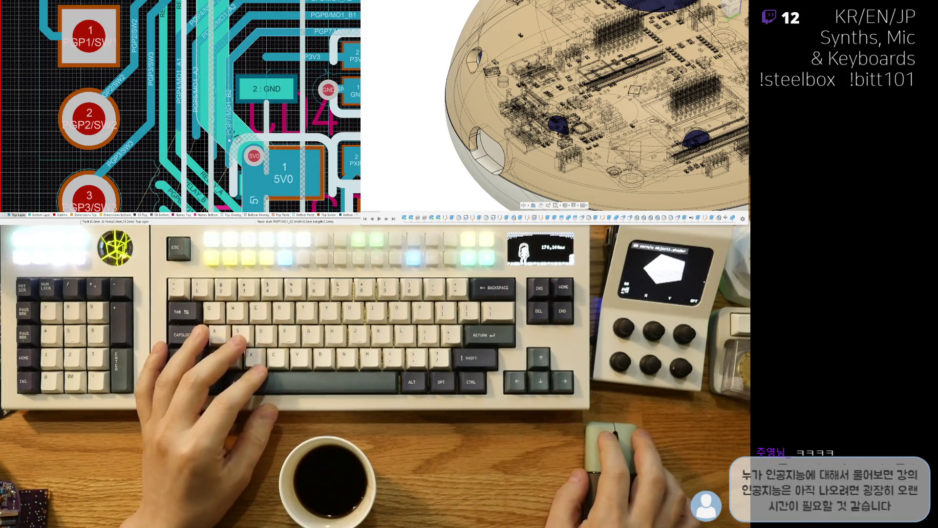
pyautogui.keyDown('ctrl'); pyautogui.scroll(-3, 183, 126); pyautogui.keyUp('ctrl')
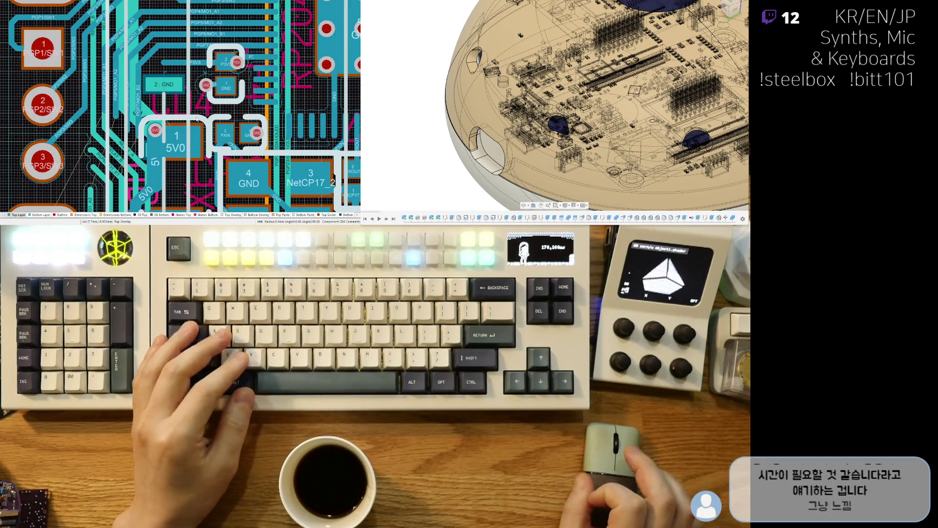
# - Drag the diagonal 5V0 track past the S2 : GND pad into a longer path and commit it
pyautogui.moveTo(197, 119); pyautogui.dragTo(258, 72, button='right')
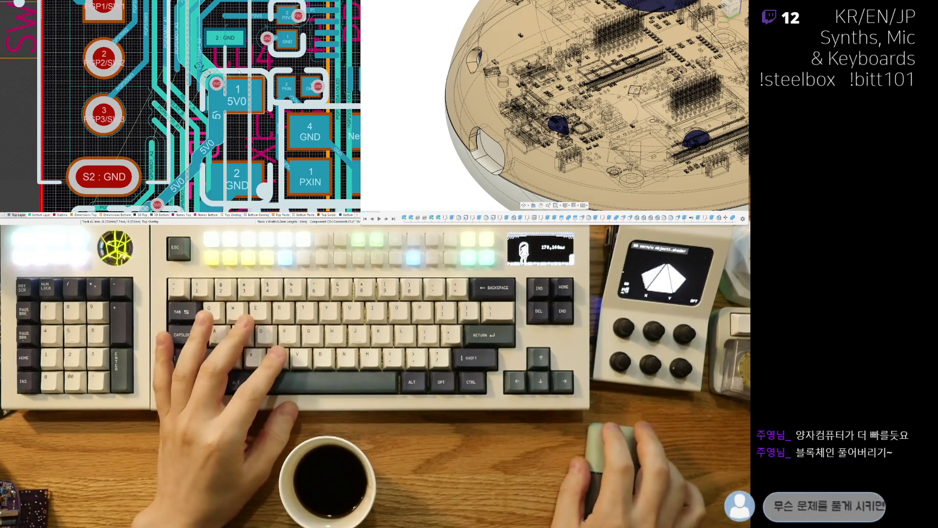
pyautogui.moveTo(239, 72); pyautogui.dragTo(183, 37, button='right')
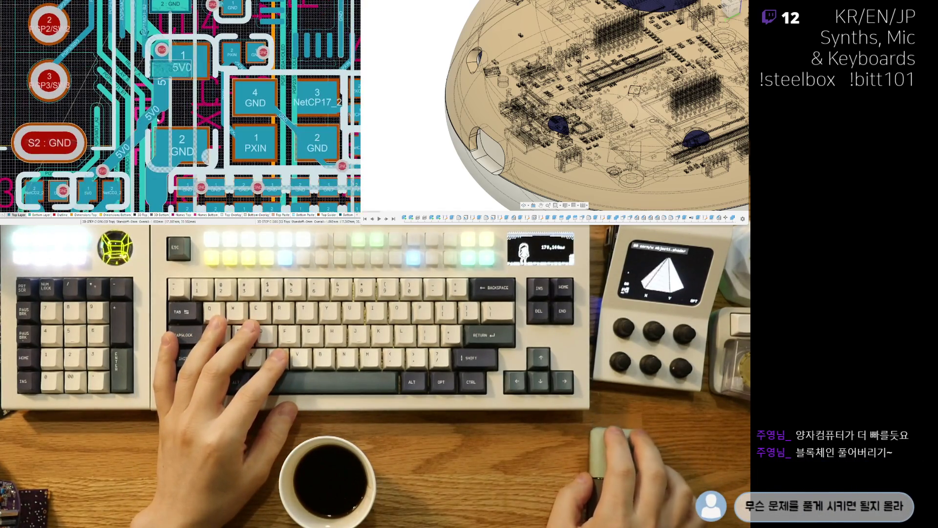
pyautogui.moveTo(125, 173); pyautogui.dragTo(148, 152, button='right')
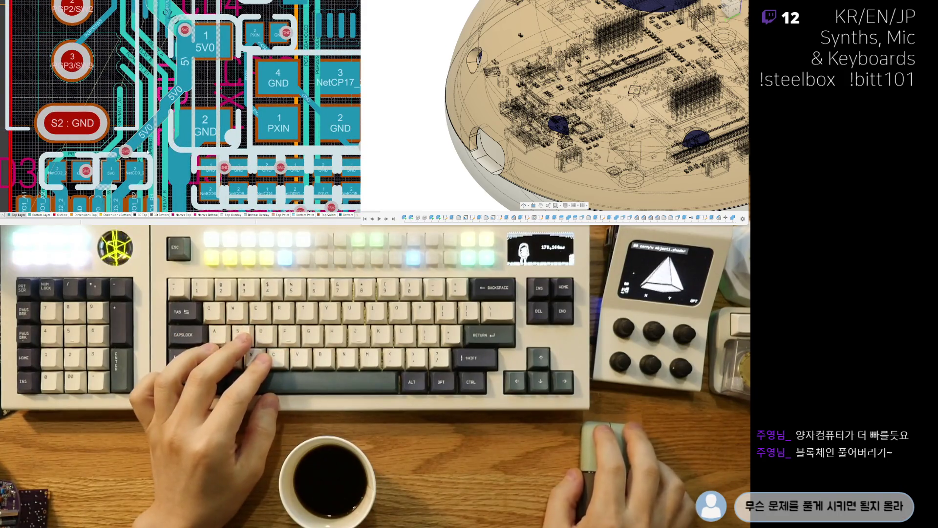
pyautogui.moveTo(144, 140); pyautogui.dragTo(144, 138)
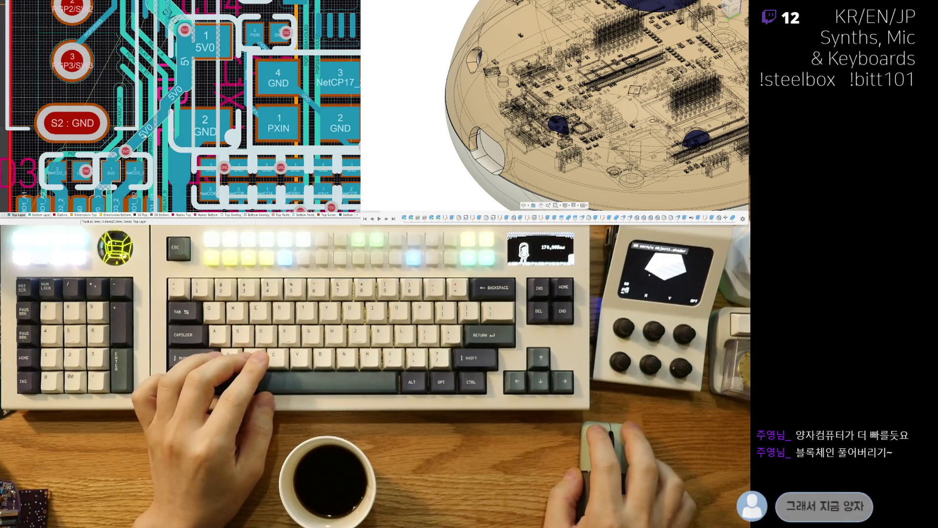
pyautogui.moveTo(143, 138); pyautogui.dragTo(154, 141)
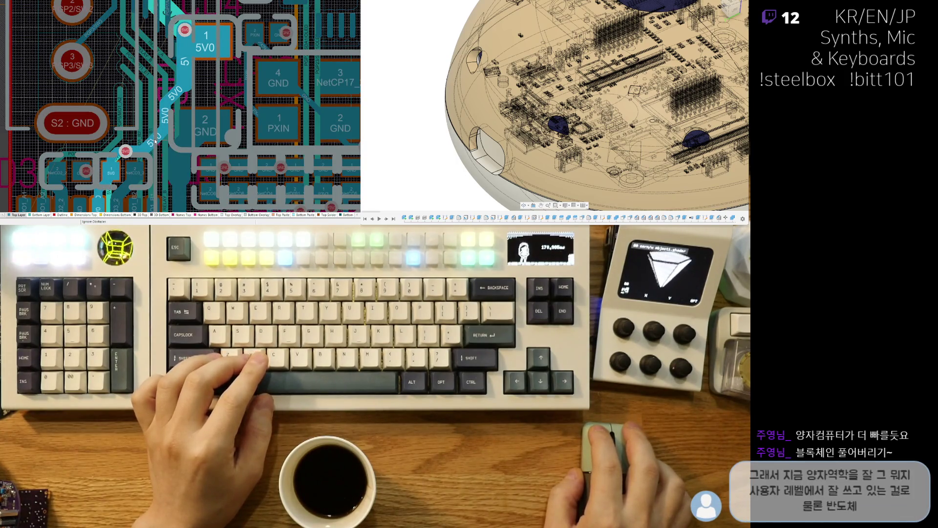
pyautogui.moveTo(155, 141); pyautogui.dragTo(155, 141)
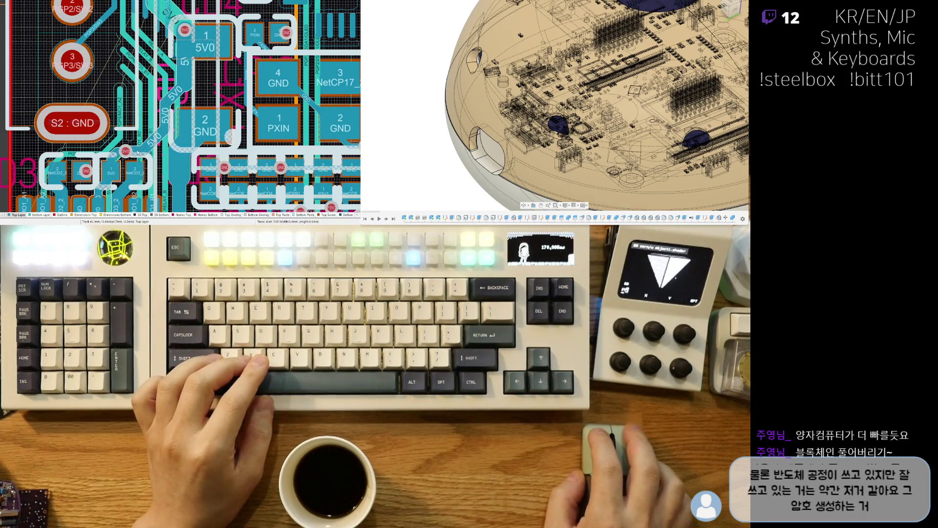
# - Pan to the dense routing area above the pad 57 GND pad
pyautogui.keyDown('ctrl'); pyautogui.scroll(-3, 120, 75); pyautogui.keyUp('ctrl')
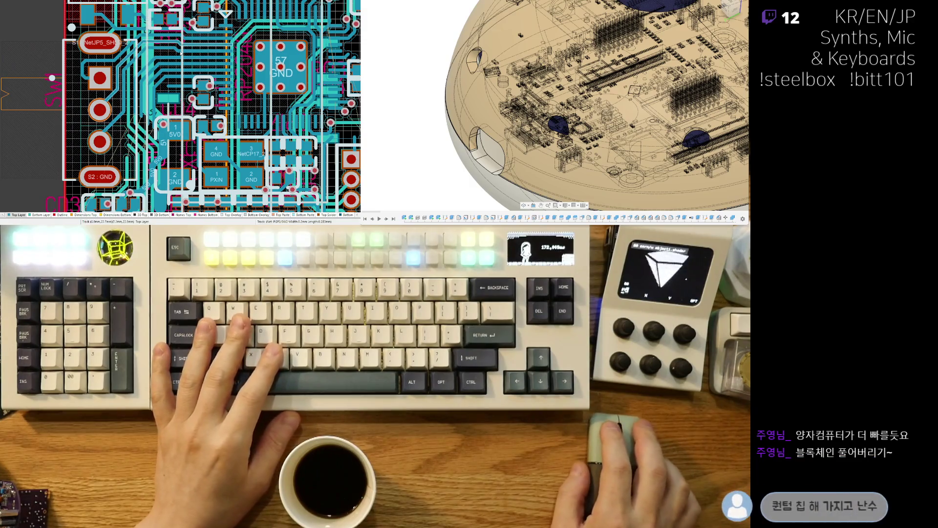
pyautogui.moveTo(167, 80); pyautogui.dragTo(110, 195, button='right')
pyautogui.moveTo(184, 76); pyautogui.dragTo(214, 123, button='right')
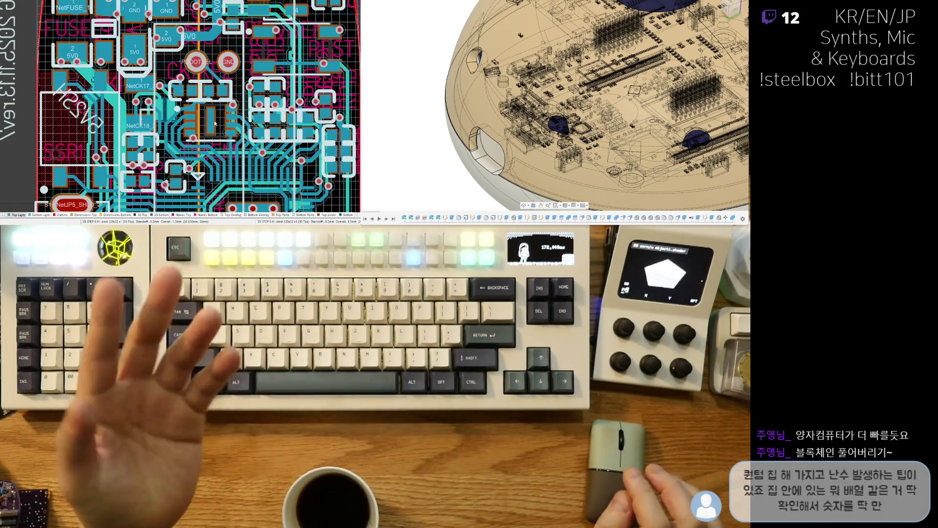
pyautogui.moveTo(197, 60); pyautogui.dragTo(191, 138, button='right')
pyautogui.scroll(-3, 203, 189)
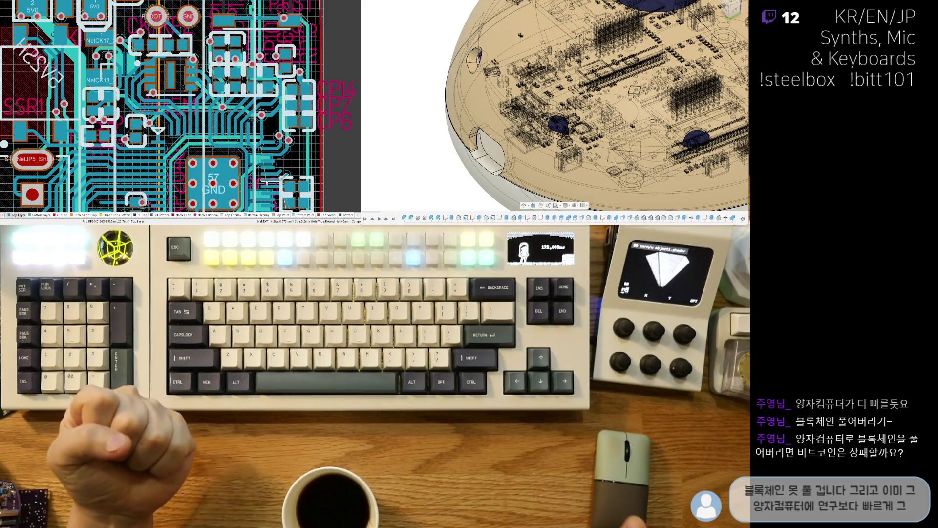
pyautogui.keyDown('ctrl'); pyautogui.scroll(3, 217, 131); pyautogui.keyUp('ctrl')
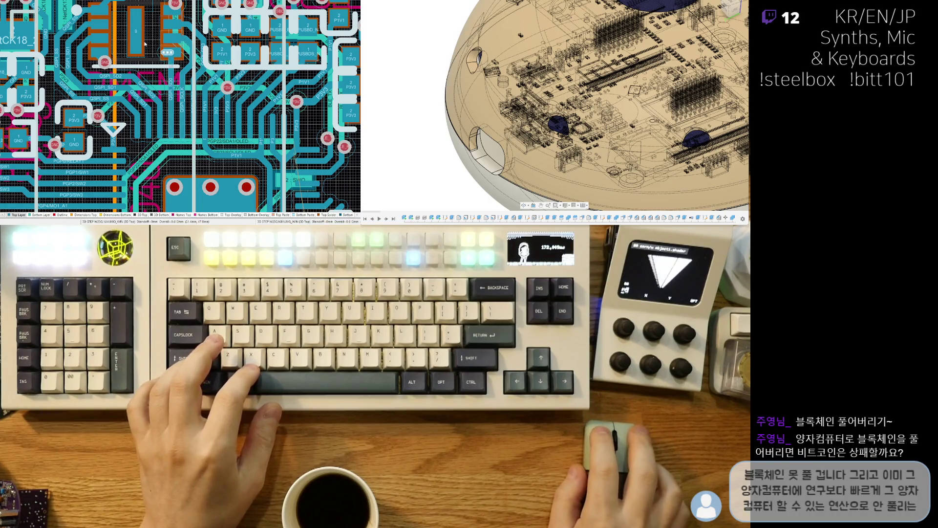
pyautogui.moveTo(177, 49); pyautogui.dragTo(159, 67, button='right')
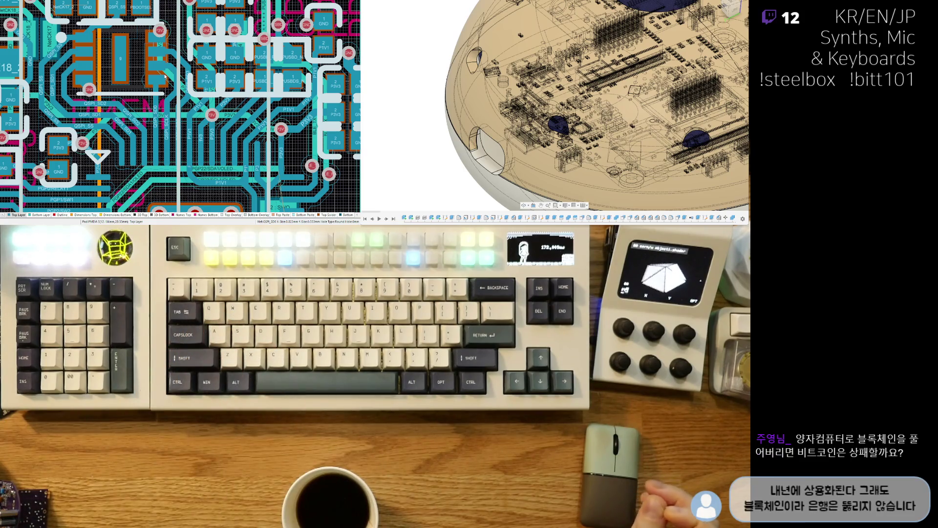
pyautogui.keyDown('ctrl'); pyautogui.scroll(2, 79, 96); pyautogui.keyUp('ctrl')
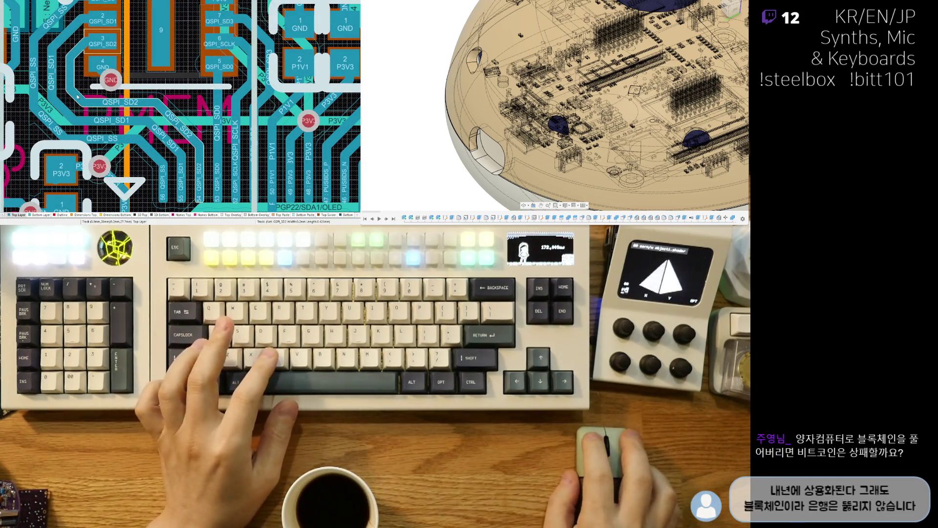
# - Drop the QSPI_SD2 route and route QSPI_SD1 from pad 2, then start QSPI_SS
pyautogui.click(77, 95)
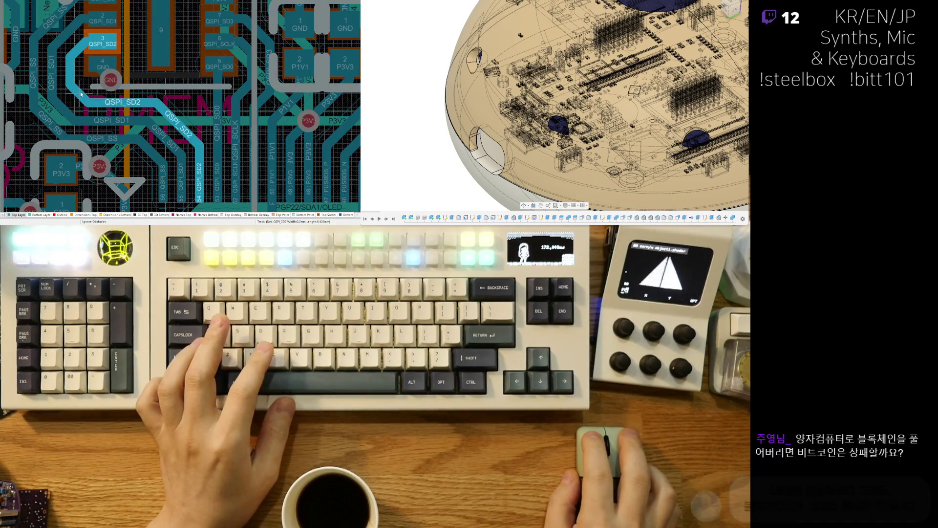
pyautogui.rightClick(82, 94)
pyautogui.click(103, 21)
pyautogui.click(69, 109)
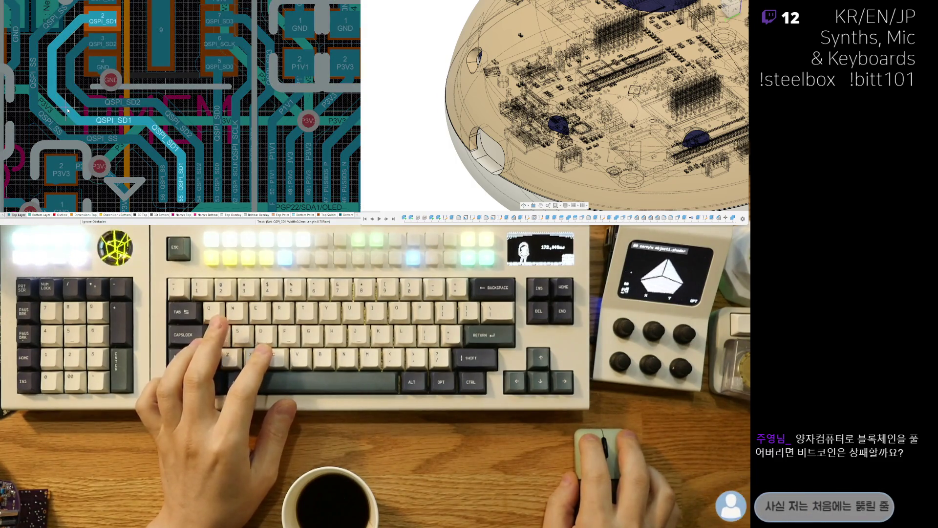
pyautogui.click(53, 128)
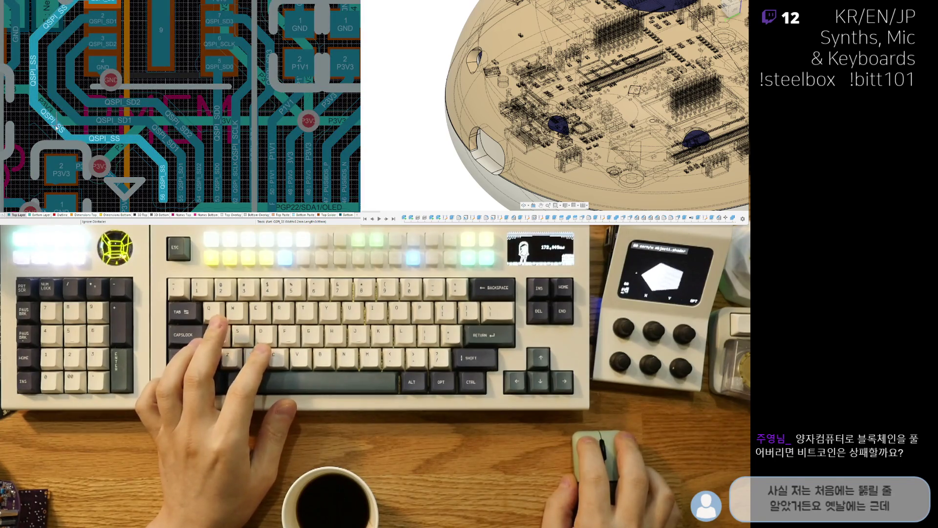
# - Select the vertical BLE_RX track beside the BLE_TX trace
pyautogui.keyDown('ctrl'); pyautogui.scroll(-3, 56, 128); pyautogui.keyUp('ctrl')
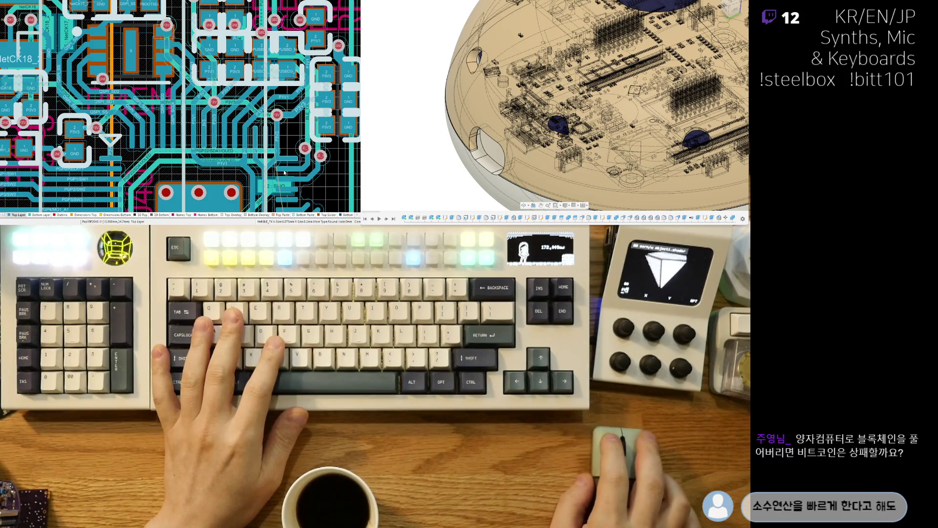
pyautogui.moveTo(264, 114); pyautogui.dragTo(205, 125, button='right')
pyautogui.keyDown('ctrl'); pyautogui.scroll(2, 206, 124); pyautogui.keyUp('ctrl')
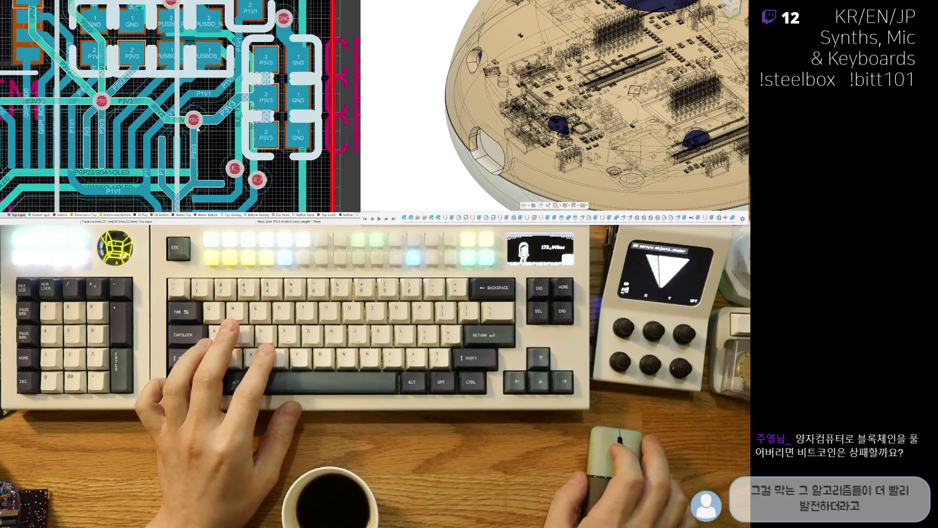
pyautogui.moveTo(190, 131); pyautogui.dragTo(170, 111, button='right')
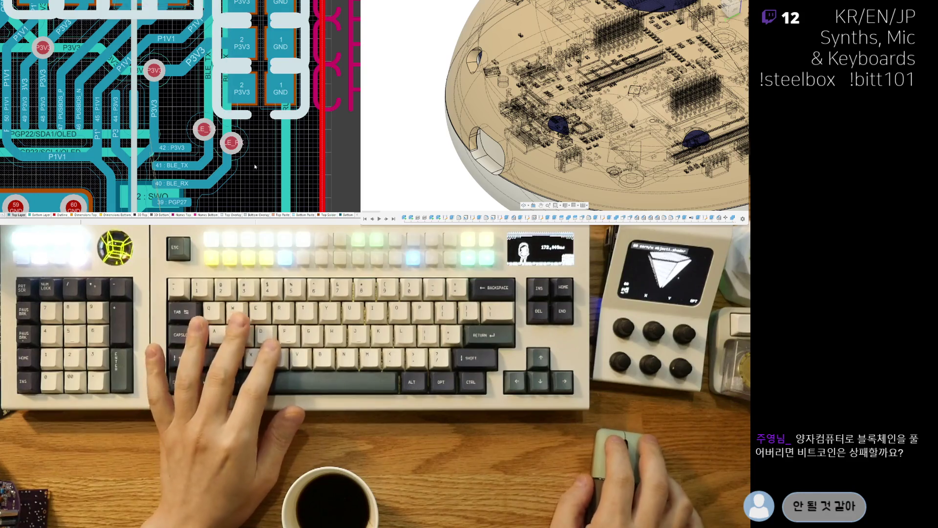
pyautogui.click(236, 140)
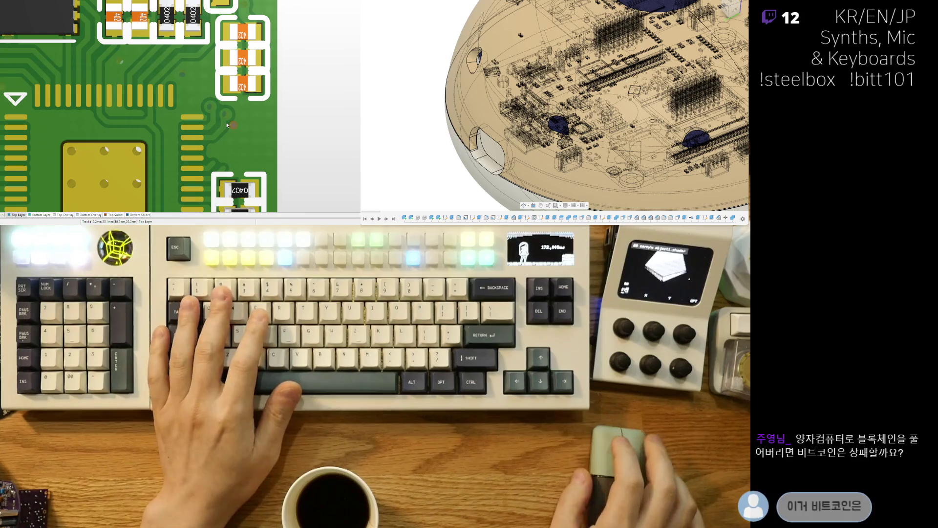
# - Return from the 3D render to the 2D layer view, zoomed on the USB data pads
pyautogui.moveTo(227, 125); pyautogui.dragTo(222, 145, button='right')
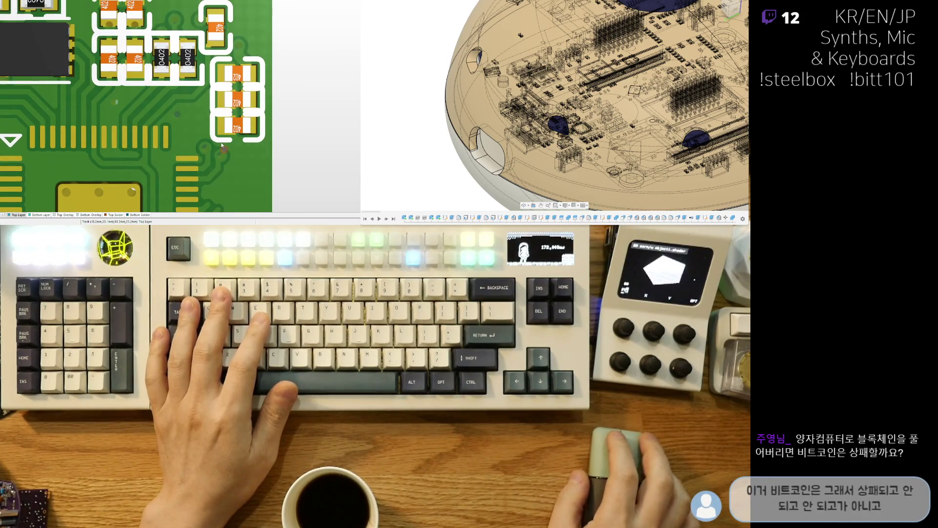
pyautogui.moveTo(213, 160)
pyautogui.mouseDown(button='right')
pyautogui.moveTo(230, 59)
pyautogui.moveTo(195, 112)
pyautogui.moveTo(199, 152)
pyautogui.mouseUp(button='right')
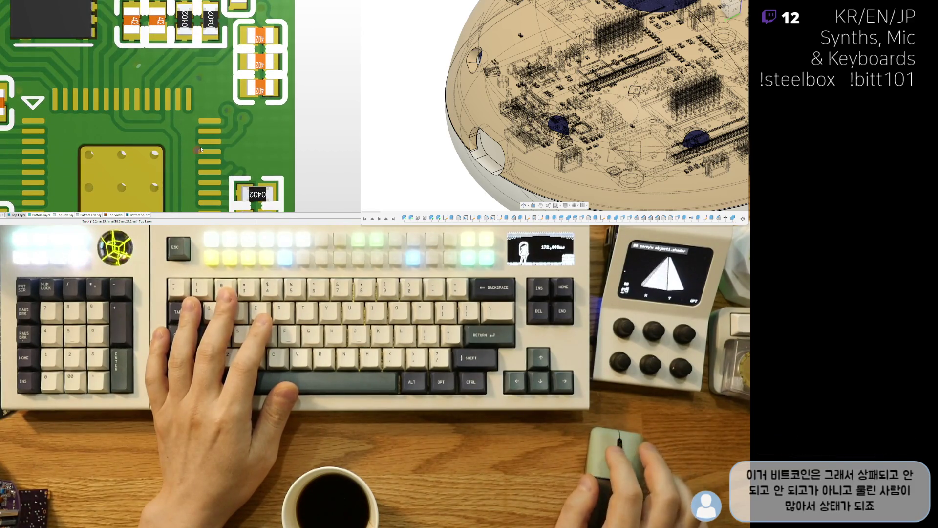
pyautogui.moveTo(165, 69)
pyautogui.mouseDown(button='right')
pyautogui.moveTo(206, 171)
pyautogui.moveTo(176, 113)
pyautogui.mouseUp(button='right')
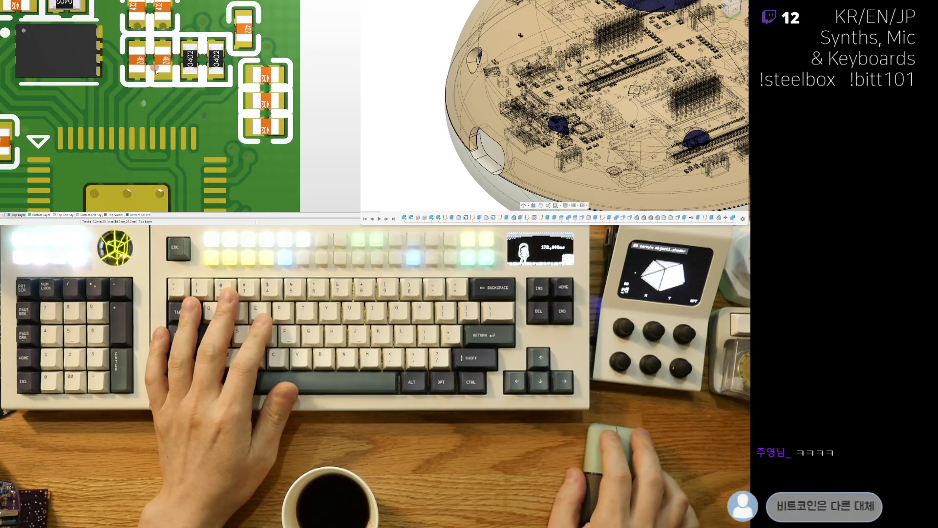
pyautogui.scroll(3, 163, 131)
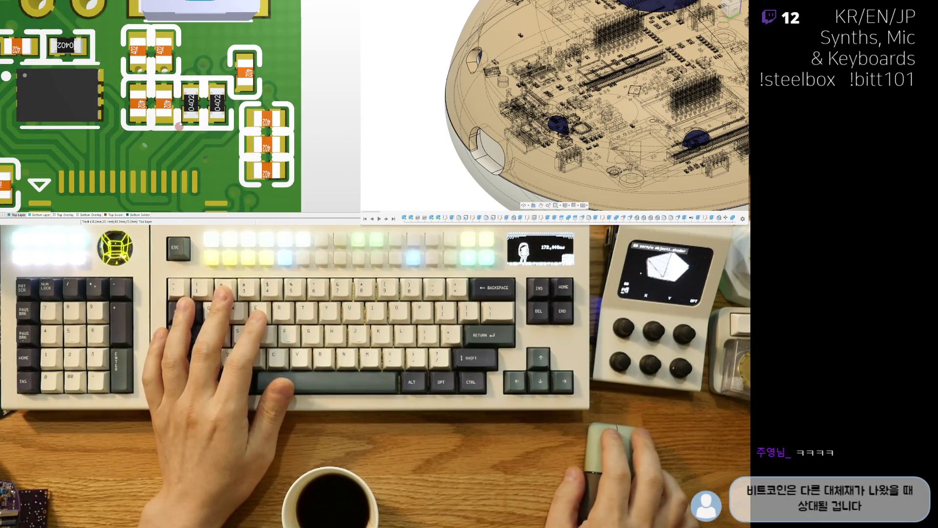
pyautogui.press('2')
pyautogui.keyDown('ctrl'); pyautogui.scroll(2, 203, 106); pyautogui.keyUp('ctrl')
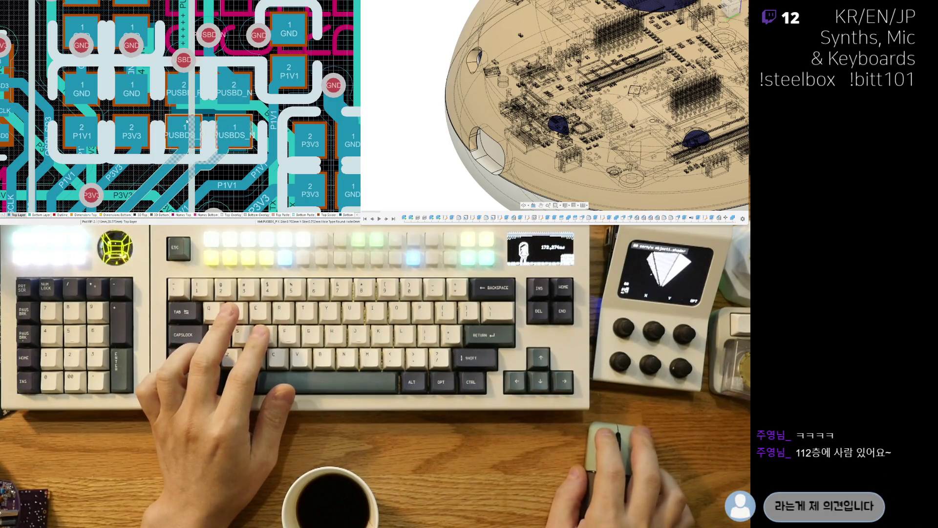
pyautogui.moveTo(209, 163); pyautogui.dragTo(145, 114, button='right')
pyautogui.keyDown('ctrl'); pyautogui.scroll(-2, 145, 113); pyautogui.keyUp('ctrl')
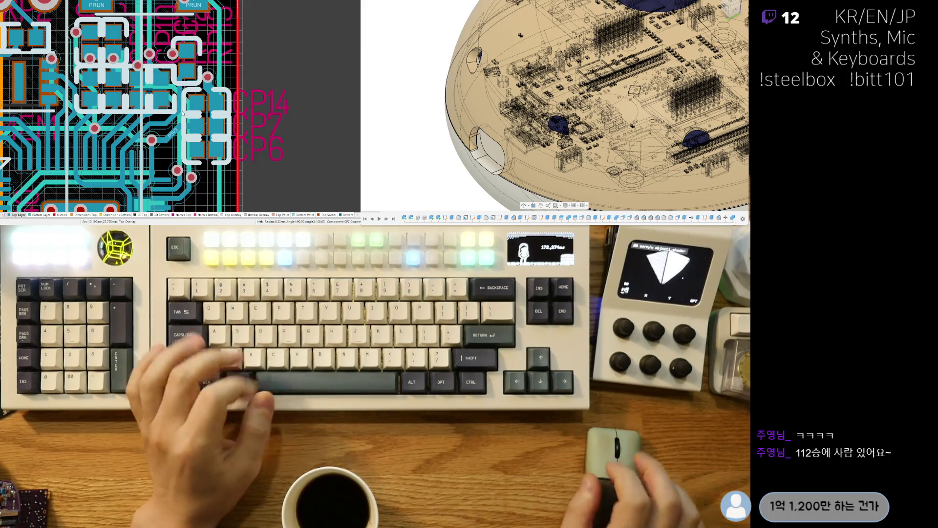
pyautogui.keyDown('ctrl'); pyautogui.scroll(3, 156, 130); pyautogui.keyUp('ctrl')
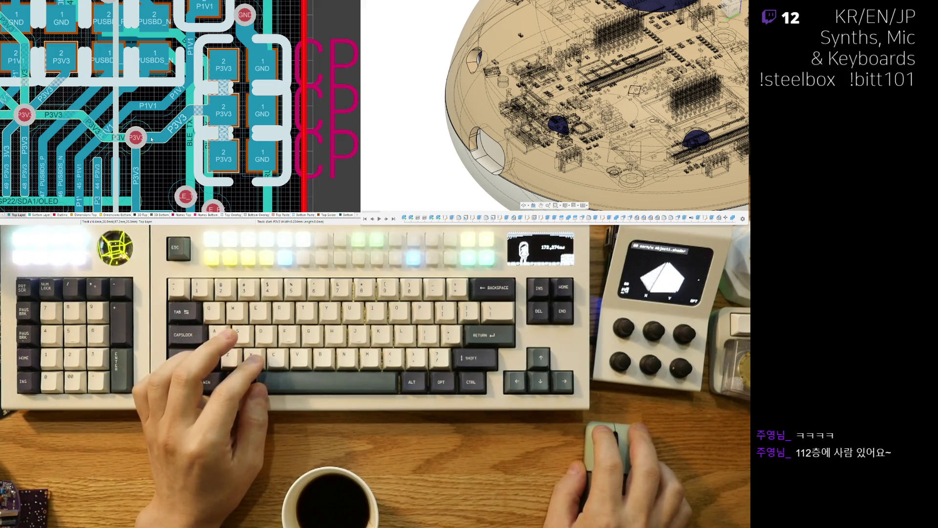
pyautogui.press('3')
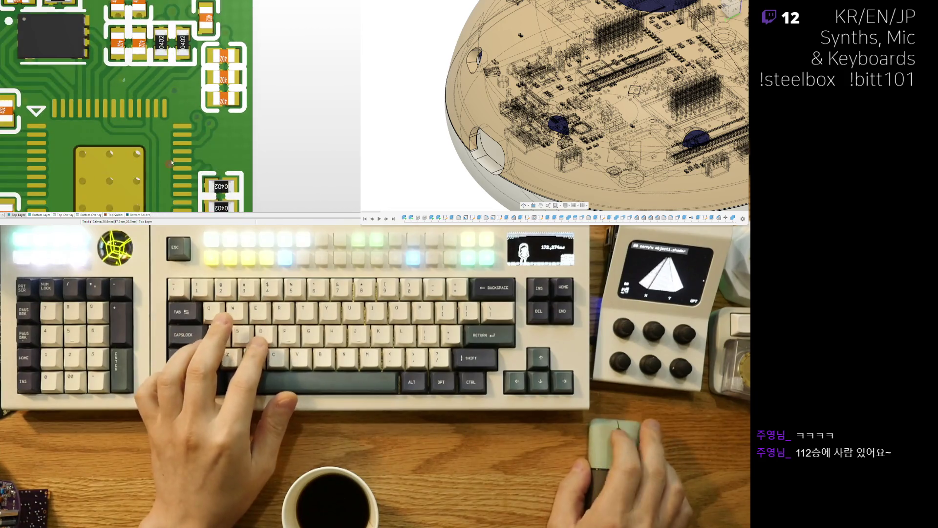
pyautogui.press('2')
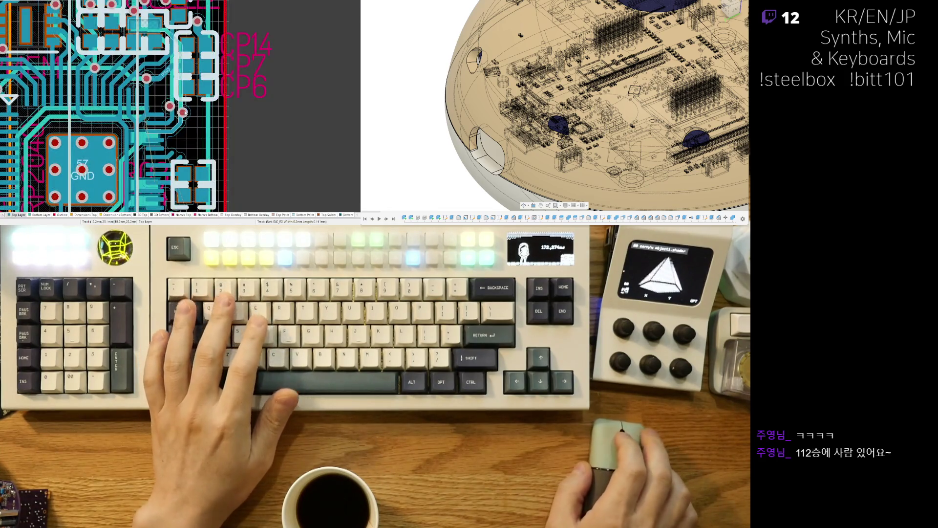
pyautogui.keyDown('ctrl'); pyautogui.scroll(2, 184, 113); pyautogui.keyUp('ctrl')
pyautogui.keyDown('ctrl'); pyautogui.scroll(-4, 178, 114); pyautogui.keyUp('ctrl')
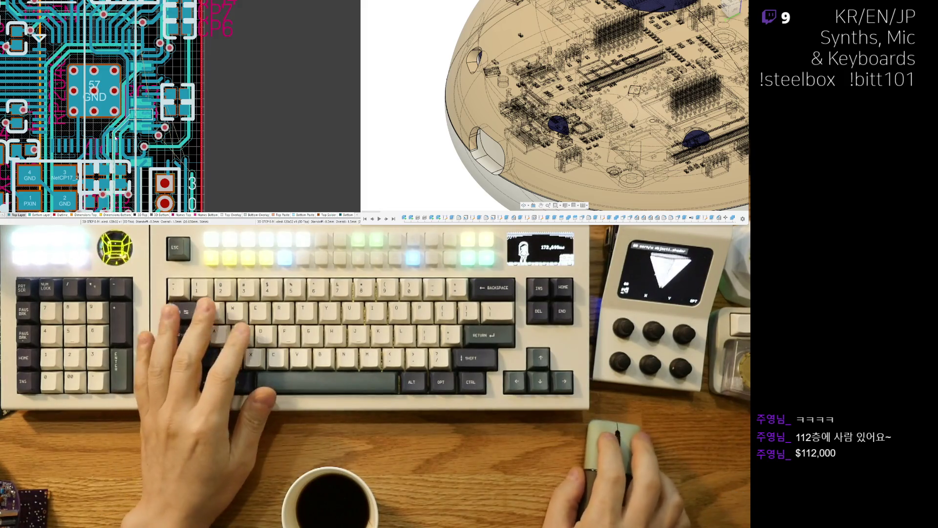
# - Reconnect the PGP2/SW2 track to pad 2 and the PGP3/SW3 track to pad 3
pyautogui.moveTo(84, 64)
pyautogui.mouseDown(button='right')
pyautogui.moveTo(201, 143)
pyautogui.moveTo(117, 101)
pyautogui.moveTo(78, 111)
pyautogui.mouseUp(button='right')
pyautogui.keyDown('ctrl'); pyautogui.scroll(2, 201, 142); pyautogui.keyUp('ctrl')
pyautogui.keyDown('ctrl'); pyautogui.scroll(1, 116, 101); pyautogui.keyUp('ctrl')
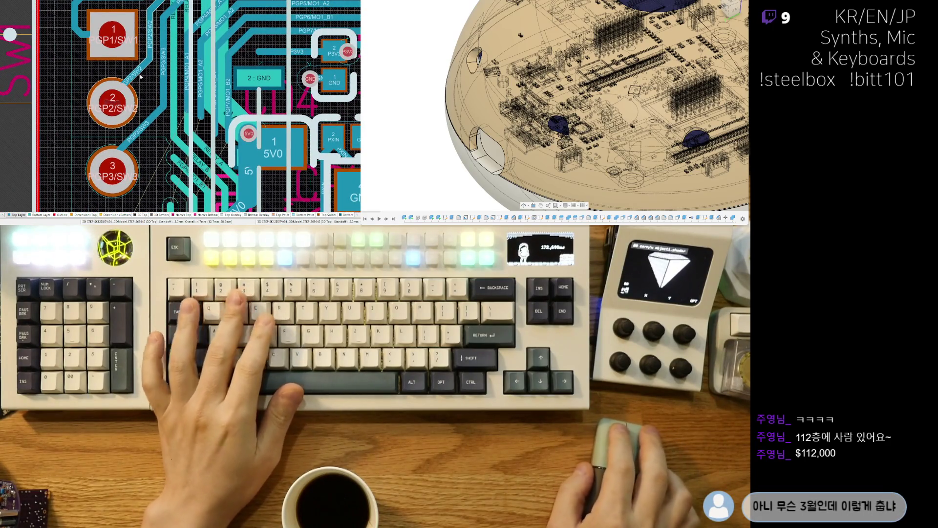
pyautogui.moveTo(133, 73); pyautogui.dragTo(135, 87)
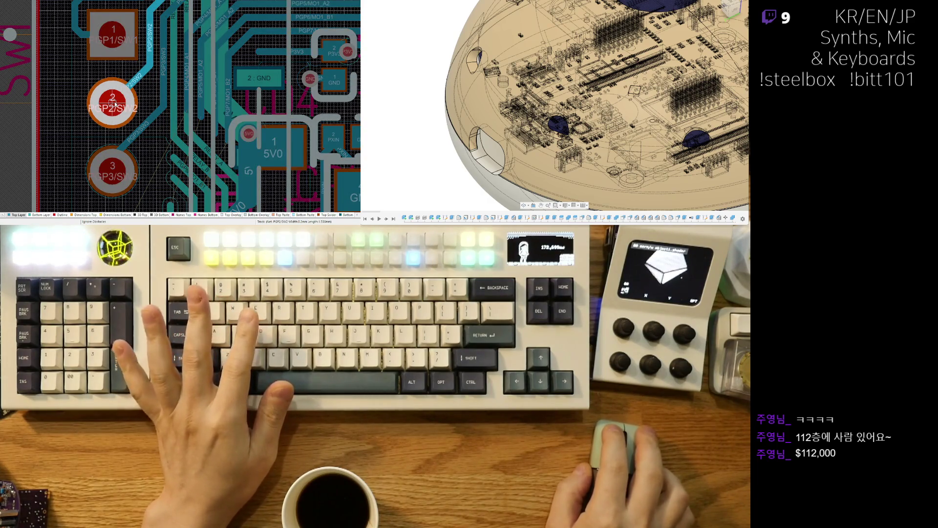
pyautogui.click(113, 103)
pyautogui.moveTo(128, 142); pyautogui.dragTo(130, 158)
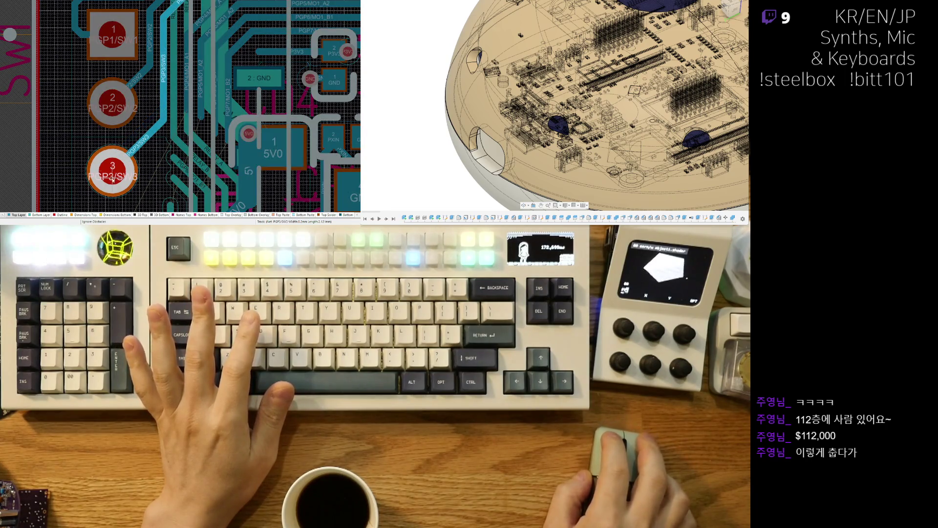
pyautogui.click(114, 173)
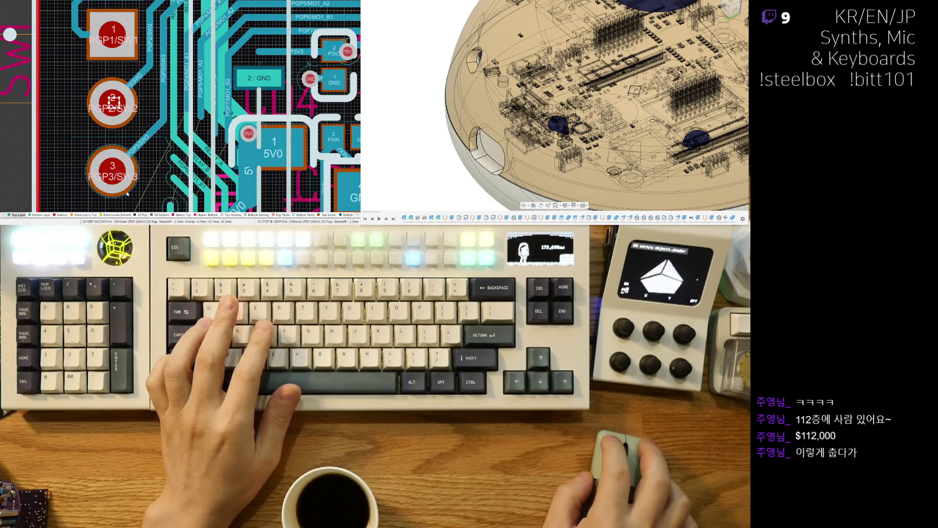
# - Check the reconnected switch tracks in the 3D render, then return to 2D
pyautogui.keyDown('ctrl'); pyautogui.scroll(-1, 76, 119); pyautogui.keyUp('ctrl')
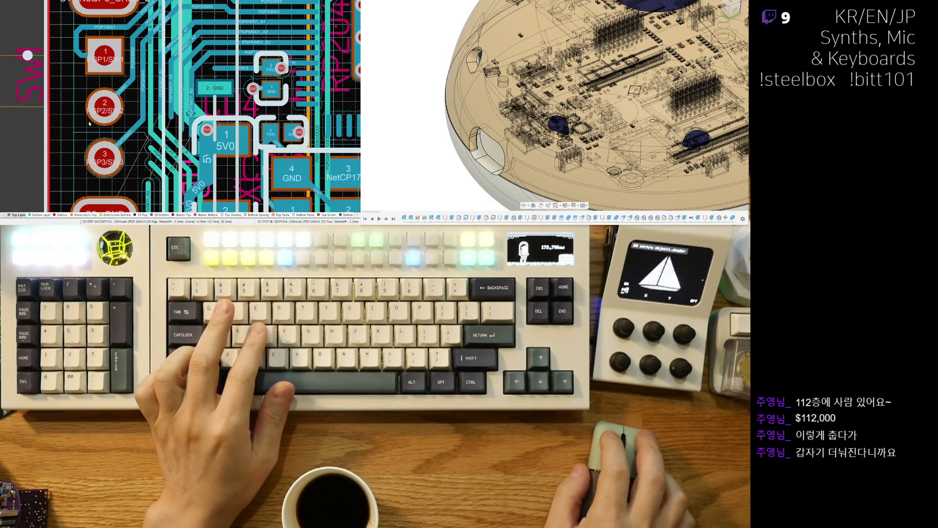
pyautogui.scroll(-2, 93, 127)
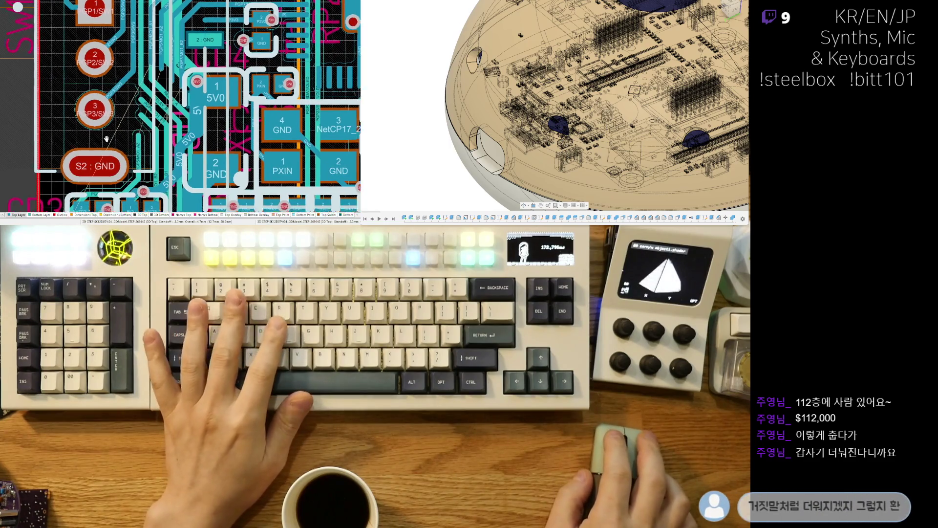
pyautogui.press('3')
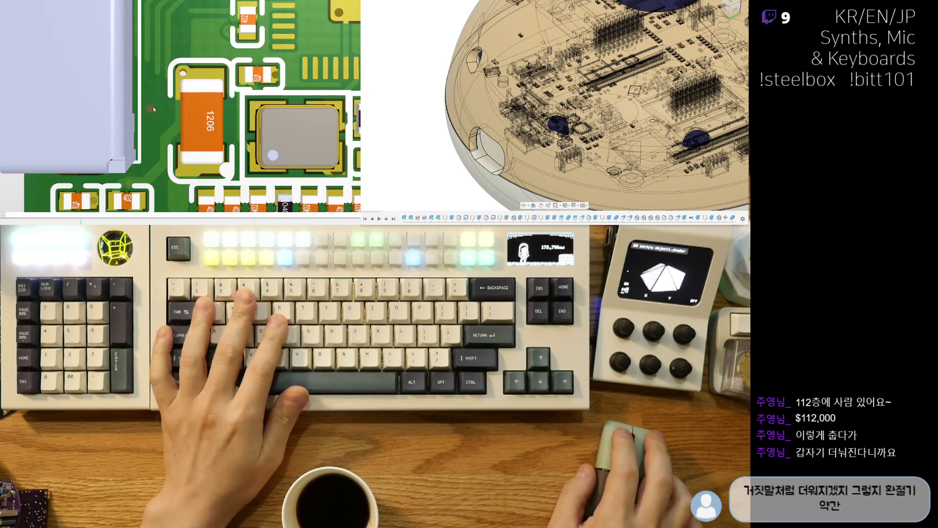
pyautogui.press('2')
pyautogui.keyDown('ctrl'); pyautogui.scroll(2, 185, 106); pyautogui.keyUp('ctrl')
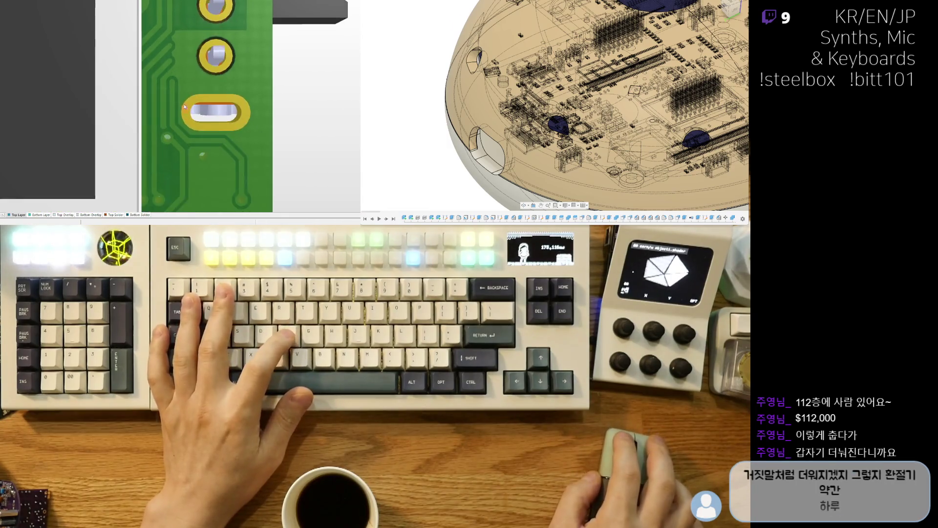
pyautogui.keyDown('ctrl'); pyautogui.scroll(-3, 185, 107); pyautogui.keyUp('ctrl')
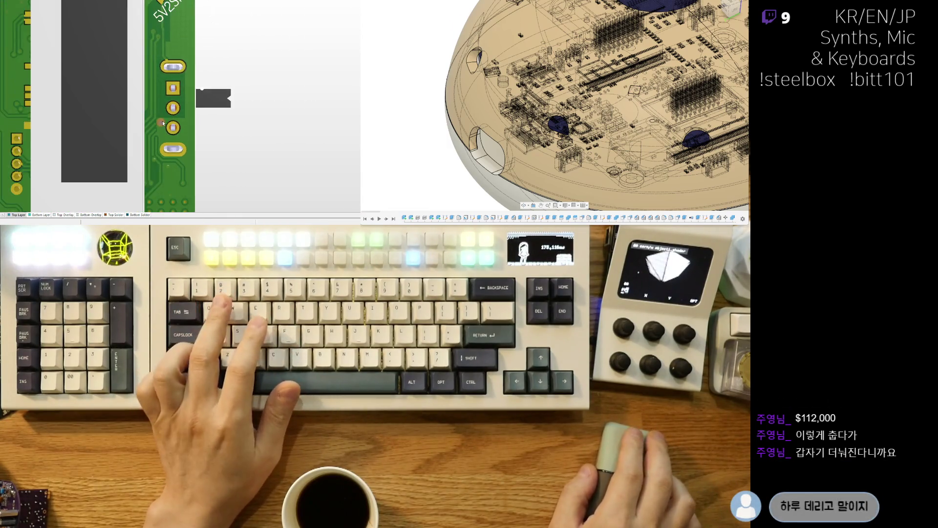
pyautogui.press('2')
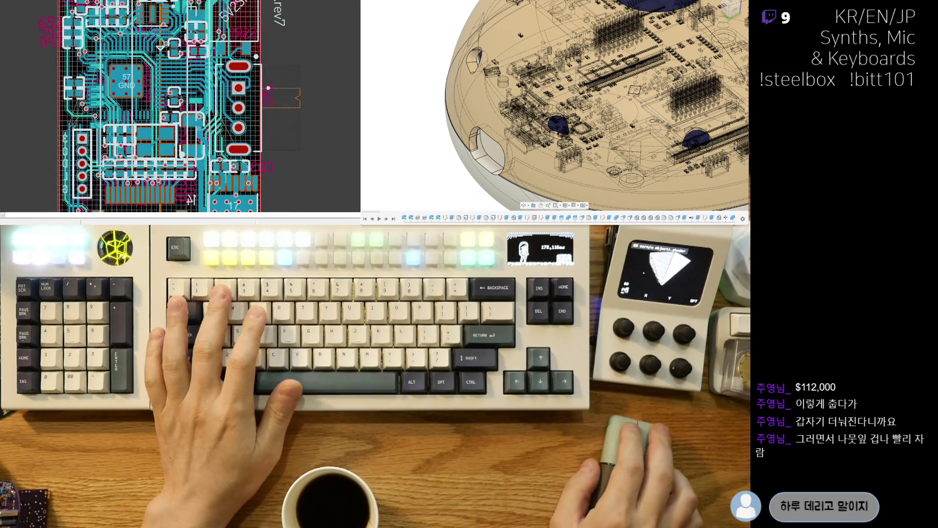
pyautogui.keyDown('ctrl'); pyautogui.scroll(4, 251, 84); pyautogui.keyUp('ctrl')
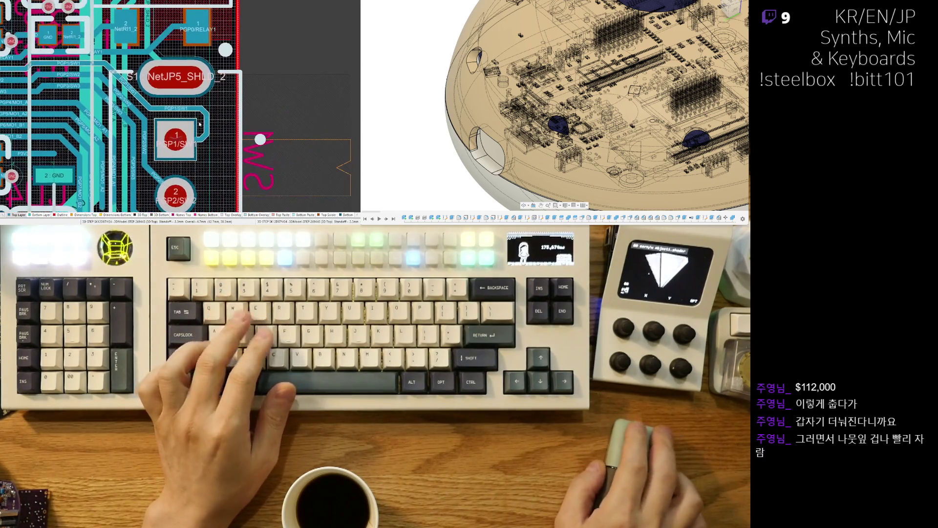
pyautogui.keyDown('ctrl'); pyautogui.keyDown('shift'); pyautogui.scroll(-1, 213, 111); pyautogui.keyUp('shift'); pyautogui.keyUp('ctrl')
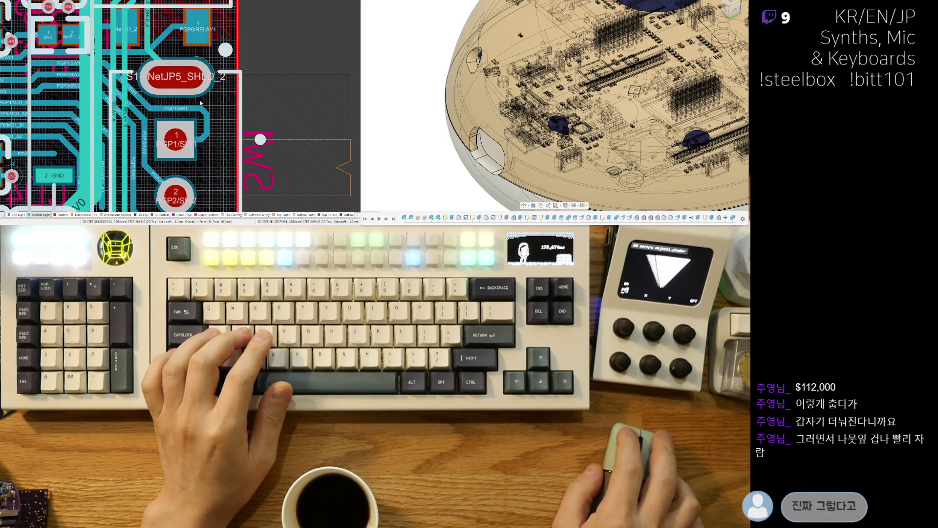
# - Grab the copper polygon edge beside SSR1 above the NetJP5_SHLD pad
pyautogui.click(213, 107)
pyautogui.moveTo(198, 78); pyautogui.dragTo(195, 187, button='right')
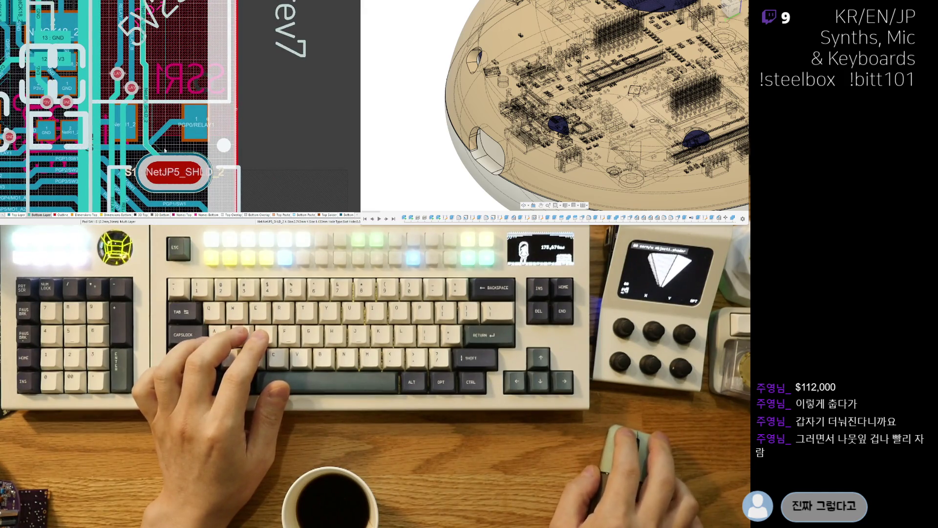
pyautogui.click(182, 158)
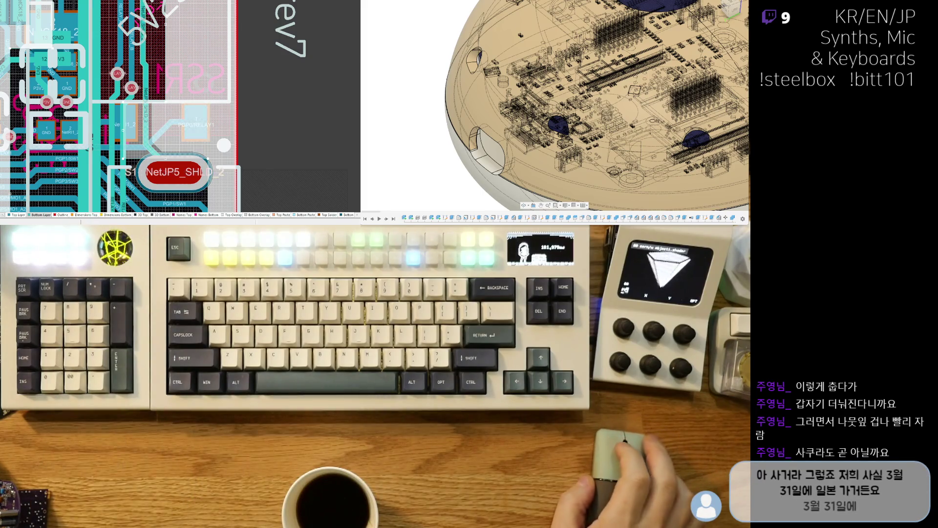
pyautogui.keyDown('ctrl'); pyautogui.scroll(2, 197, 165); pyautogui.keyUp('ctrl')
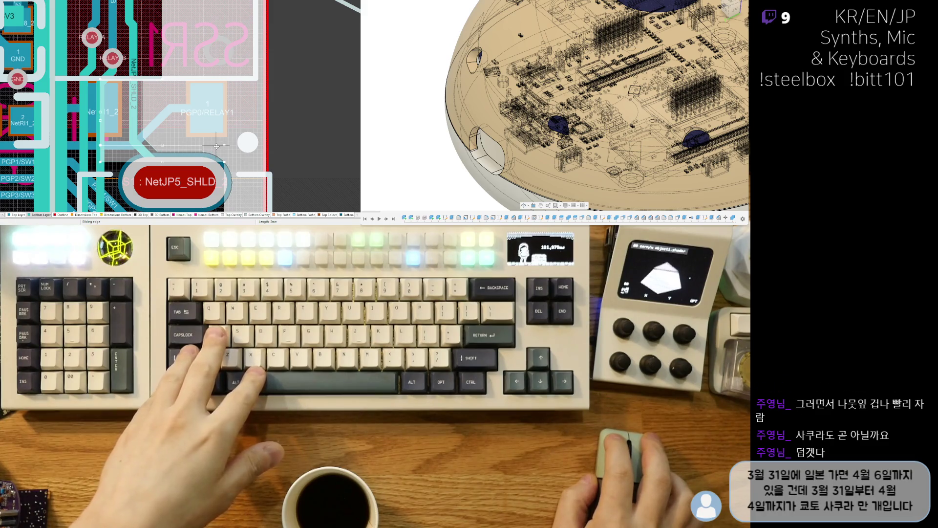
# - Set the moved copper polygon edge in place and check it in 3D
pyautogui.click(217, 146)
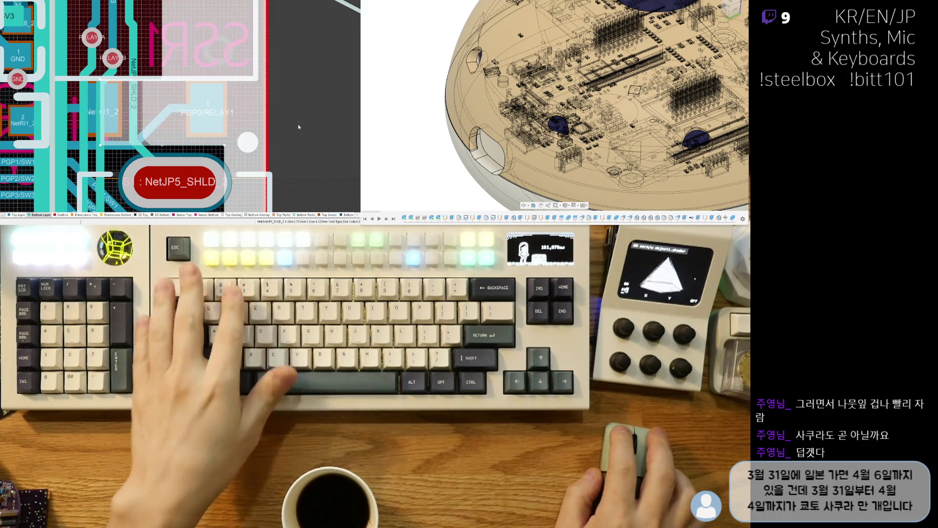
pyautogui.press('3')
pyautogui.press('2')
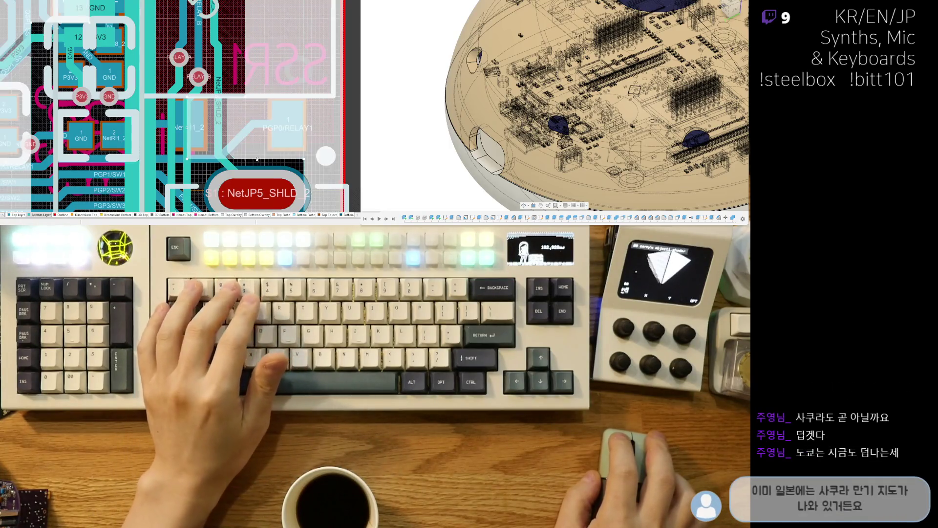
# - Slide the RELAY_B track segment near the Net_1_2 pad to the right and set it
pyautogui.click(187, 121)
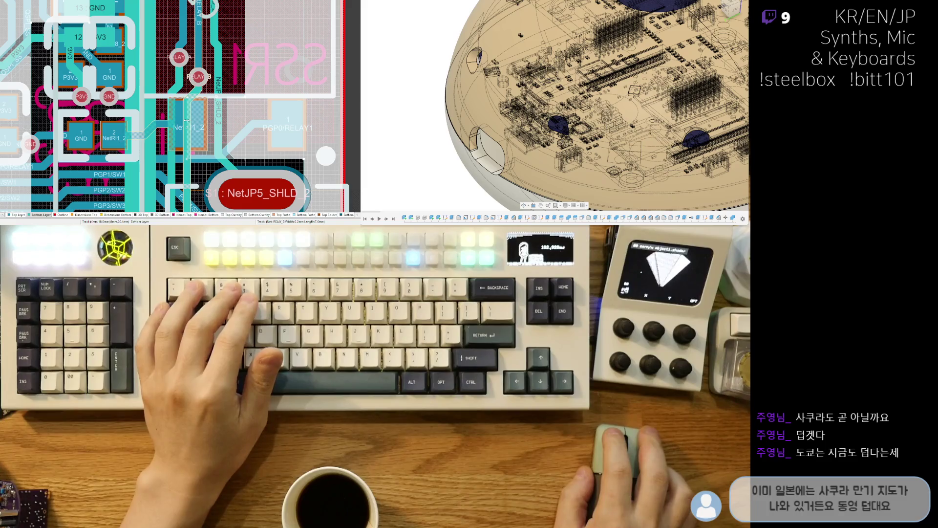
pyautogui.moveTo(187, 121); pyautogui.dragTo(249, 122)
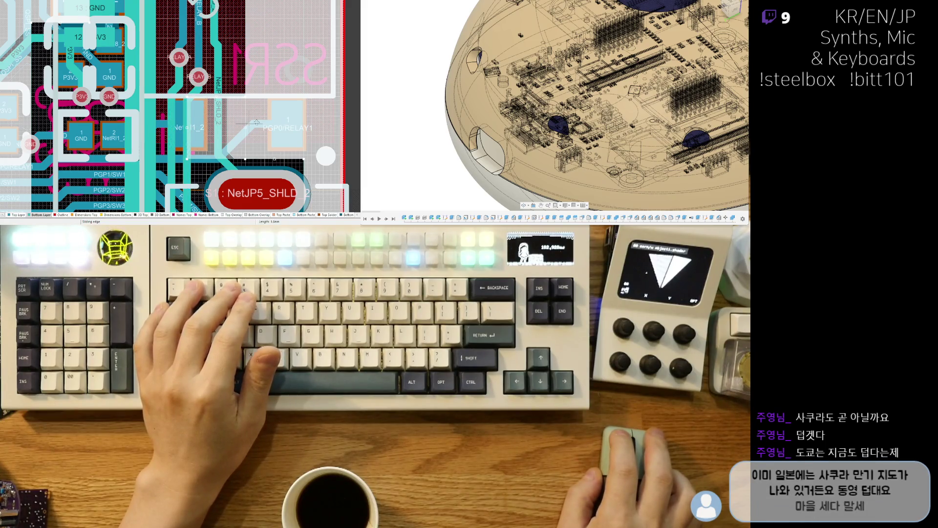
pyautogui.click(250, 123)
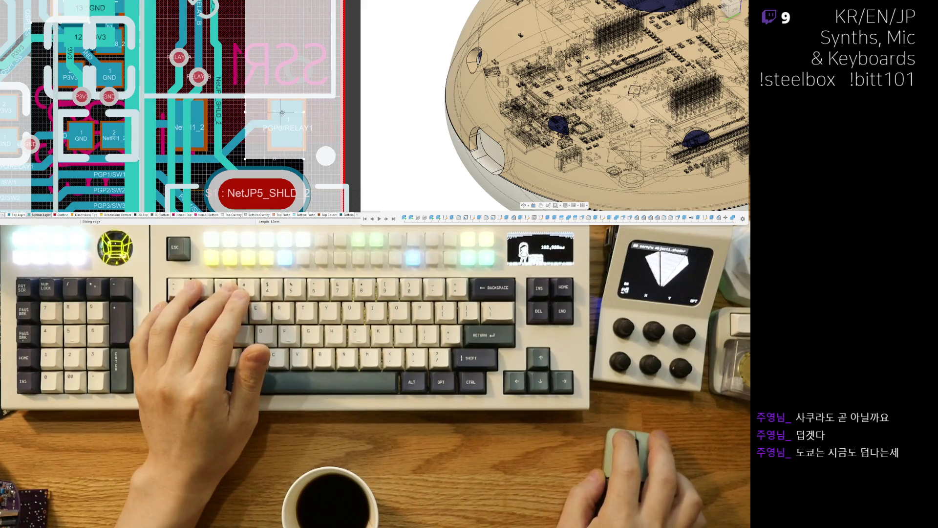
pyautogui.moveTo(285, 73); pyautogui.dragTo(282, 93)
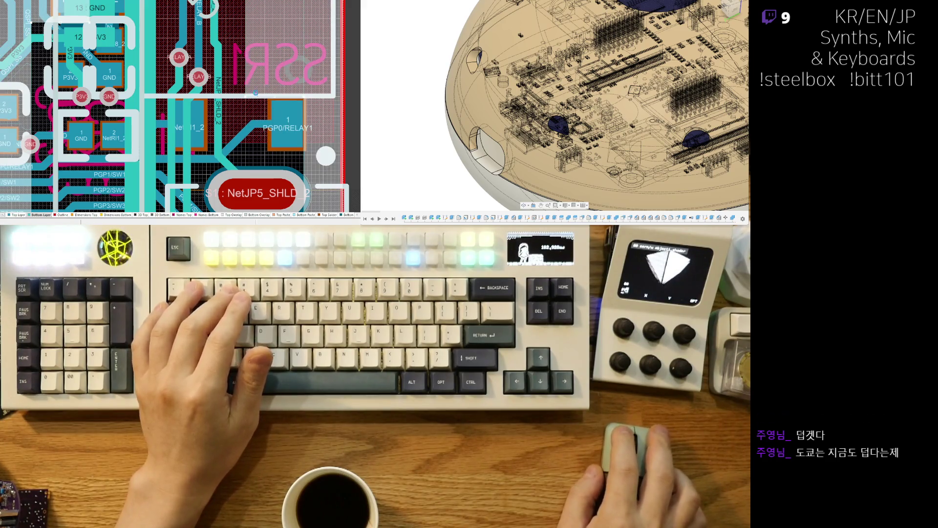
pyautogui.keyDown('ctrl'); pyautogui.scroll(-3, 258, 99); pyautogui.keyUp('ctrl')
pyautogui.keyDown('ctrl'); pyautogui.scroll(3, 224, 146); pyautogui.keyUp('ctrl')
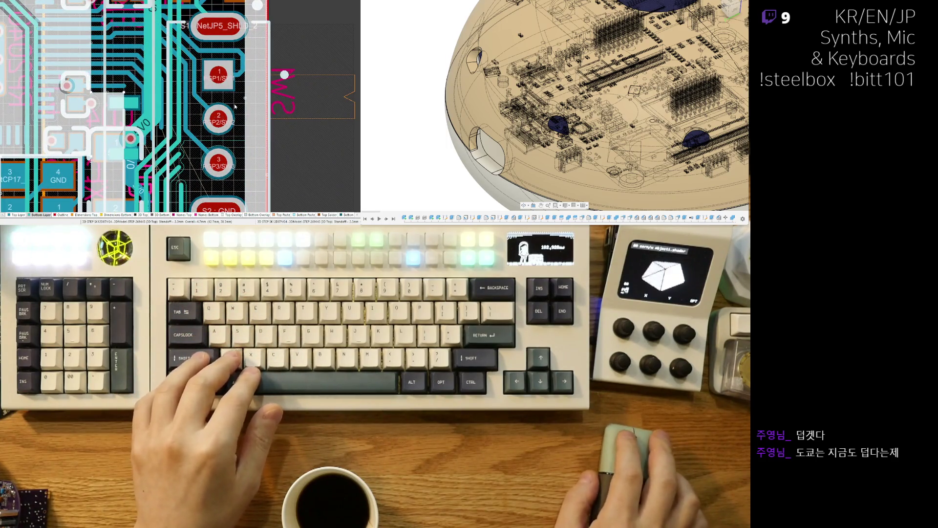
pyautogui.keyDown('ctrl'); pyautogui.scroll(-3, 235, 106); pyautogui.keyUp('ctrl')
pyautogui.keyDown('ctrl'); pyautogui.scroll(-2, 228, 93); pyautogui.keyUp('ctrl')
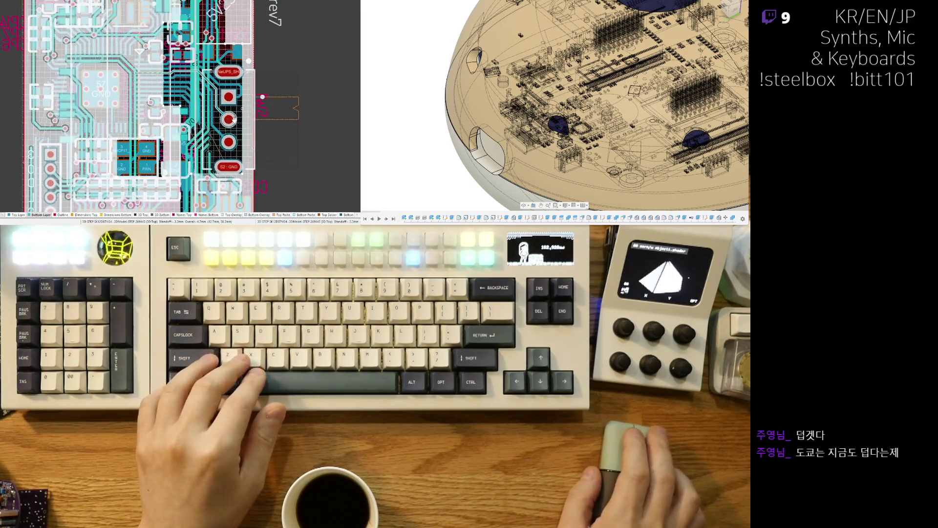
pyautogui.keyDown('ctrl'); pyautogui.scroll(5, 235, 105); pyautogui.keyUp('ctrl')
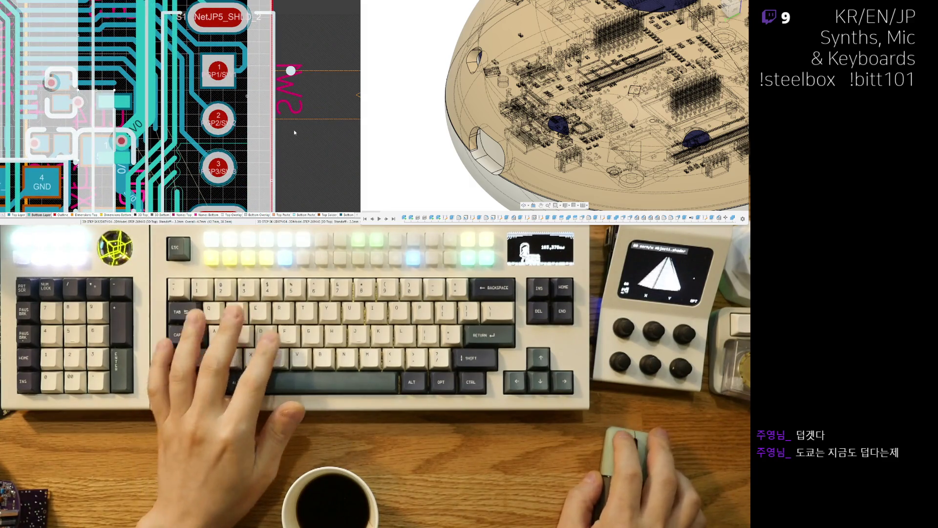
pyautogui.scroll(5, 293, 130)
pyautogui.keyDown('ctrl'); pyautogui.scroll(2, 216, 110); pyautogui.keyUp('ctrl')
pyautogui.keyDown('ctrl'); pyautogui.scroll(-2, 216, 110); pyautogui.keyUp('ctrl')
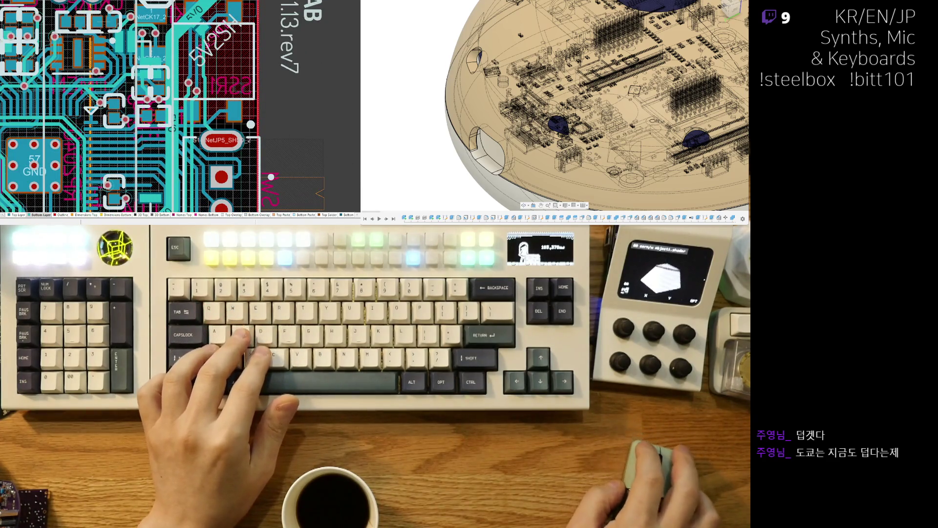
pyautogui.keyDown('ctrl'); pyautogui.scroll(-3, 184, 129); pyautogui.keyUp('ctrl')
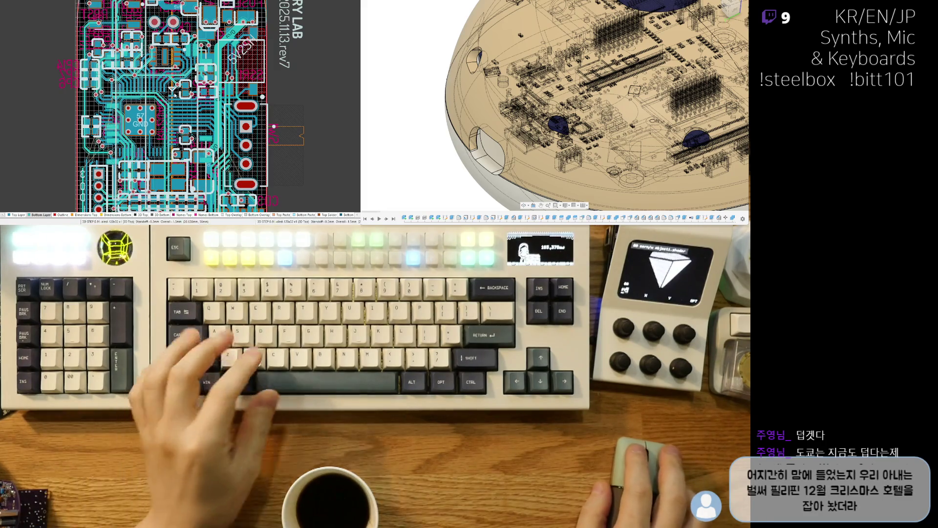
pyautogui.keyDown('ctrl'); pyautogui.scroll(5, 173, 88); pyautogui.keyUp('ctrl')
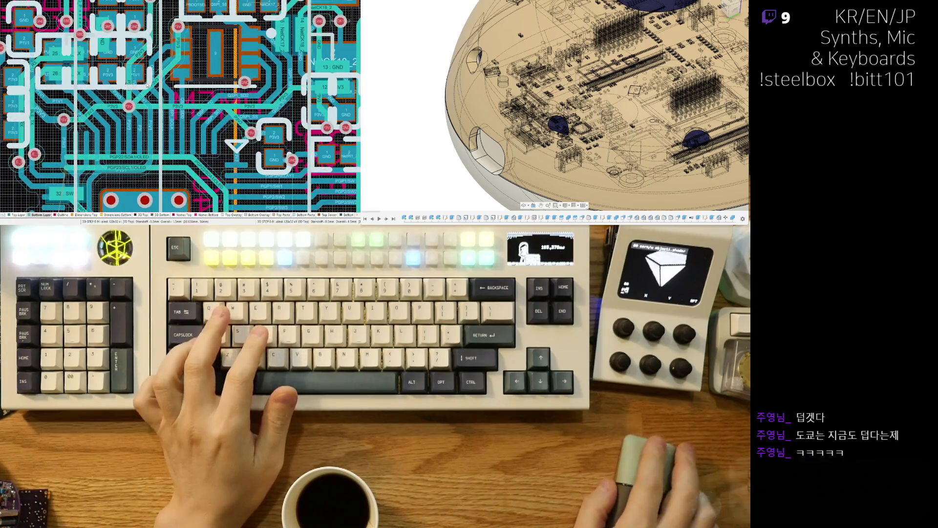
pyautogui.scroll(2, 161, 112)
pyautogui.keyDown('ctrl'); pyautogui.scroll(2, 161, 112); pyautogui.keyUp('ctrl')
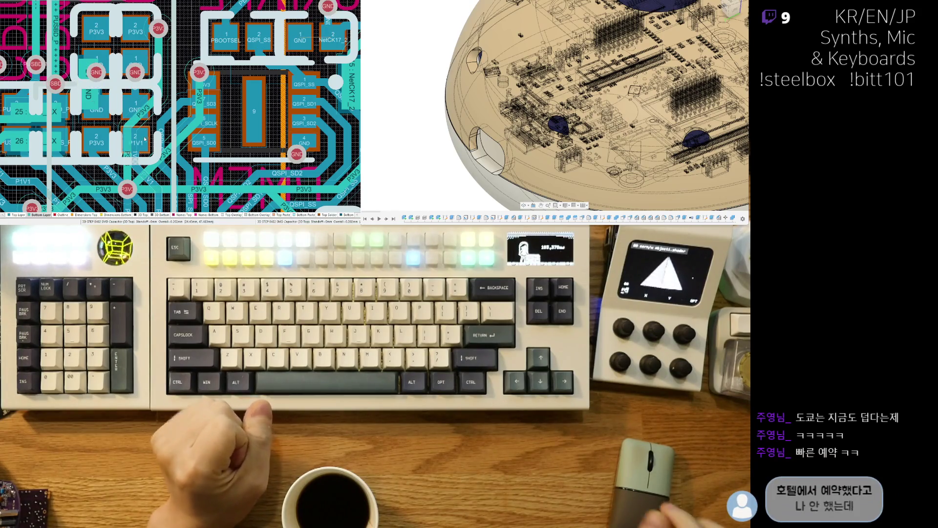
pyautogui.scroll(-2, 160, 104)
pyautogui.scroll(-5, 160, 103)
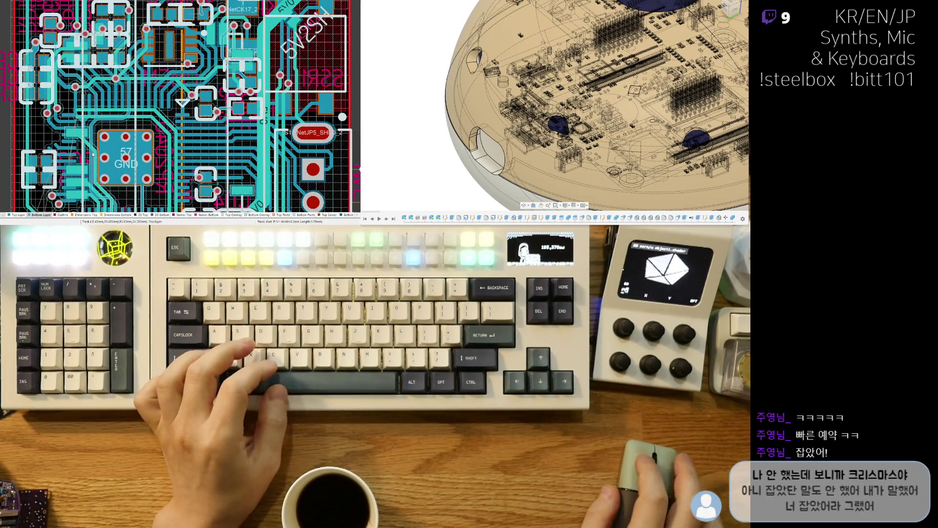
pyautogui.scroll(-1, 127, 157)
pyautogui.keyDown('shift'); pyautogui.hscroll(-1, 127, 156); pyautogui.keyUp('shift')
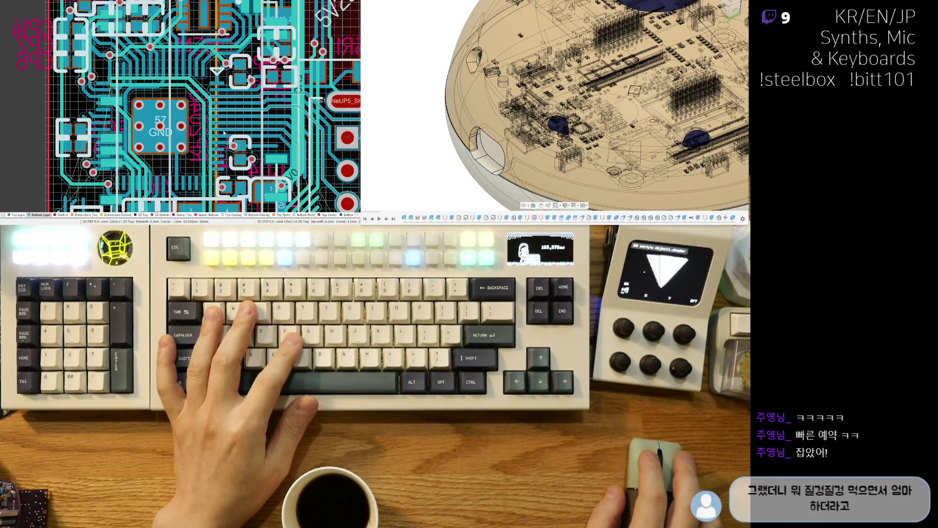
pyautogui.keyDown('ctrl'); pyautogui.scroll(1, 254, 142); pyautogui.keyUp('ctrl')
pyautogui.keyDown('ctrl'); pyautogui.scroll(1, 237, 124); pyautogui.keyUp('ctrl')
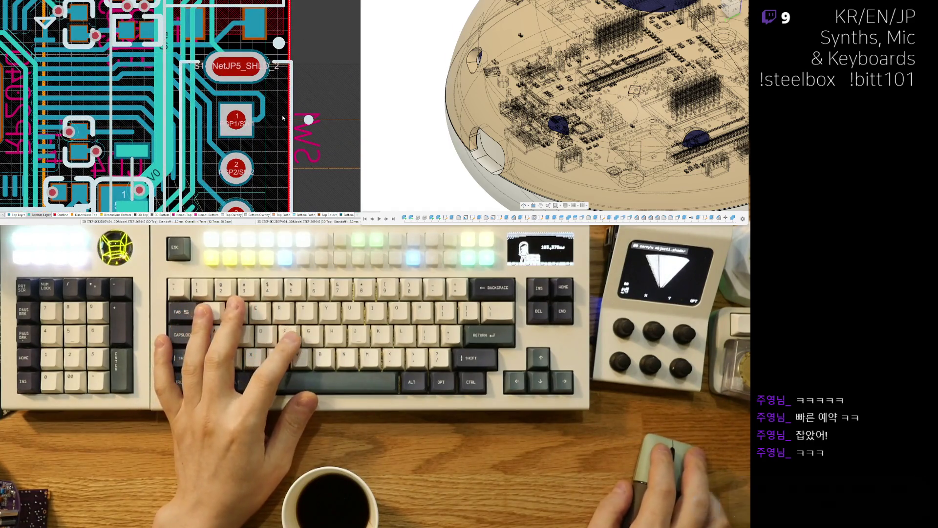
# - Pan down to the CD3 connector pads and nudge the via slightly up-right
pyautogui.scroll(-3, 210, 95)
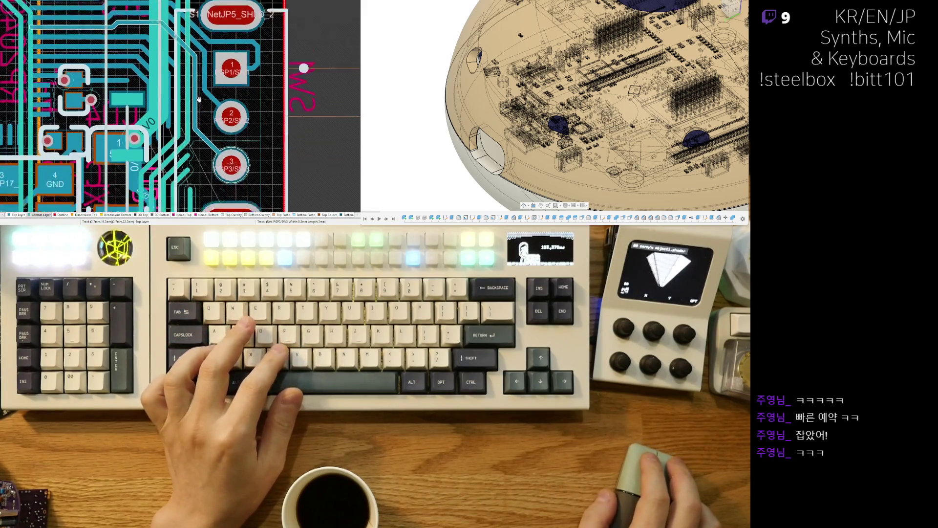
pyautogui.moveTo(231, 181); pyautogui.dragTo(251, 120, button='right')
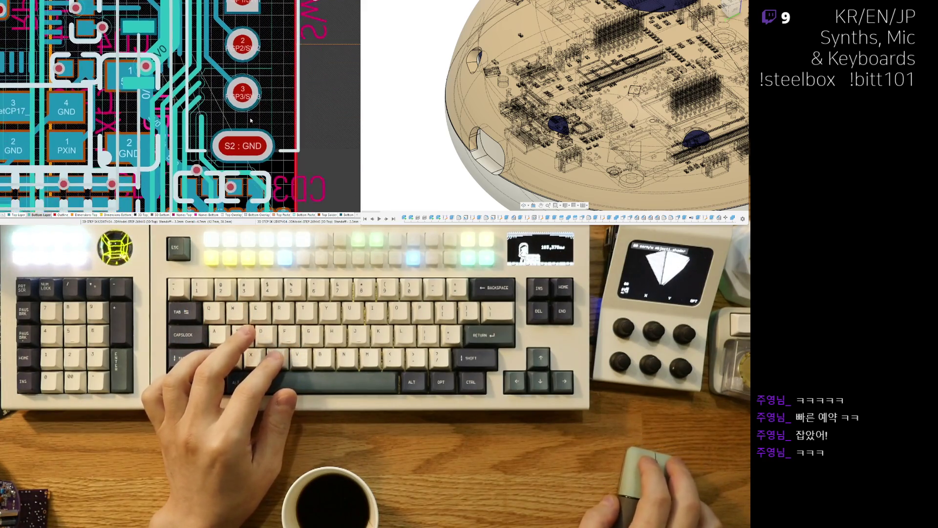
pyautogui.keyDown('ctrl'); pyautogui.scroll(1, 202, 98); pyautogui.keyUp('ctrl')
pyautogui.keyDown('ctrl'); pyautogui.scroll(-2, 203, 112); pyautogui.keyUp('ctrl')
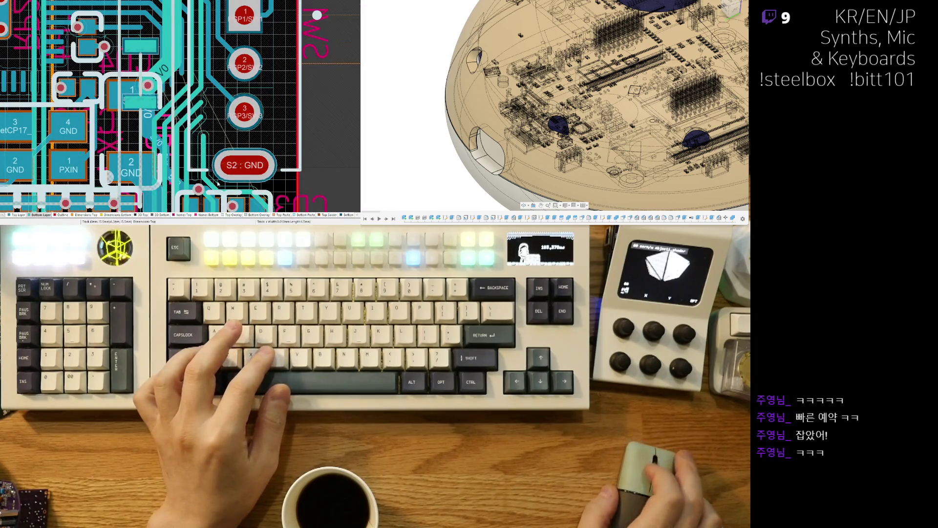
pyautogui.keyDown('ctrl'); pyautogui.scroll(1, 205, 132); pyautogui.keyUp('ctrl')
pyautogui.moveTo(206, 131); pyautogui.dragTo(193, 99, button='right')
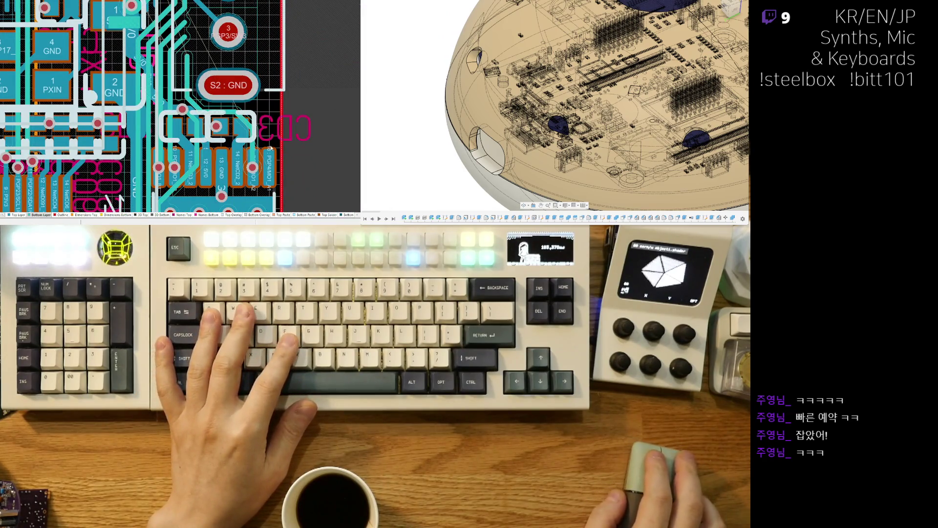
pyautogui.moveTo(261, 146); pyautogui.dragTo(200, 135, button='right')
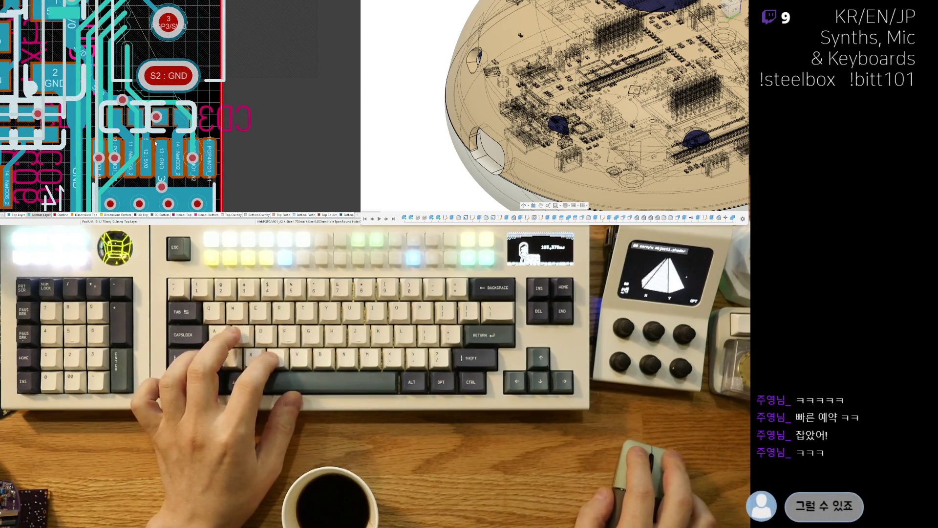
pyautogui.keyDown('ctrl'); pyautogui.scroll(2, 205, 163); pyautogui.keyUp('ctrl')
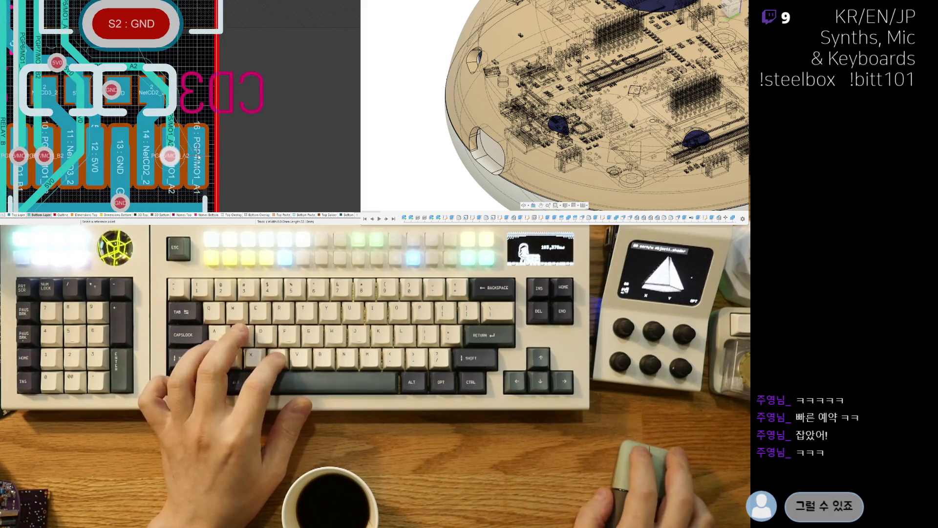
pyautogui.moveTo(193, 163); pyautogui.dragTo(197, 157)
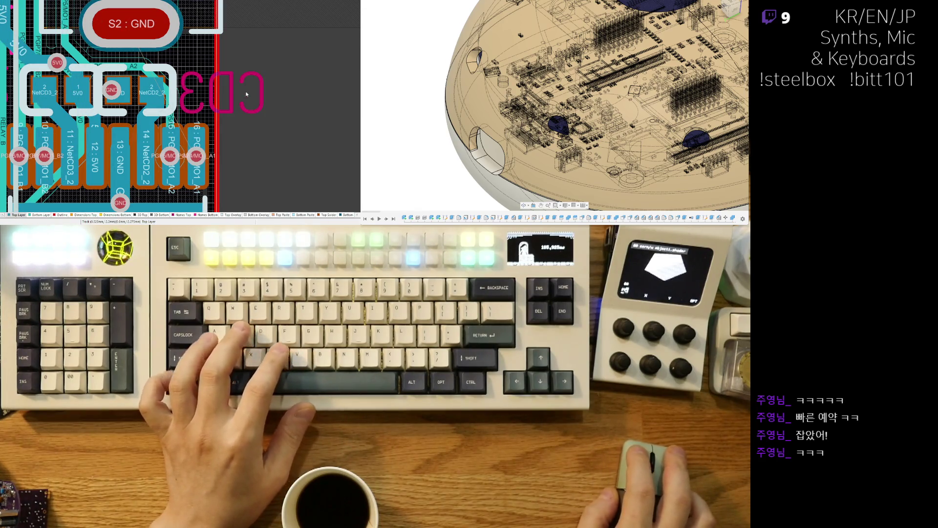
pyautogui.scroll(2, 248, 160)
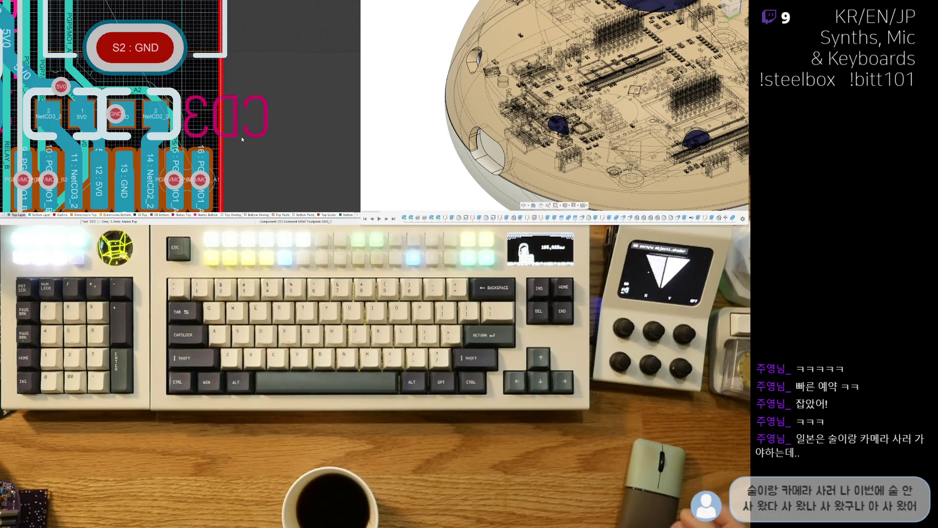
pyautogui.scroll(-2, 187, 132)
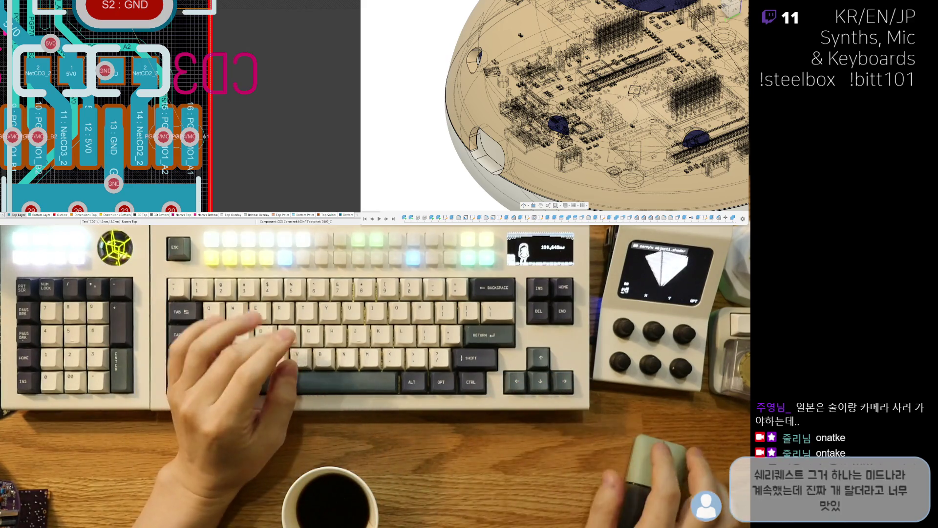
pyautogui.moveTo(155, 67); pyautogui.dragTo(243, 107, button='right')
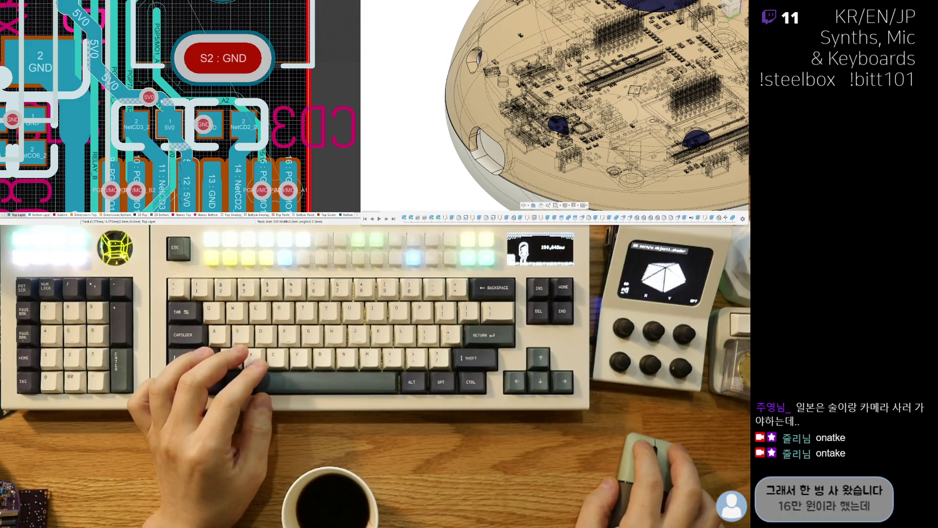
# - Route short 5V0 tracks from the via to pad 1 and the nearby 5V0 pad
pyautogui.click(148, 96)
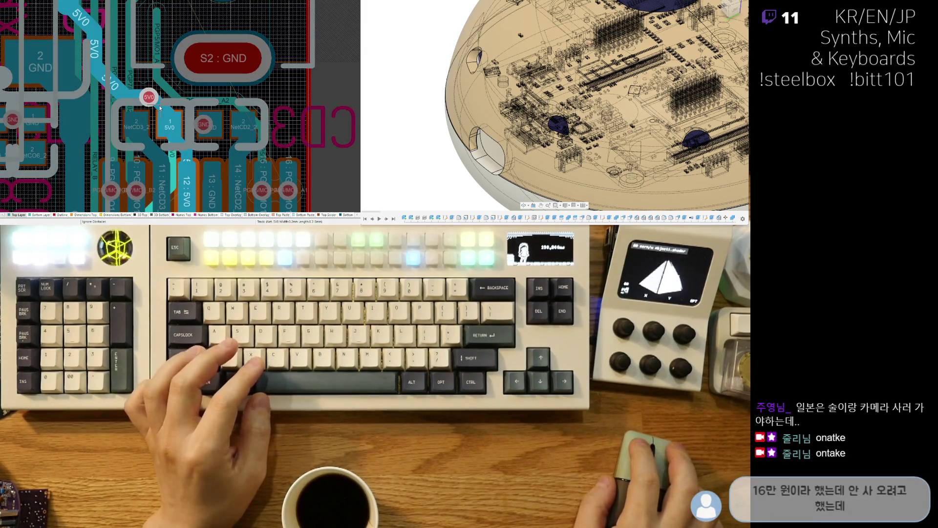
pyautogui.click(155, 110)
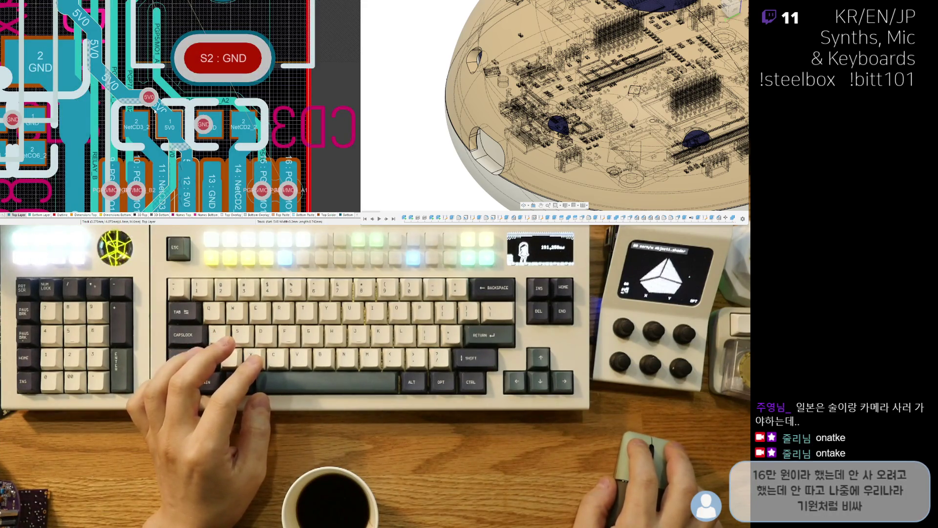
pyautogui.click(155, 111)
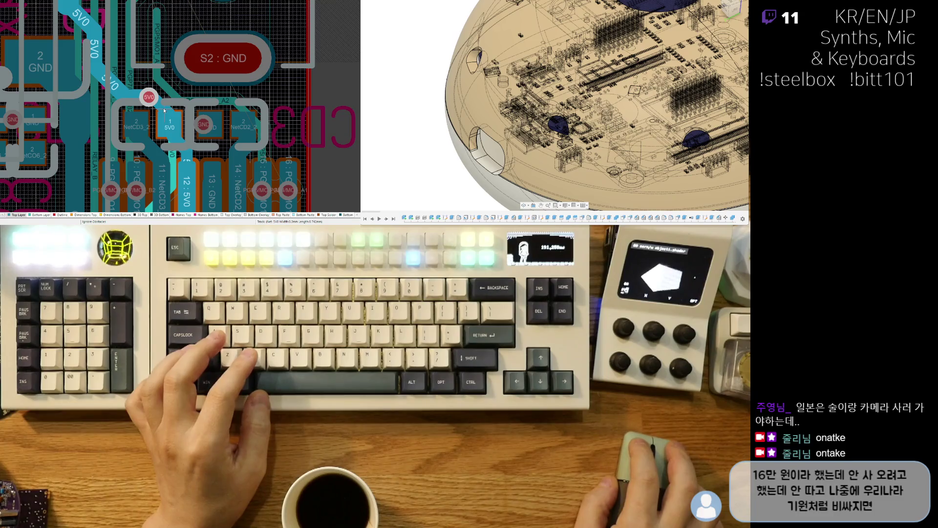
pyautogui.rightClick(165, 111)
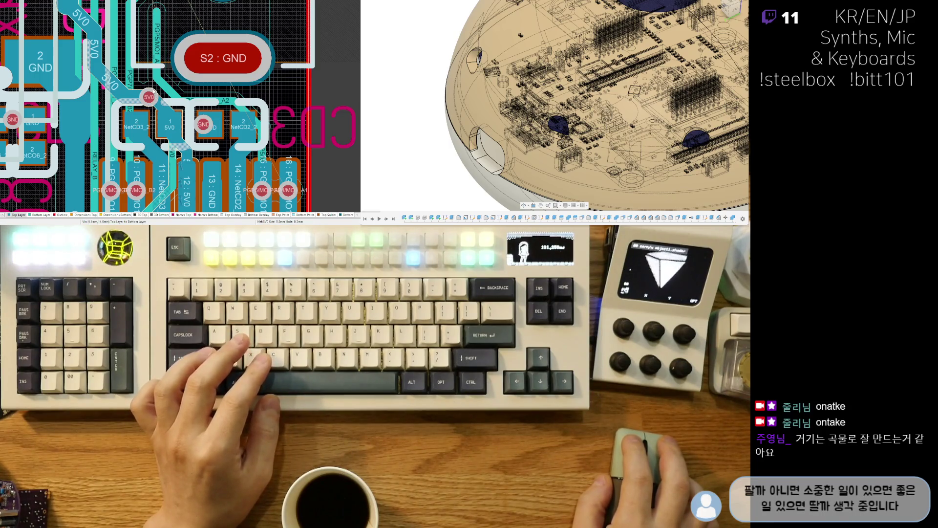
pyautogui.click(149, 97)
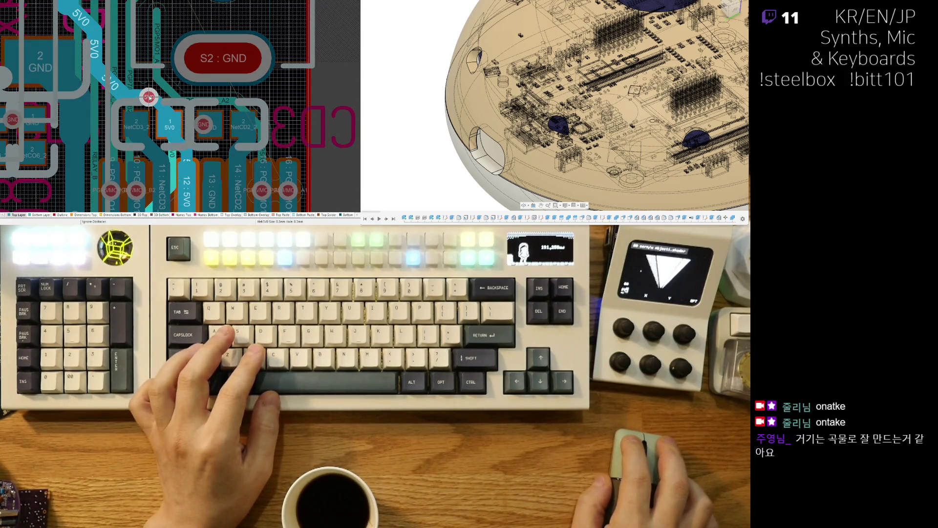
pyautogui.click(187, 148)
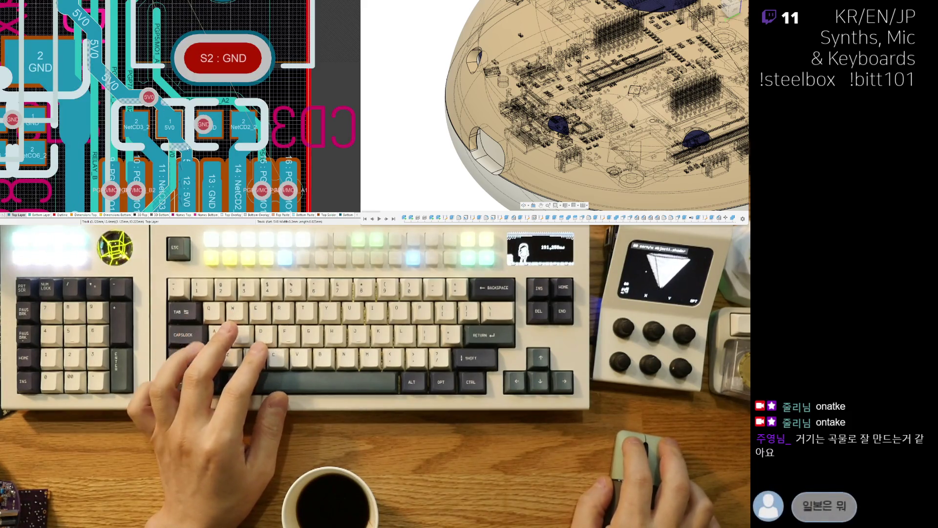
pyautogui.click(181, 149)
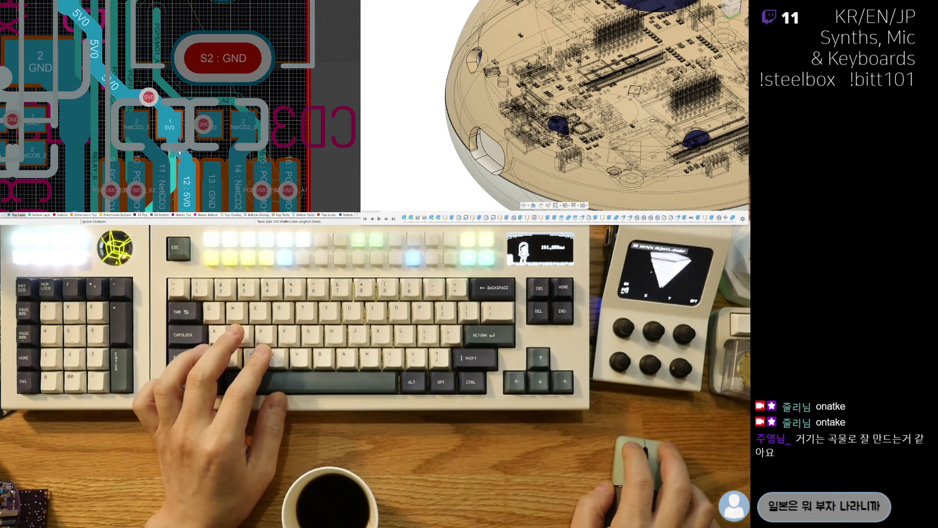
pyautogui.click(180, 150)
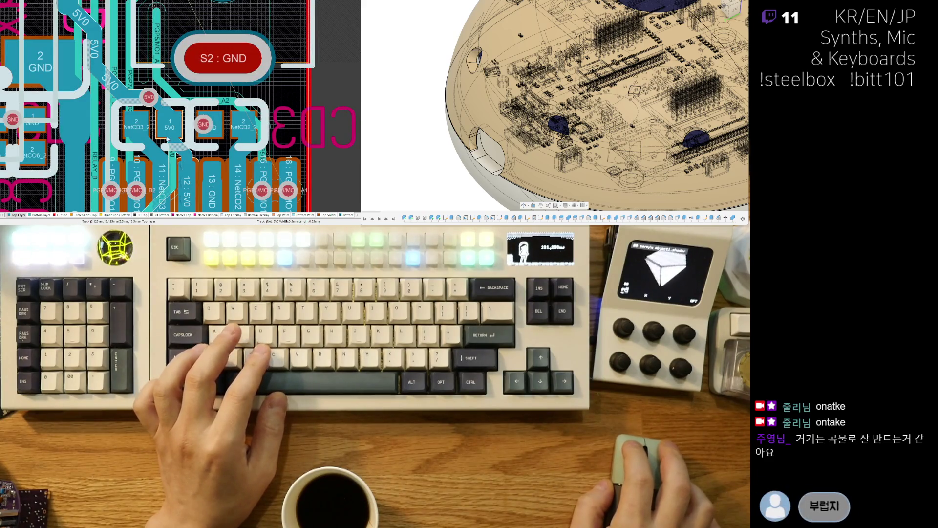
pyautogui.click(156, 138)
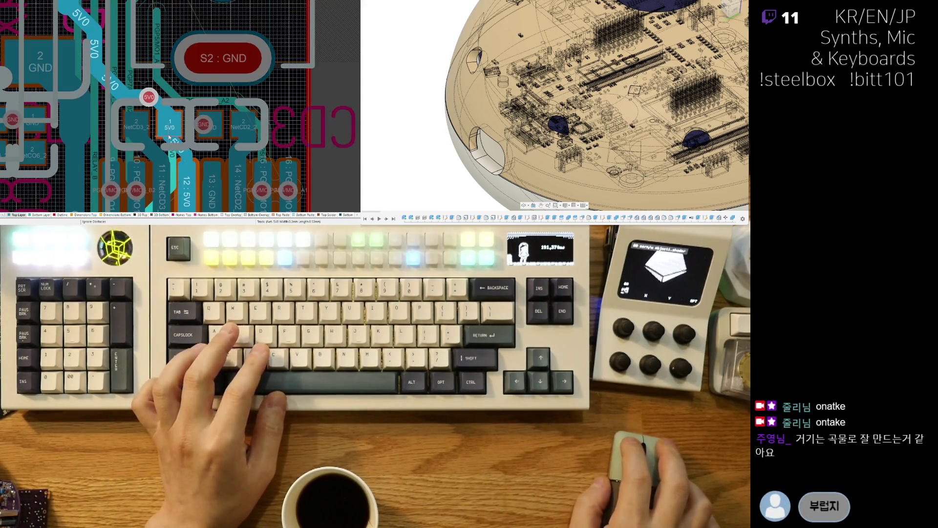
pyautogui.click(180, 142)
# - Connect the GND pad to its GND via with a short track
pyautogui.click(201, 128)
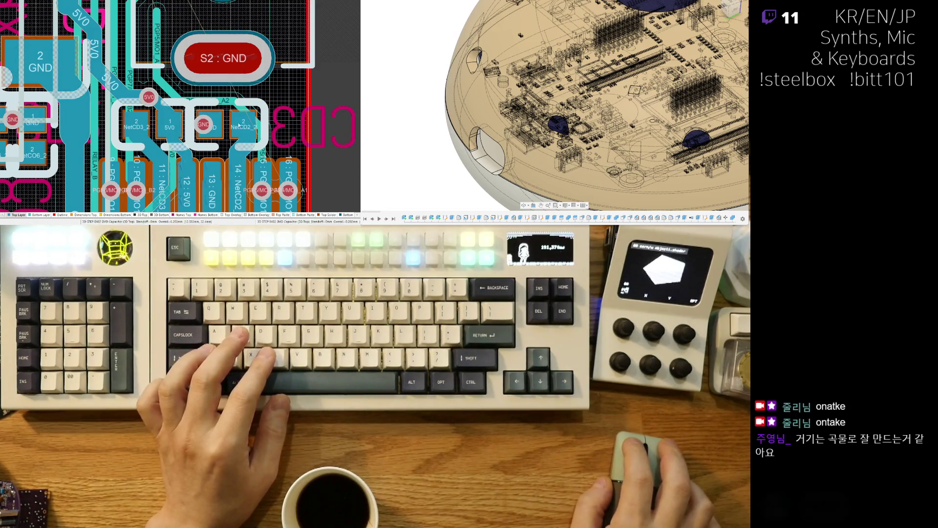
pyautogui.click(200, 132)
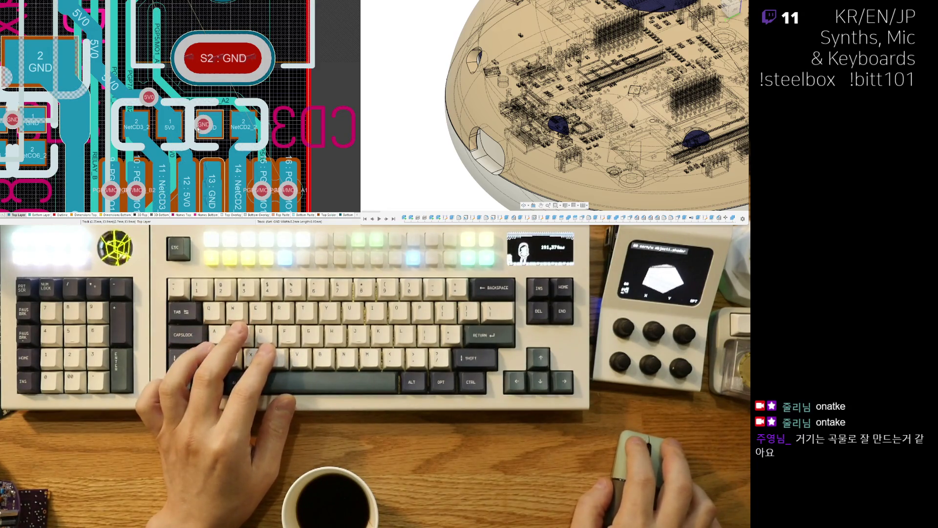
pyautogui.click(200, 129)
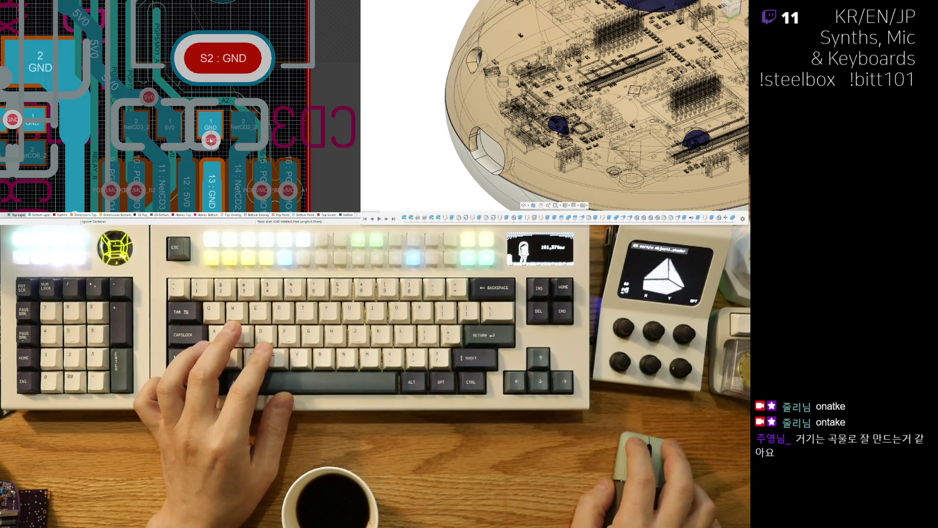
pyautogui.click(211, 140)
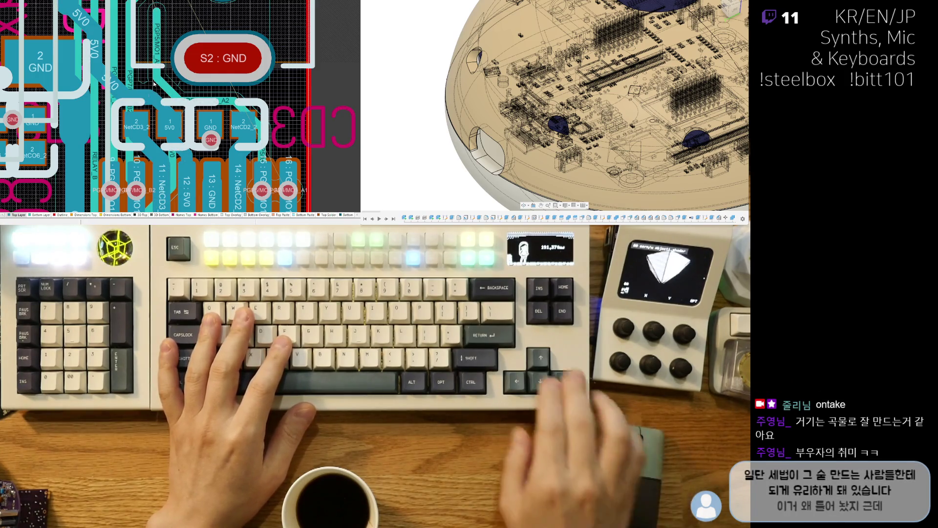
# - Reposition the 5V0 track segment near the pads and check it in 3D
pyautogui.keyDown('ctrl'); pyautogui.scroll(2, 156, 101); pyautogui.keyUp('ctrl')
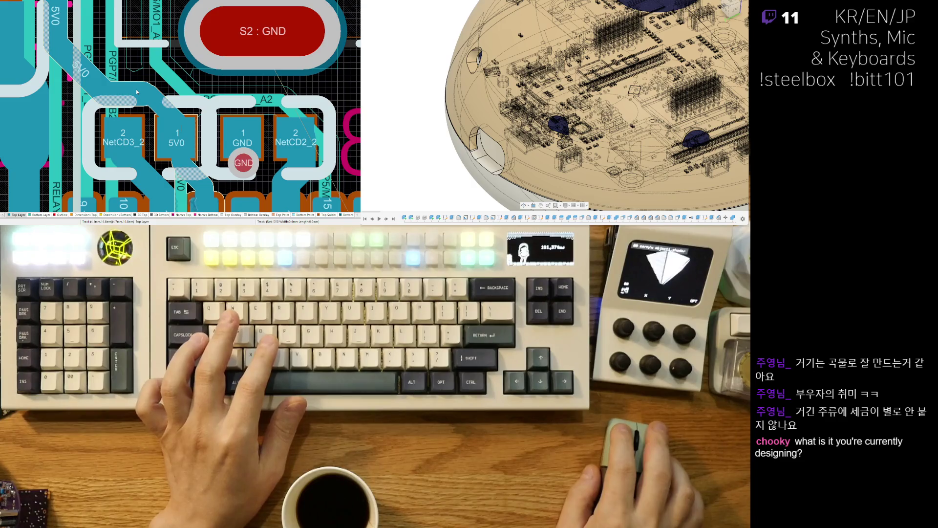
pyautogui.moveTo(136, 90)
pyautogui.mouseDown()
pyautogui.moveTo(154, 91)
pyautogui.moveTo(145, 94)
pyautogui.mouseUp()
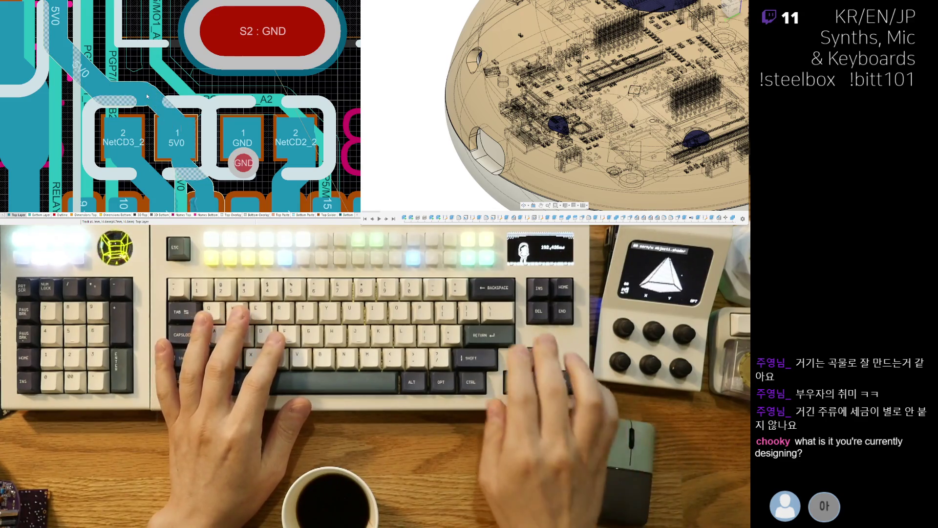
pyautogui.keyDown('ctrl'); pyautogui.scroll(-3, 195, 163); pyautogui.keyUp('ctrl')
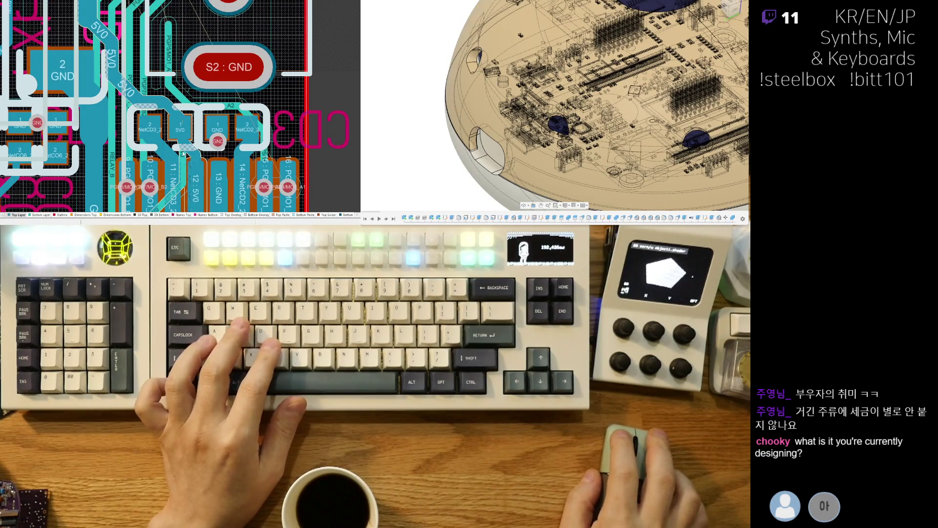
pyautogui.keyDown('ctrl'); pyautogui.scroll(2, 183, 154); pyautogui.keyUp('ctrl')
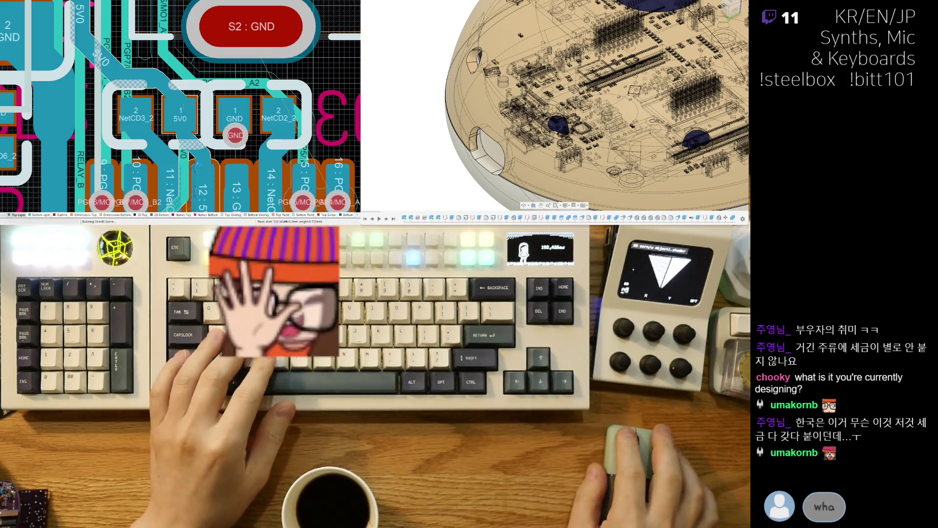
pyautogui.press('3')
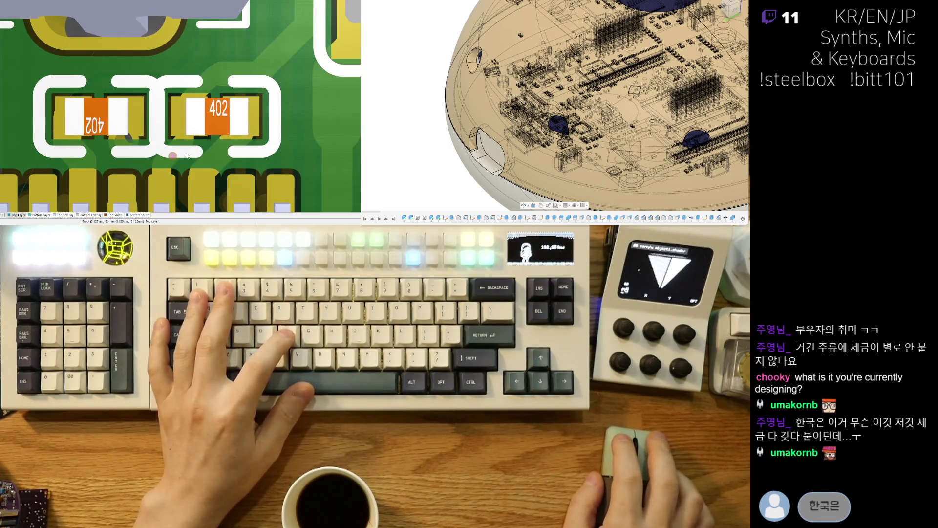
pyautogui.press('2')
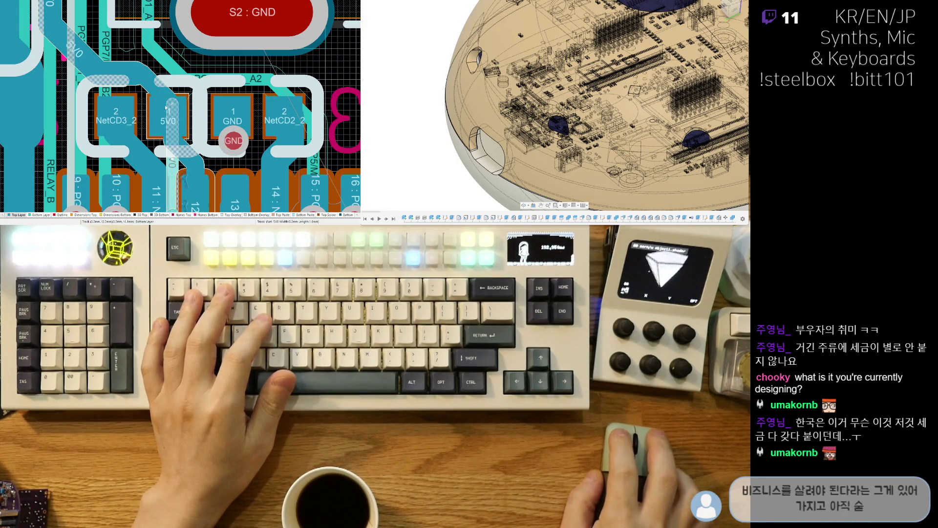
# - On the bottom layer, copy the GND via and paste it onto the 5V0 pad
pyautogui.press('KP_Multiply')
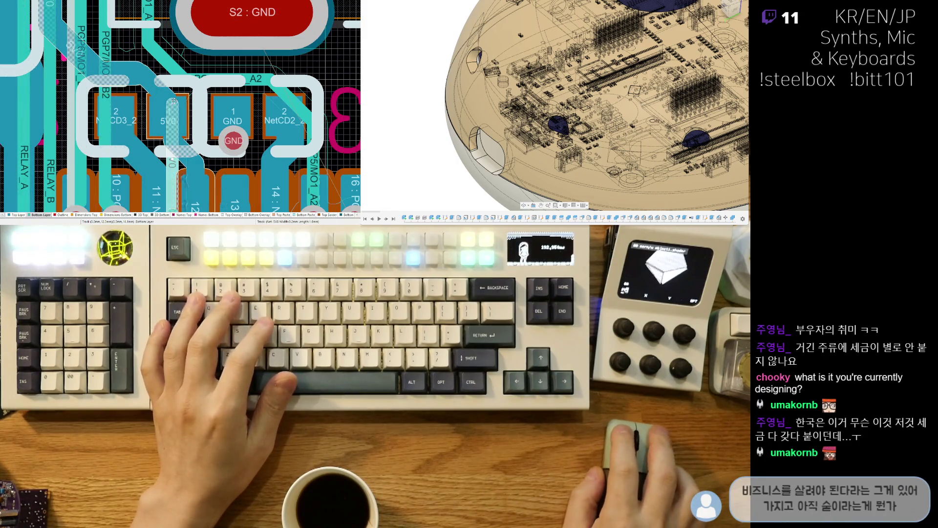
pyautogui.rightClick(172, 102)
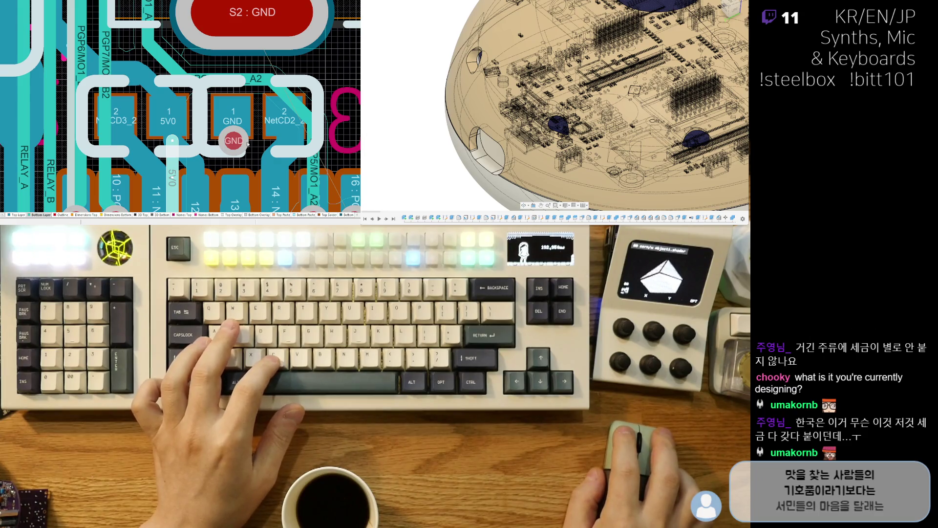
pyautogui.click(234, 141)
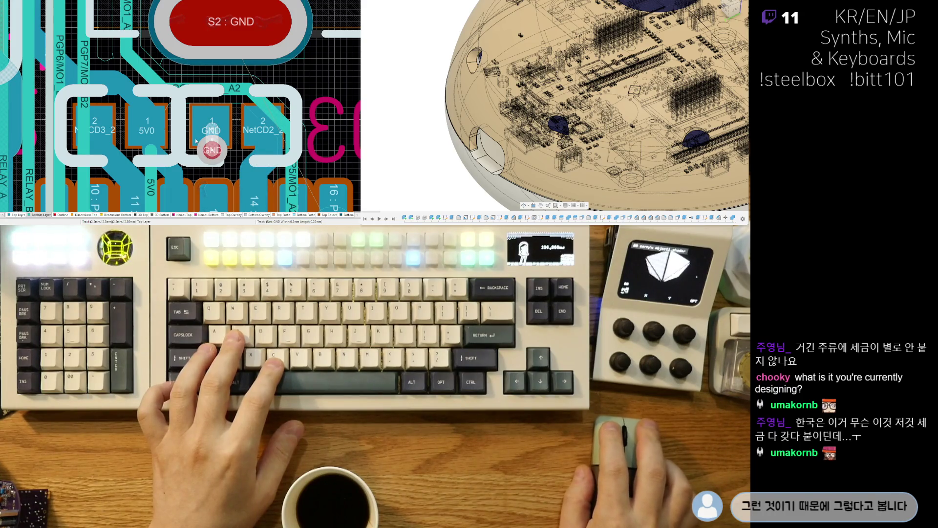
pyautogui.click(213, 153)
pyautogui.hotkey('ctrl', 'v')
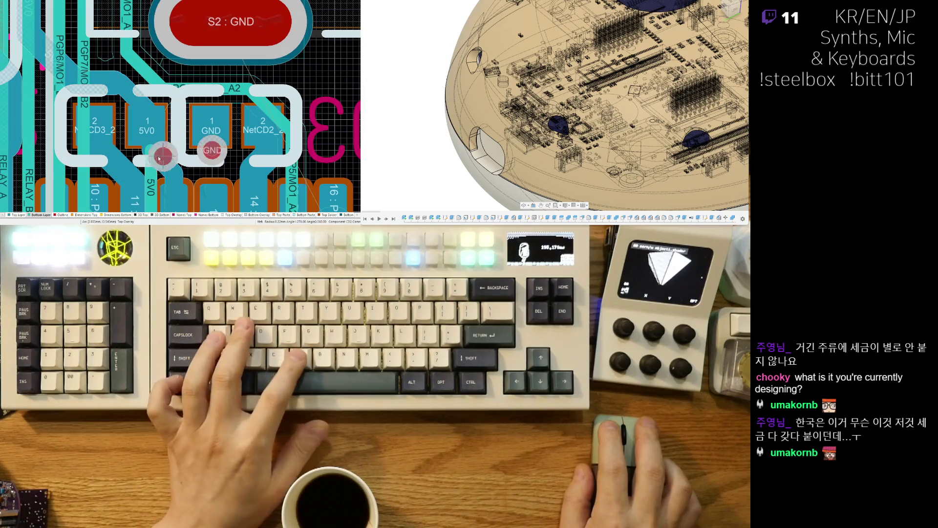
pyautogui.click(152, 155)
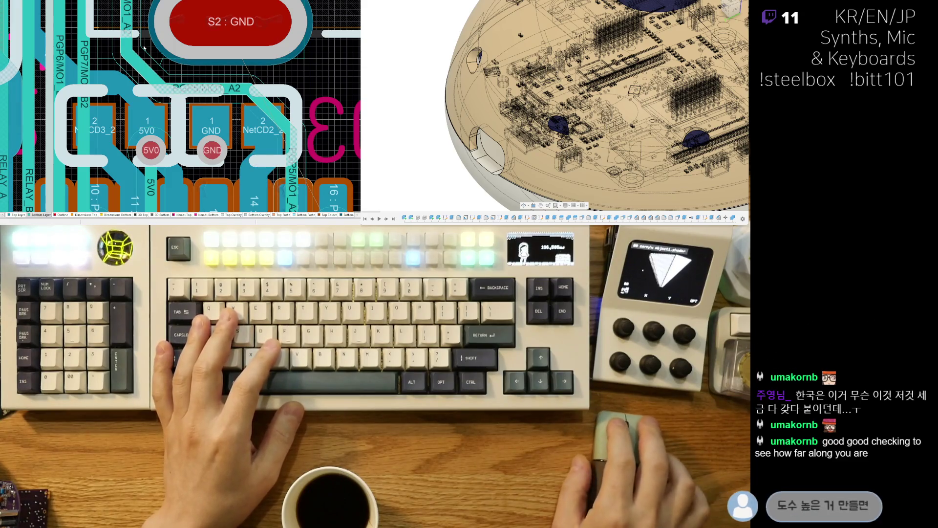
pyautogui.scroll(2, 152, 88)
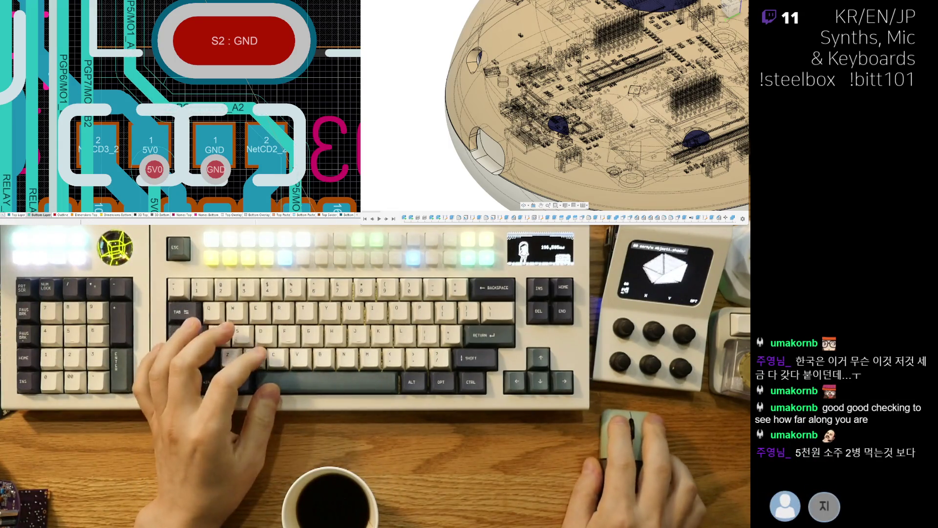
pyautogui.scroll(-4, 634, 97)
pyautogui.moveTo(634, 97)
pyautogui.keyDown('shift'); pyautogui.mouseDown(button='middle')
pyautogui.moveTo(643, 176)
pyautogui.moveTo(649, 158)
pyautogui.mouseUp(button='middle'); pyautogui.keyUp('shift')
# - Orbit the enclosure cutaway to an angled close-up of the stacked boards in the dome
pyautogui.scroll(3, 610, 95)
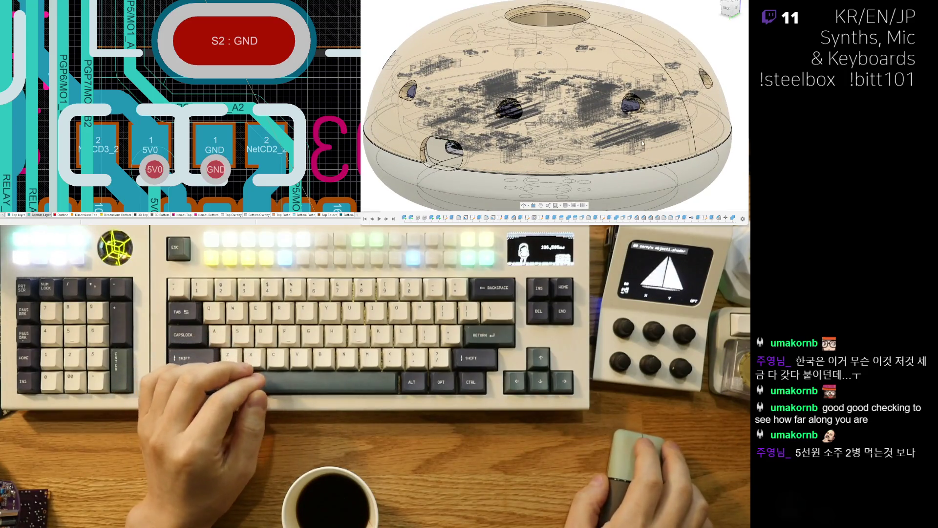
pyautogui.moveTo(610, 95)
pyautogui.keyDown('shift'); pyautogui.mouseDown(button='middle')
pyautogui.moveTo(633, 151)
pyautogui.moveTo(654, 129)
pyautogui.moveTo(671, 139)
pyautogui.mouseUp(button='middle'); pyautogui.keyUp('shift')
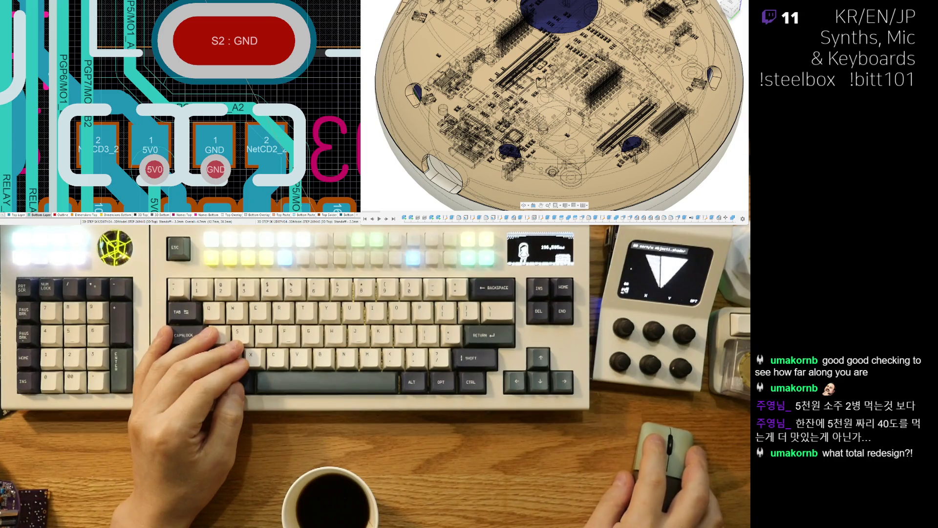
pyautogui.keyDown('shift'); pyautogui.moveTo(562, 108); pyautogui.dragTo(586, 112, button='middle'); pyautogui.keyUp('shift')
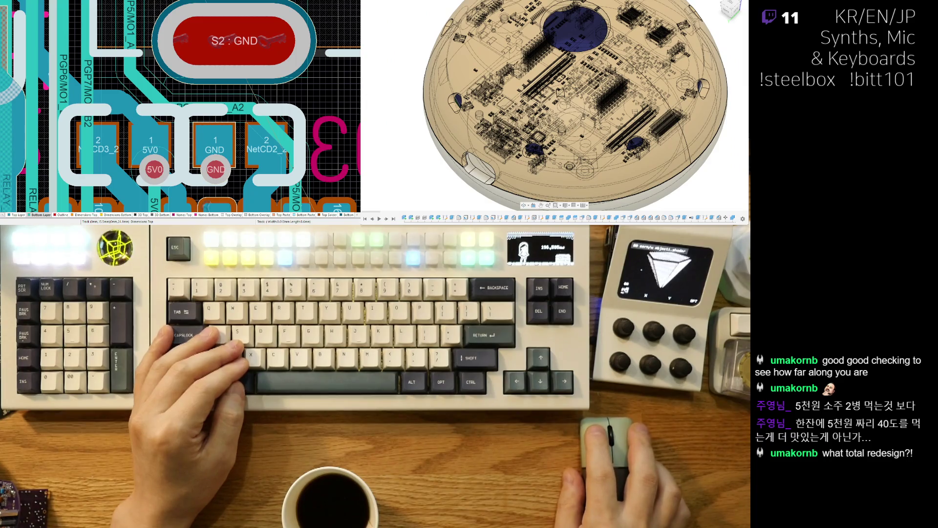
pyautogui.moveTo(587, 117)
pyautogui.keyDown('shift'); pyautogui.mouseDown(button='middle')
pyautogui.moveTo(619, 119)
pyautogui.moveTo(599, 120)
pyautogui.moveTo(600, 128)
pyautogui.mouseUp(button='middle'); pyautogui.keyUp('shift')
pyautogui.keyDown('shift'); pyautogui.moveTo(543, 129); pyautogui.dragTo(567, 136, button='middle'); pyautogui.keyUp('shift')
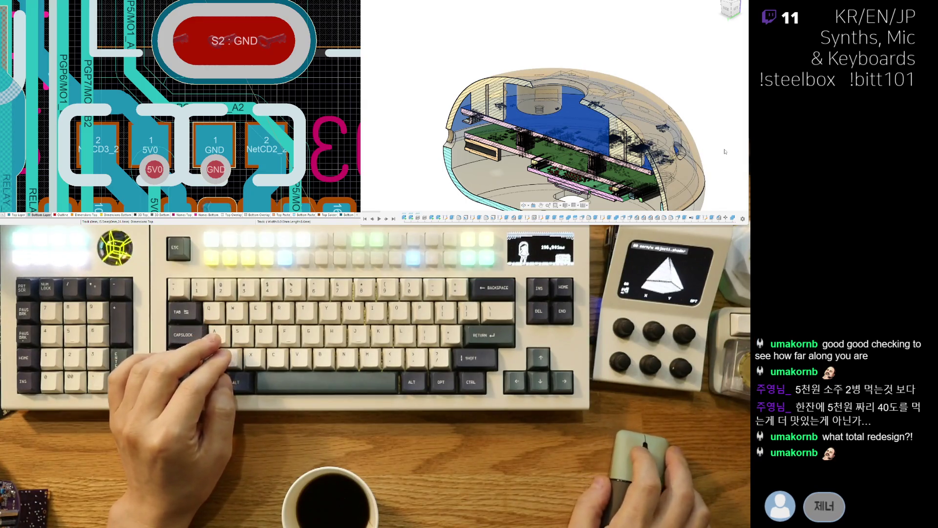
pyautogui.scroll(10, 638, 197)
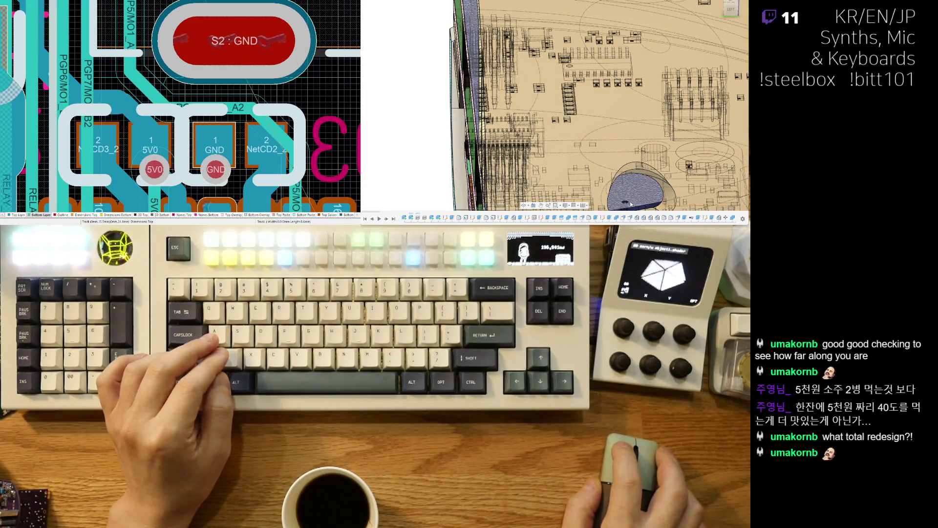
pyautogui.moveTo(628, 203)
pyautogui.keyDown('shift'); pyautogui.mouseDown(button='middle')
pyautogui.moveTo(642, 148)
pyautogui.moveTo(612, 116)
pyautogui.mouseUp(button='middle'); pyautogui.keyUp('shift')
pyautogui.moveTo(528, 129)
pyautogui.keyDown('shift'); pyautogui.mouseDown(button='middle')
pyautogui.moveTo(606, 153)
pyautogui.moveTo(576, 147)
pyautogui.mouseUp(button='middle'); pyautogui.keyUp('shift')
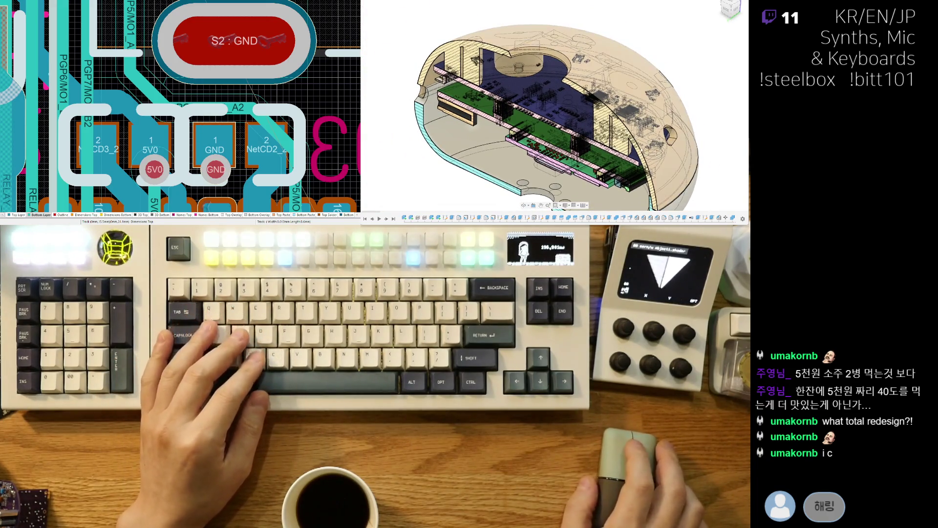
pyautogui.scroll(4, 630, 171)
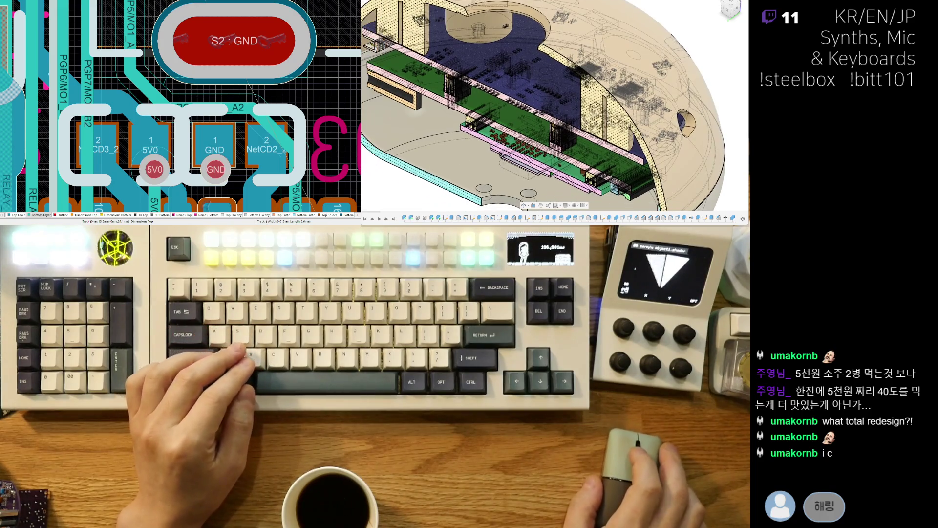
pyautogui.scroll(3, 611, 166)
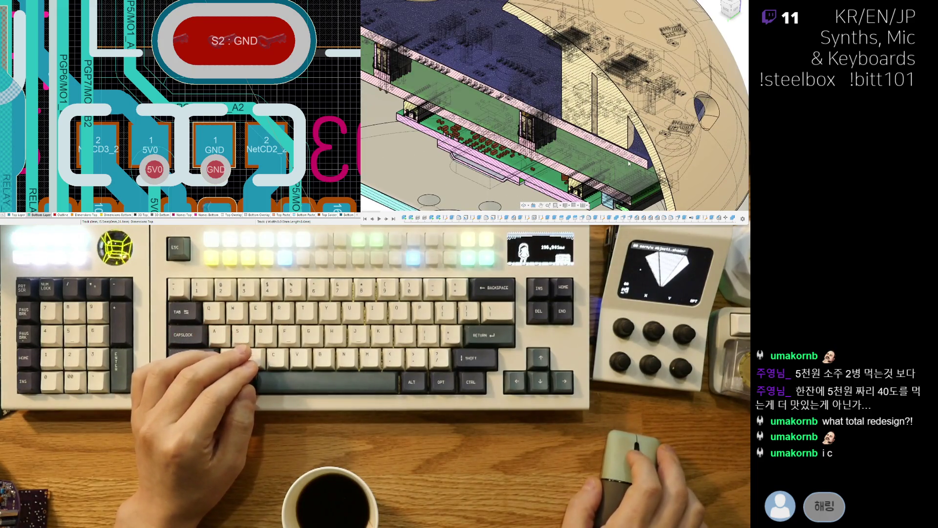
pyautogui.moveTo(145, 91); pyautogui.dragTo(137, 108, button='right')
pyautogui.keyDown('ctrl'); pyautogui.scroll(-3, 131, 104); pyautogui.keyUp('ctrl')
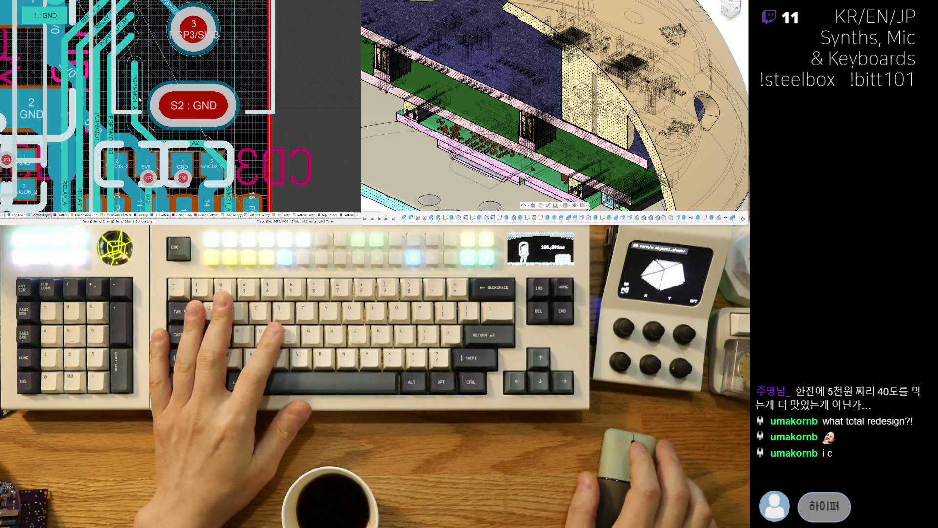
pyautogui.moveTo(172, 156); pyautogui.dragTo(176, 108, button='right')
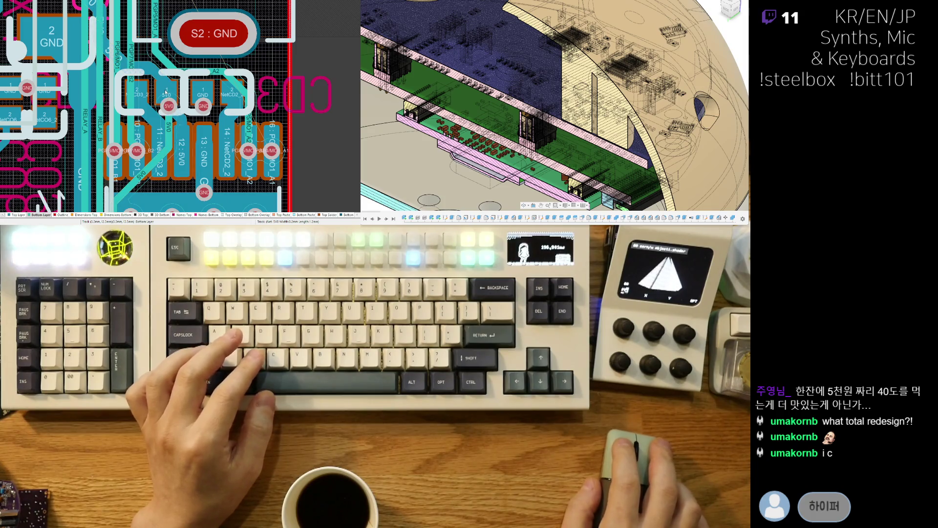
pyautogui.moveTo(169, 106); pyautogui.dragTo(172, 105)
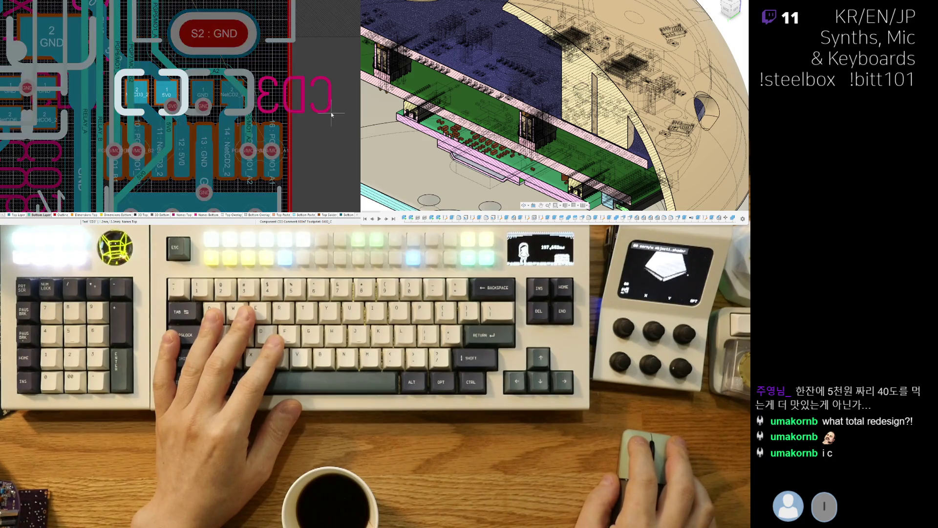
pyautogui.moveTo(312, 63); pyautogui.dragTo(276, 95, button='right')
pyautogui.keyDown('ctrl'); pyautogui.scroll(-2, 276, 95); pyautogui.keyUp('ctrl')
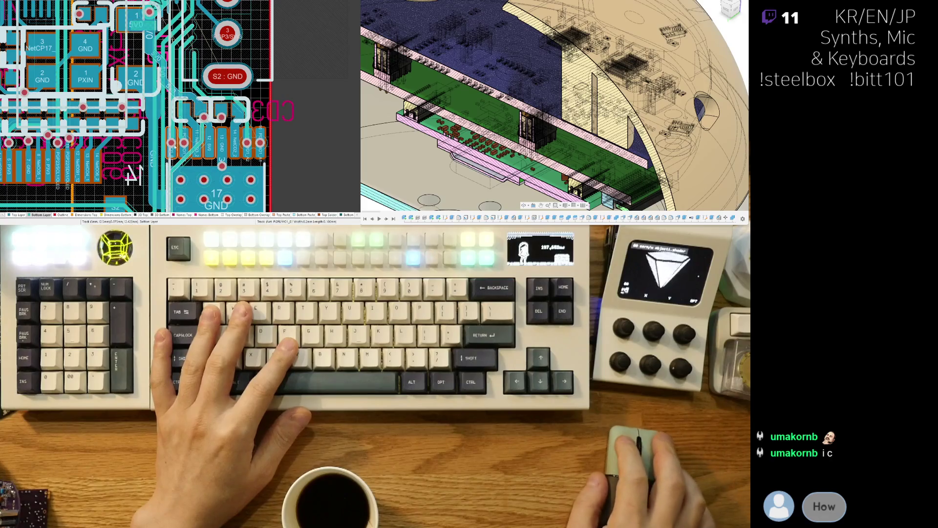
pyautogui.keyDown('ctrl'); pyautogui.keyDown('shift'); pyautogui.scroll(-1, 233, 110); pyautogui.keyUp('shift'); pyautogui.keyUp('ctrl')
pyautogui.keyDown('ctrl'); pyautogui.scroll(2, 193, 121); pyautogui.keyUp('ctrl')
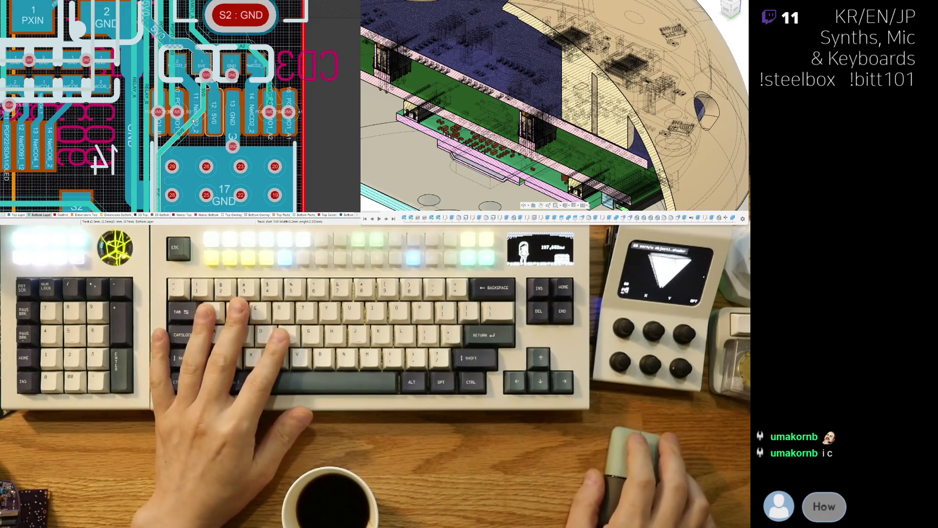
pyautogui.scroll(-2, 172, 83)
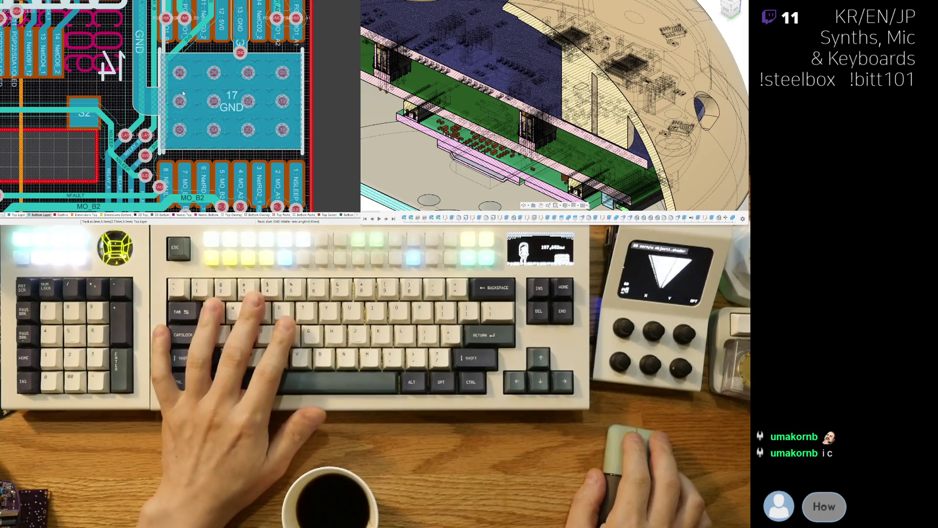
pyautogui.press('3')
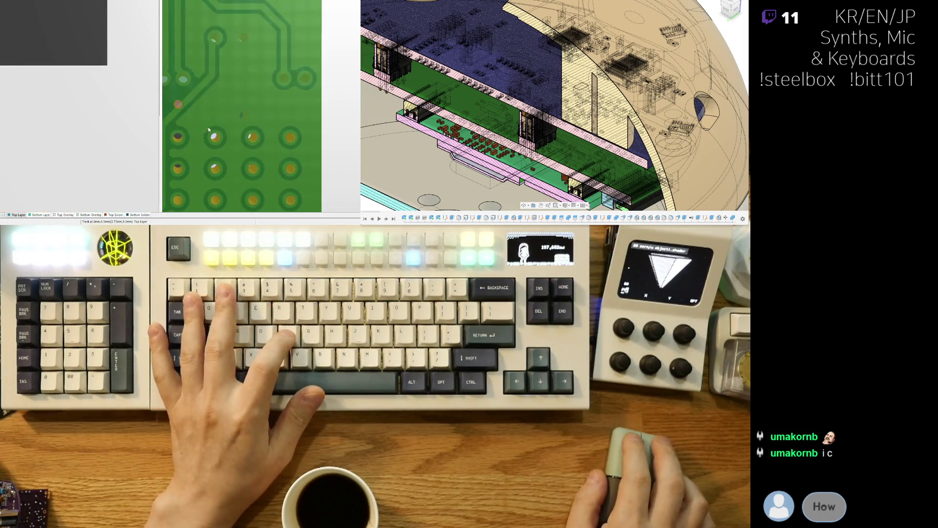
pyautogui.press('2')
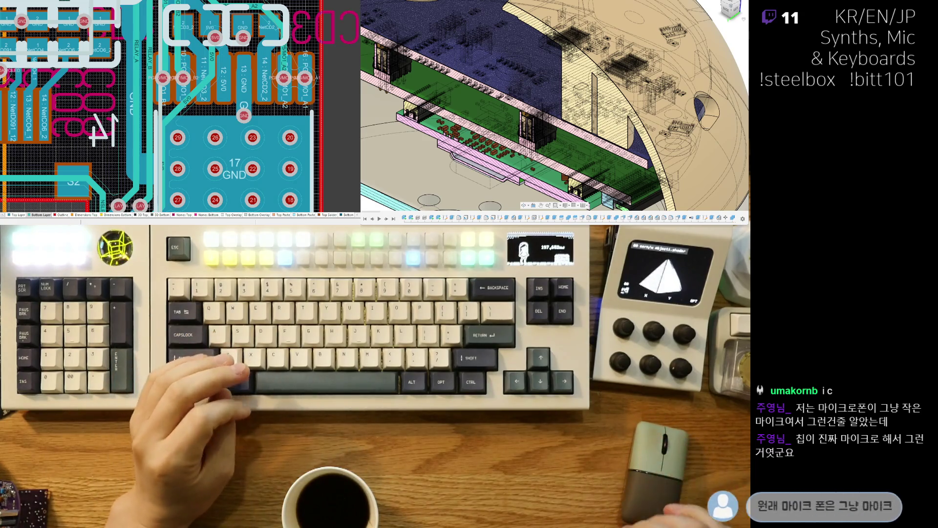
pyautogui.keyDown('ctrl'); pyautogui.scroll(2, 208, 60); pyautogui.keyUp('ctrl')
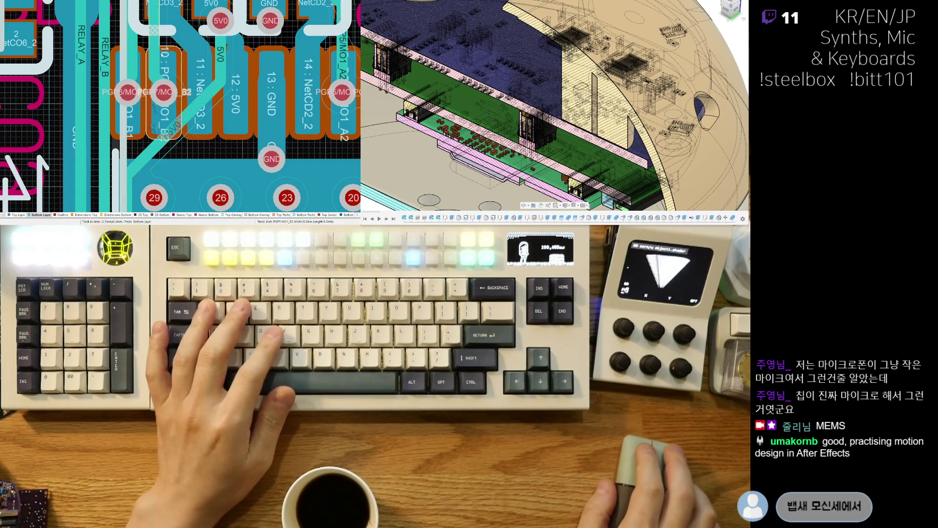
# - Frame pad 10 and the 17 GND pad array, then try routing from the existing track
pyautogui.moveTo(175, 67); pyautogui.dragTo(234, 146, button='right')
pyautogui.keyDown('ctrl'); pyautogui.scroll(-2, 216, 111); pyautogui.keyUp('ctrl')
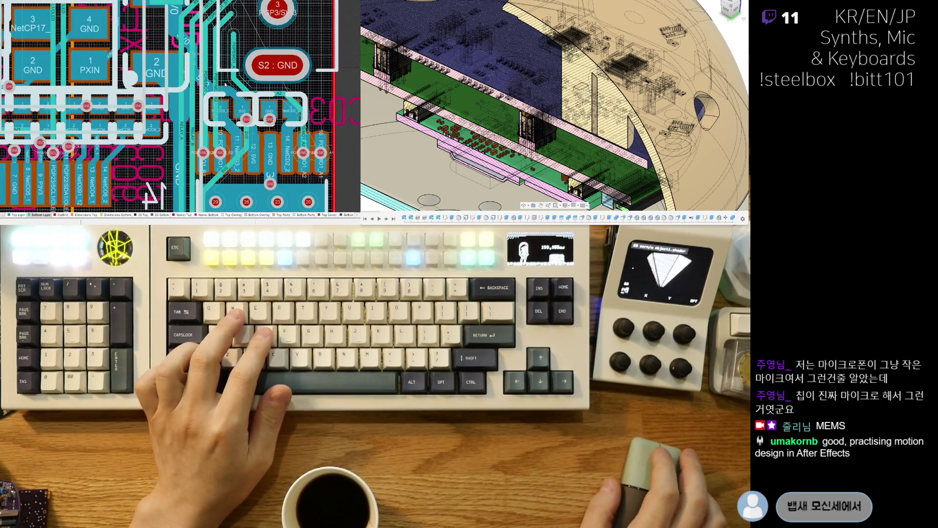
pyautogui.keyDown('ctrl'); pyautogui.scroll(2, 198, 144); pyautogui.keyUp('ctrl')
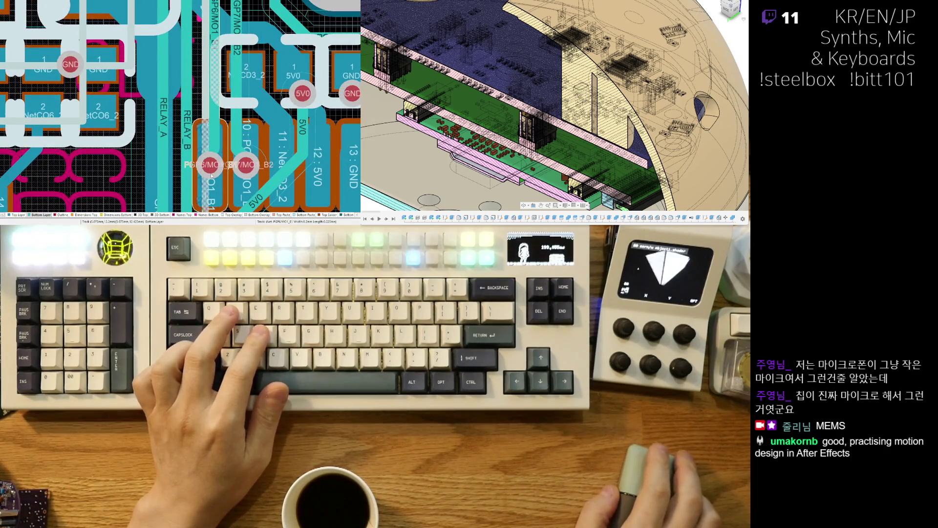
pyautogui.keyDown('ctrl'); pyautogui.scroll(-3, 181, 175); pyautogui.keyUp('ctrl')
pyautogui.moveTo(180, 174); pyautogui.dragTo(184, 65, button='right')
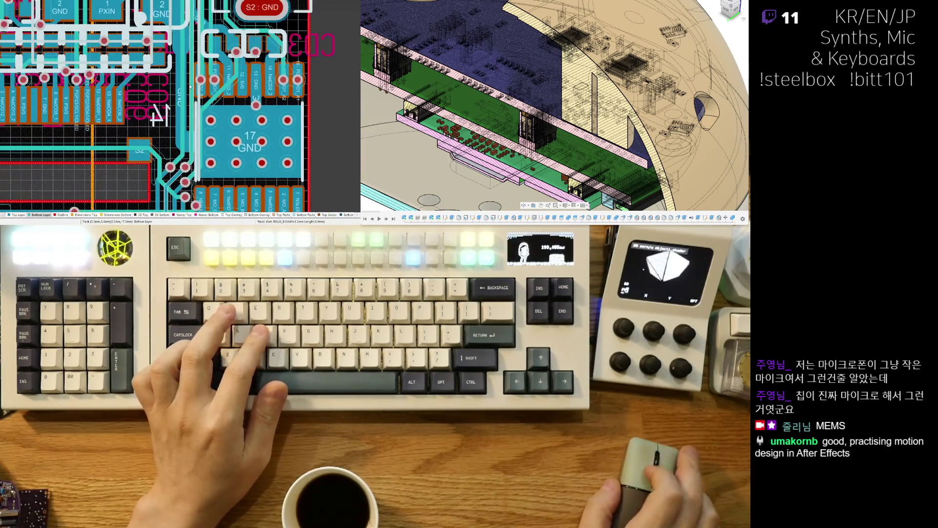
pyautogui.keyDown('ctrl'); pyautogui.scroll(2, 184, 65); pyautogui.keyUp('ctrl')
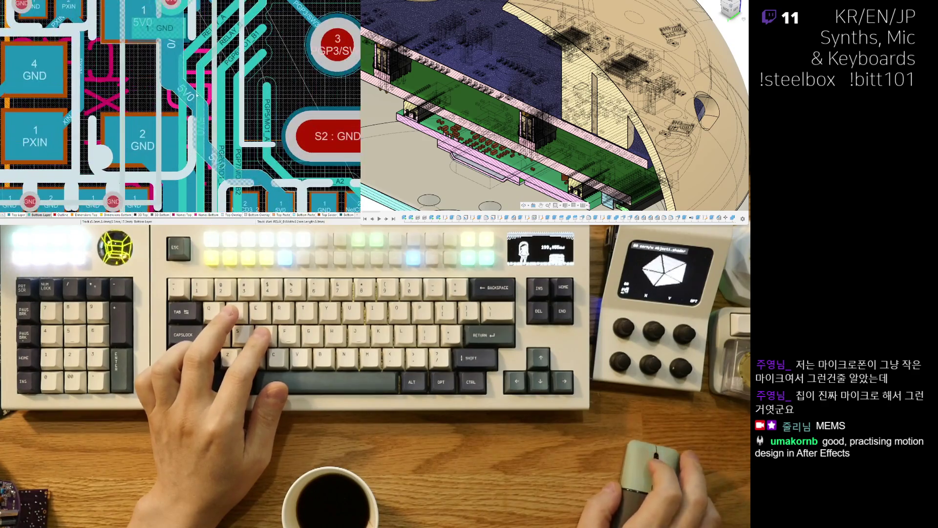
pyautogui.keyDown('ctrl'); pyautogui.scroll(3, 183, 106); pyautogui.keyUp('ctrl')
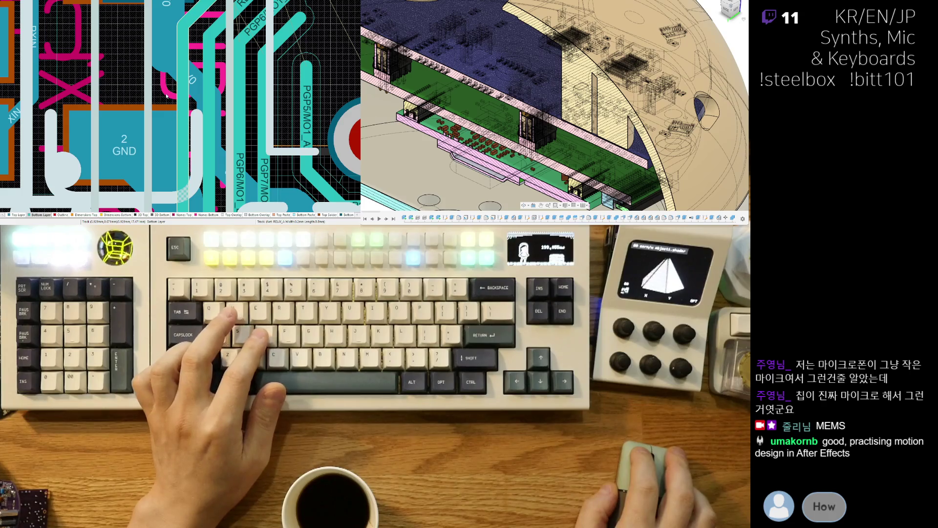
pyautogui.hotkey('ctrl', 'w')
pyautogui.click(180, 115)
pyautogui.scroll(-4, 196, 117)
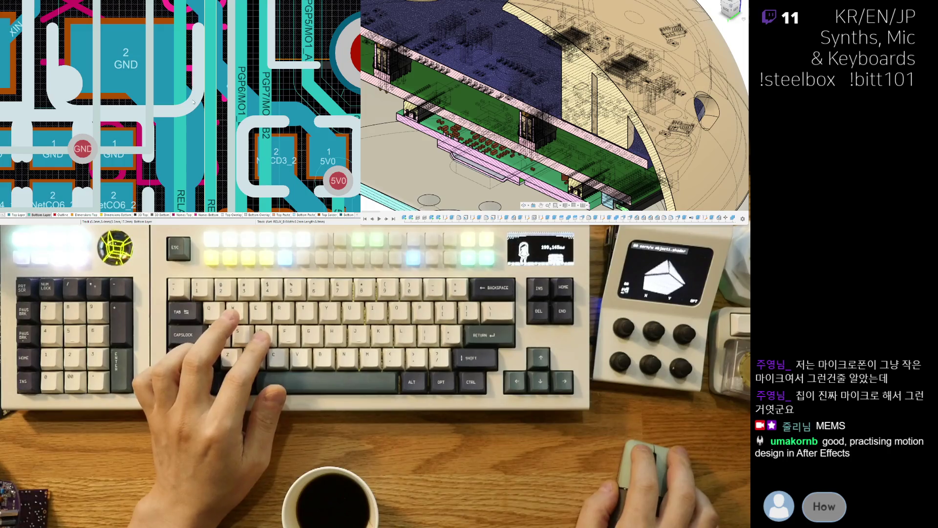
pyautogui.scroll(-2, 251, 130)
# - Reroute the PGP6/MO1_B1 track down to its pad
pyautogui.hotkey('ctrl', 'w')
pyautogui.click(237, 166)
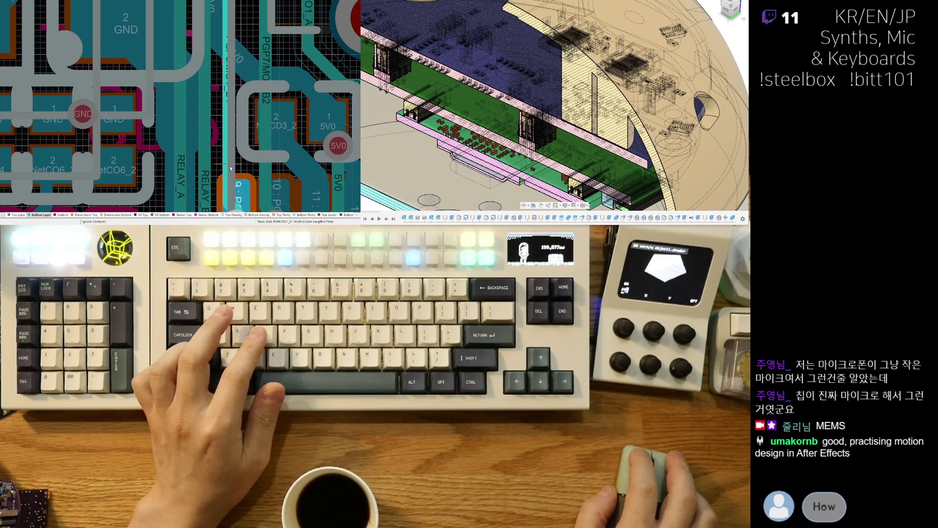
pyautogui.click(236, 167)
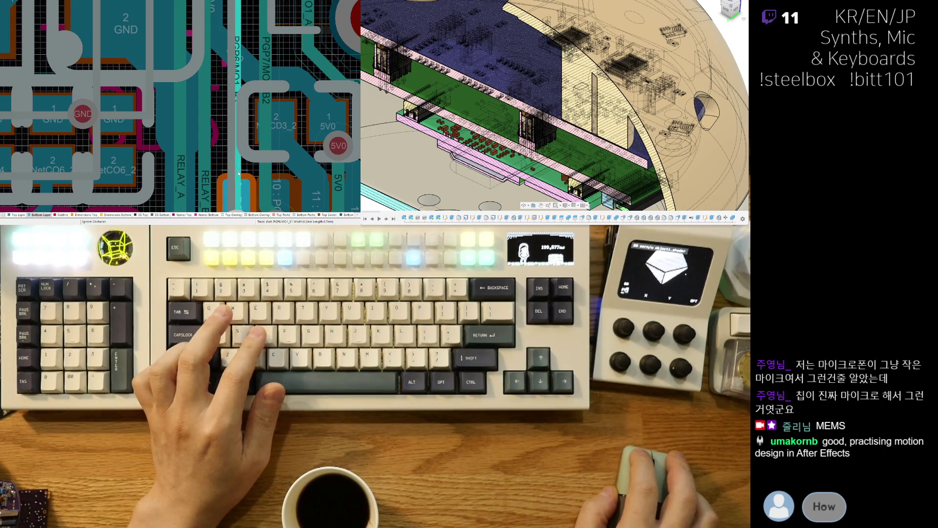
pyautogui.press('Escape')
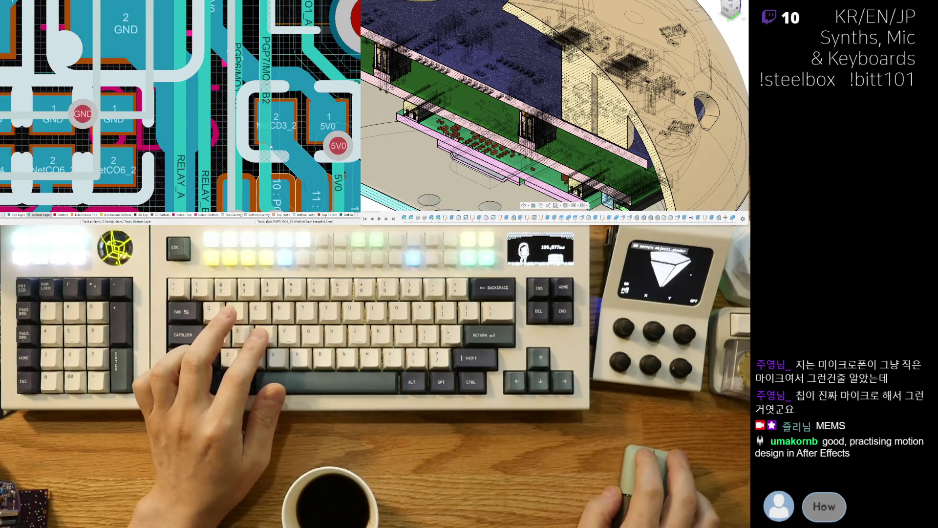
# - Snap the PGP6/MO1_B1 segment onto the grid, shifting it left off the lower pad
pyautogui.scroll(2, 258, 116)
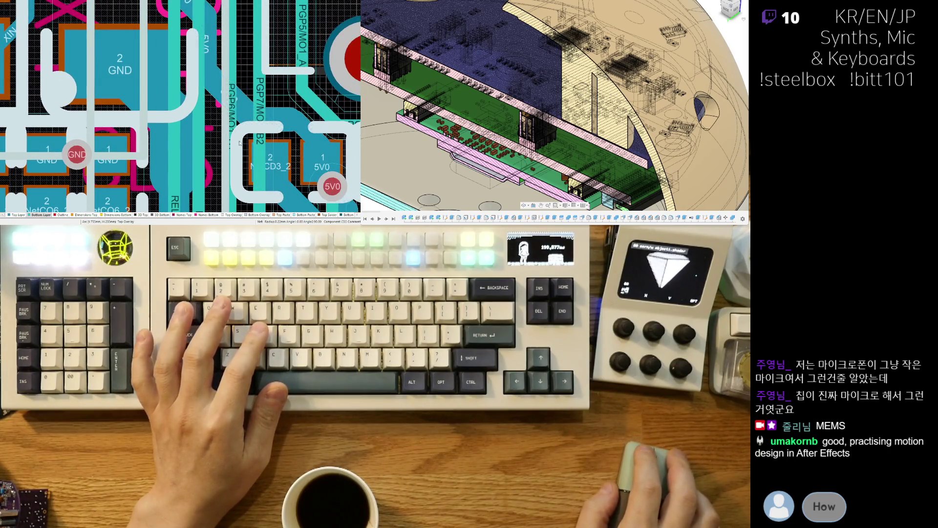
pyautogui.moveTo(232, 133); pyautogui.dragTo(235, 128)
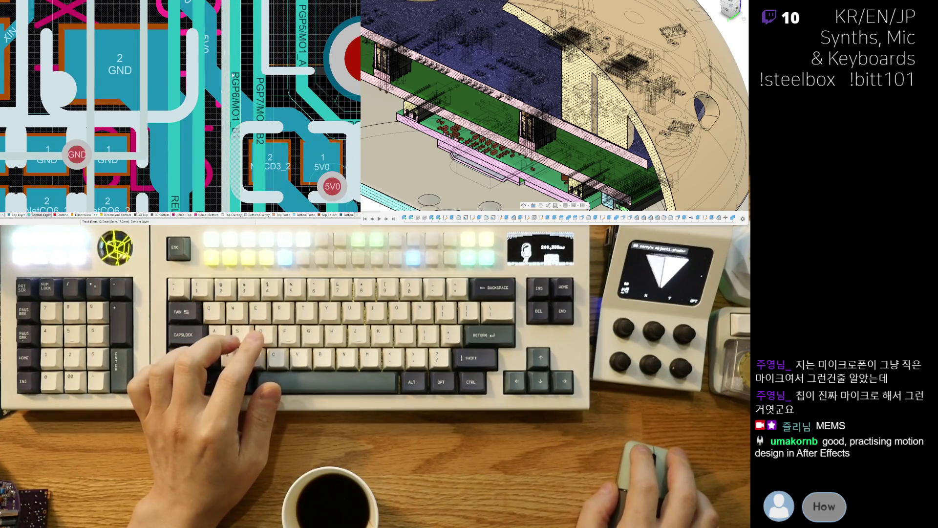
pyautogui.hotkey('ctrl', 'w')
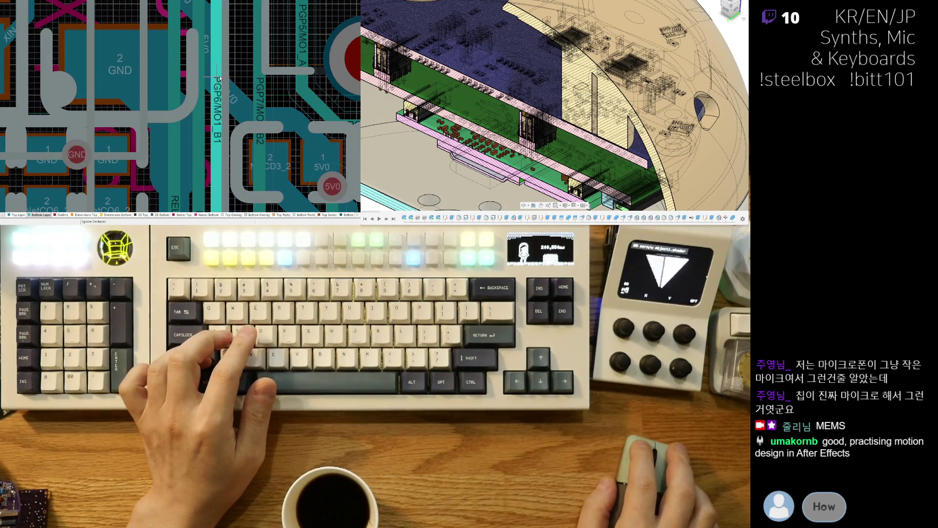
pyautogui.scroll(-2, 228, 98)
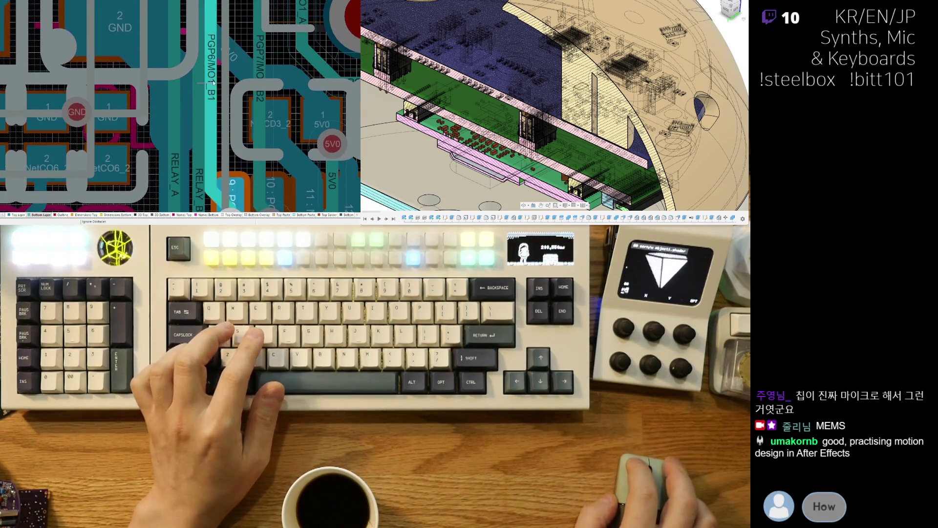
pyautogui.moveTo(226, 108); pyautogui.dragTo(224, 110)
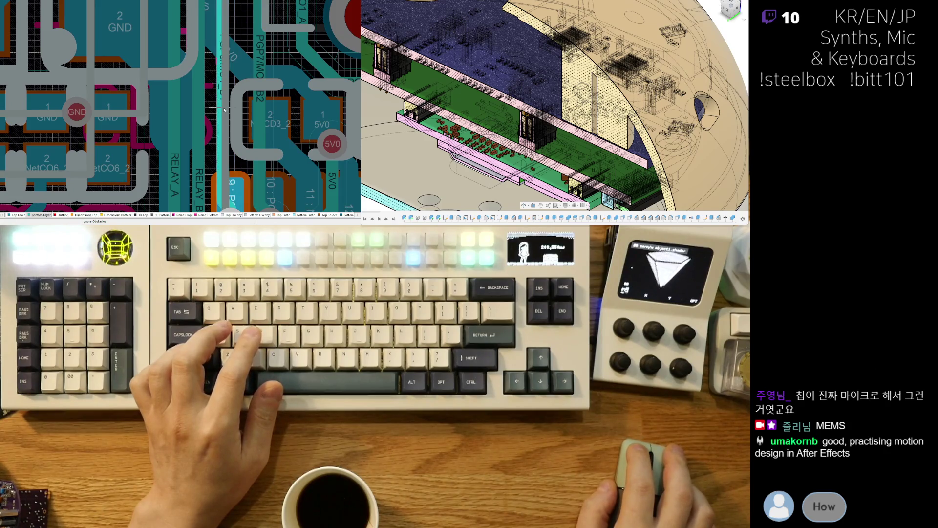
pyautogui.scroll(3, 230, 110)
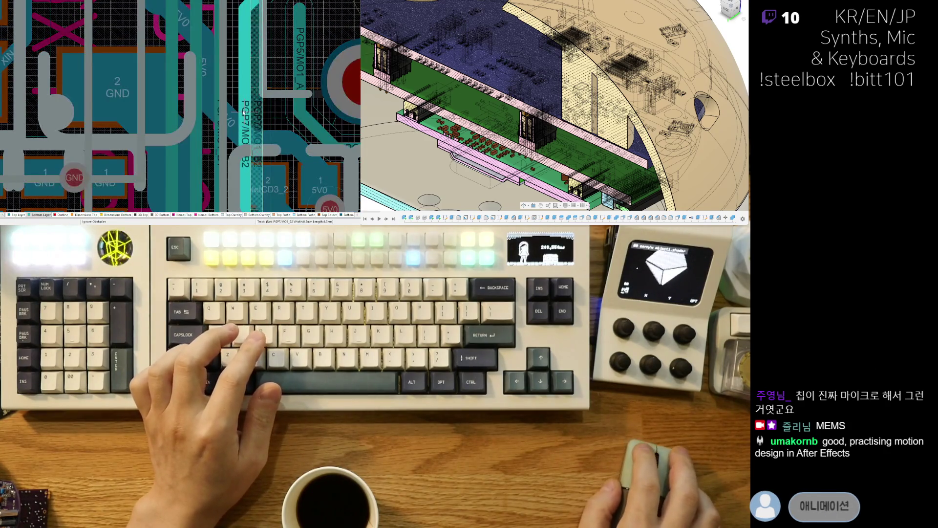
pyautogui.scroll(-4, 243, 147)
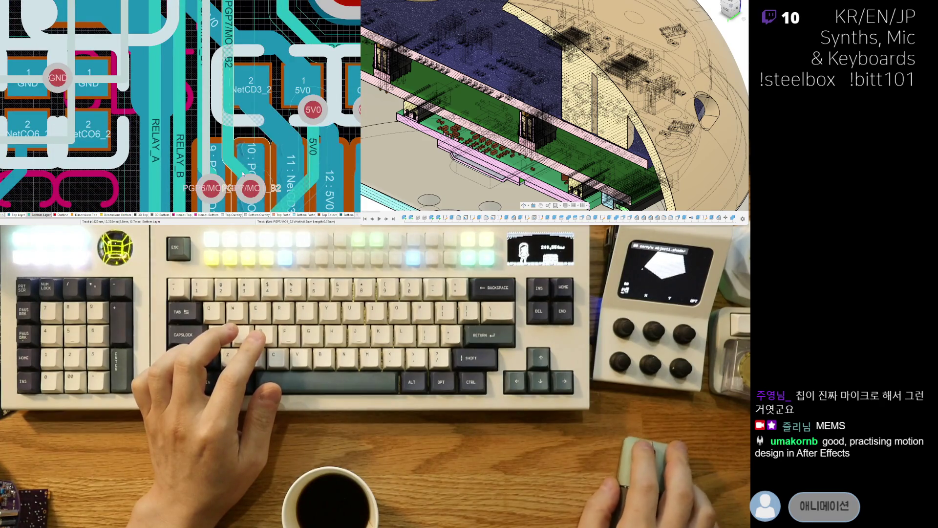
pyautogui.scroll(4, 243, 173)
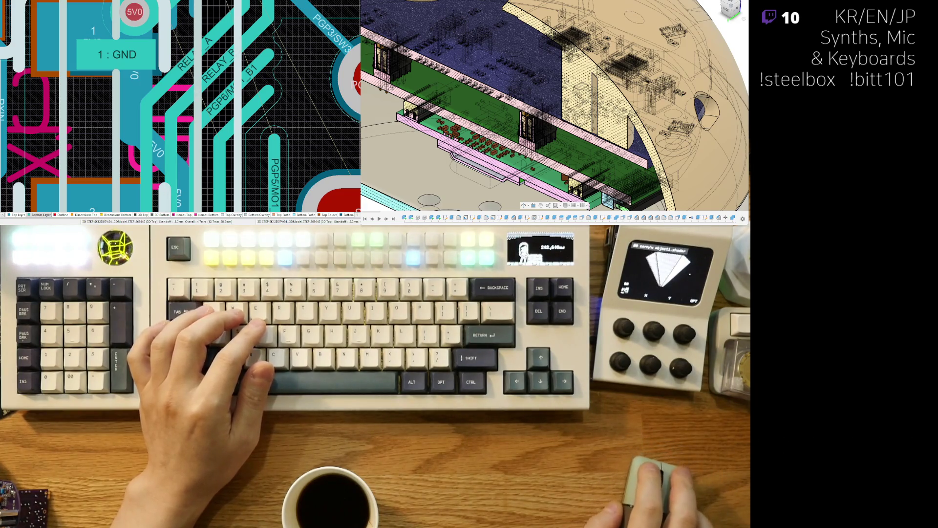
pyautogui.moveTo(294, 161)
pyautogui.mouseDown(button='right')
pyautogui.moveTo(203, 49)
pyautogui.moveTo(175, 117)
pyautogui.mouseUp(button='right')
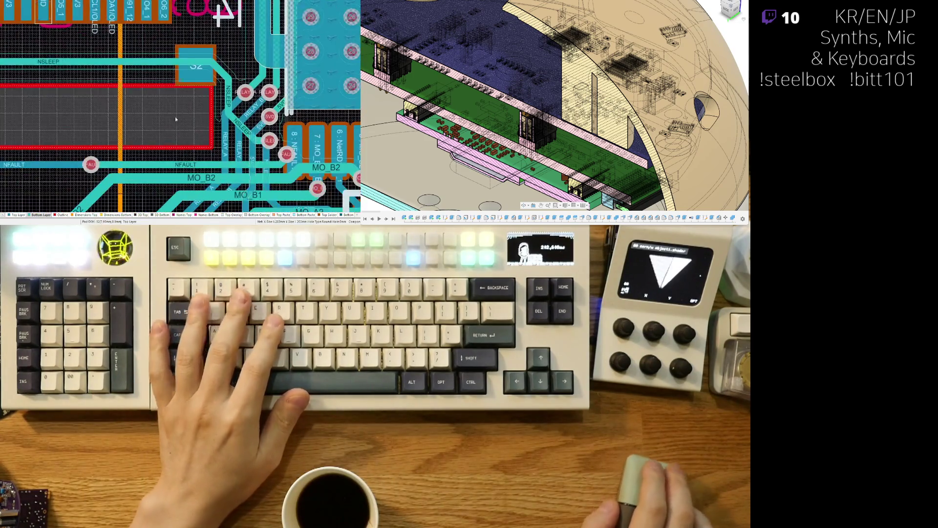
pyautogui.keyDown('ctrl'); pyautogui.scroll(-2, 217, 133); pyautogui.keyUp('ctrl')
pyautogui.scroll(-2, 218, 133)
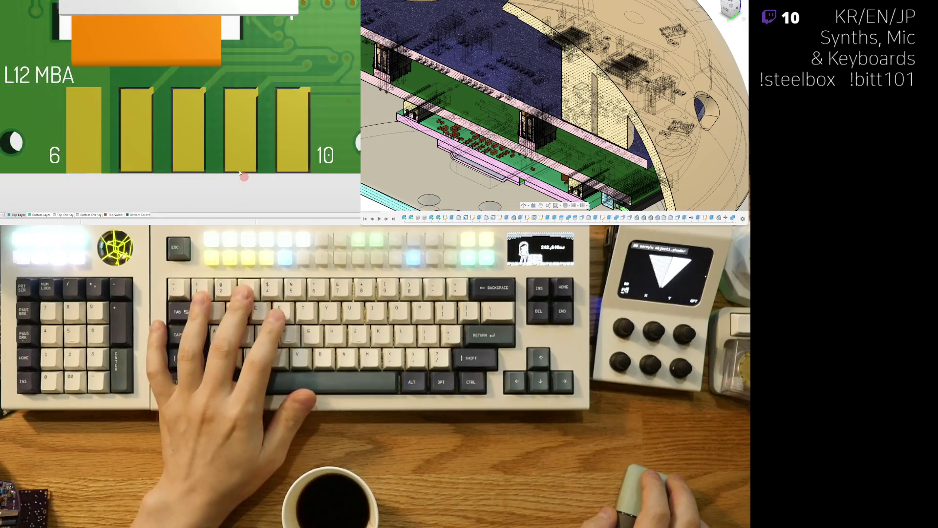
pyautogui.keyDown('shift'); pyautogui.scroll(3, 226, 163); pyautogui.keyUp('shift')
pyautogui.press('2')
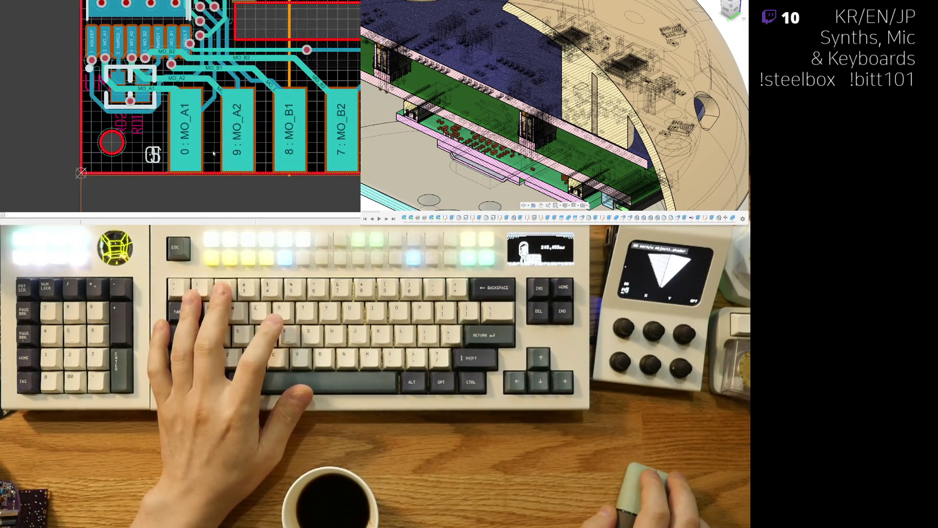
pyautogui.keyDown('ctrl'); pyautogui.scroll(-2, 226, 163); pyautogui.keyUp('ctrl')
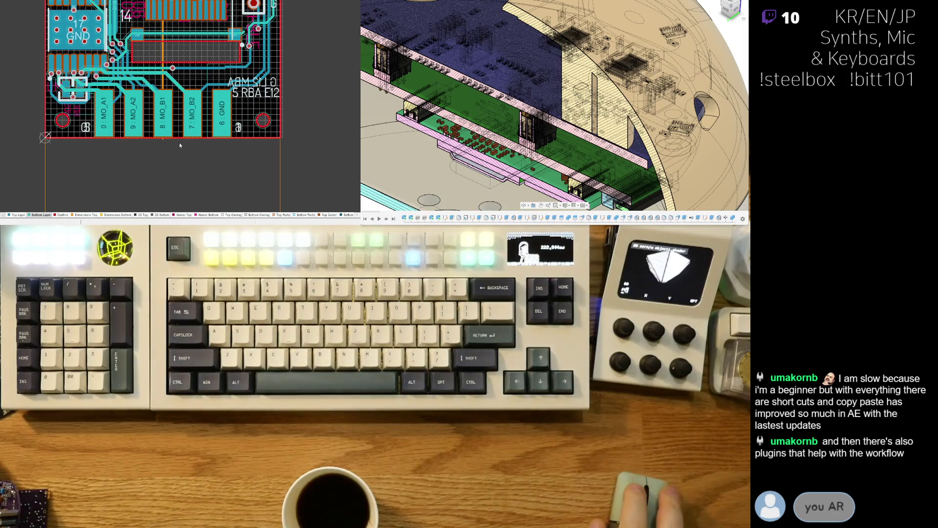
pyautogui.moveTo(180, 145); pyautogui.dragTo(213, 159, button='right')
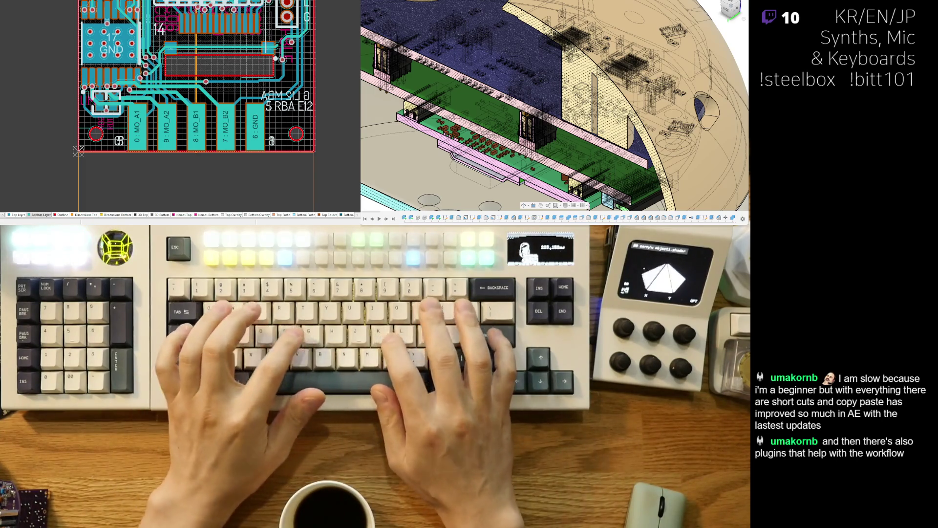
pyautogui.moveTo(224, 126); pyautogui.dragTo(231, 135, button='right')
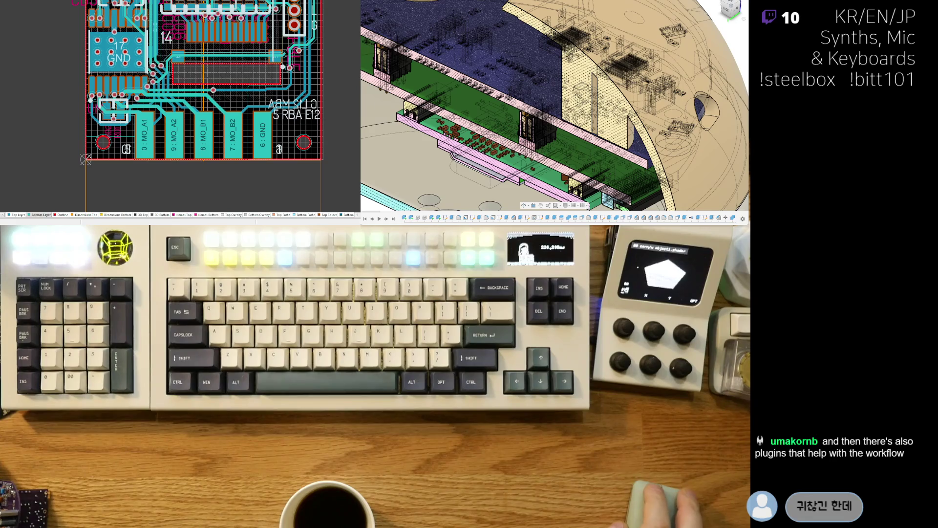
pyautogui.scroll(1, 108, 124)
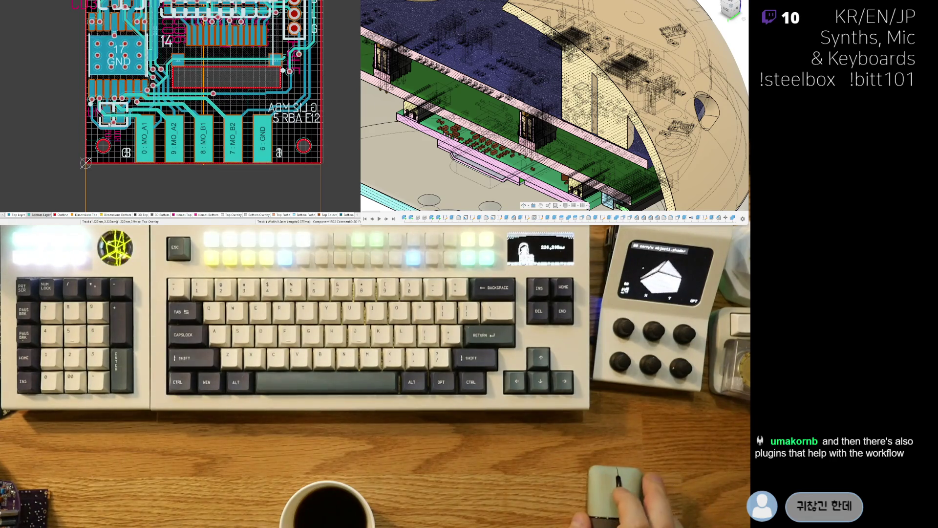
pyautogui.keyDown('ctrl'); pyautogui.scroll(4, 109, 124); pyautogui.keyUp('ctrl')
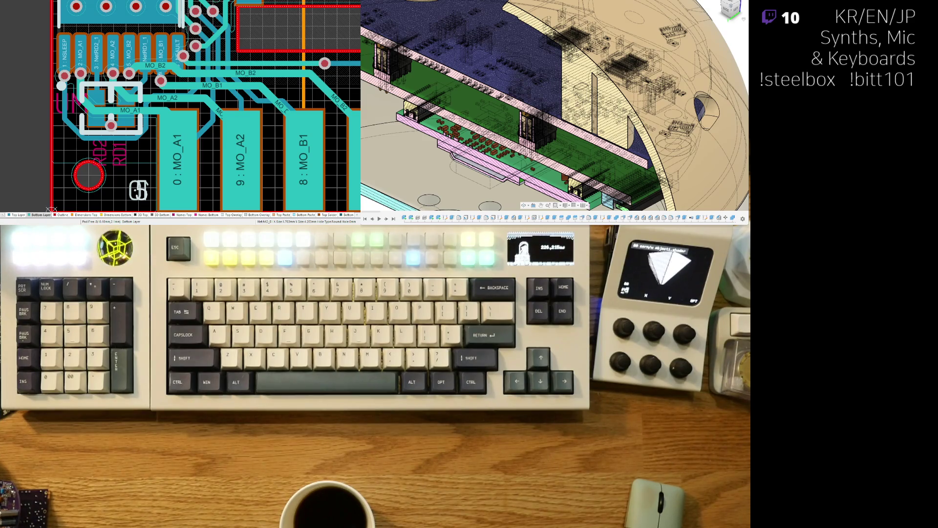
# - View the board from the other side in 3D near the MO_A1/MO_A2 pads, then return to 2D
pyautogui.moveTo(205, 178); pyautogui.dragTo(143, 139, button='right')
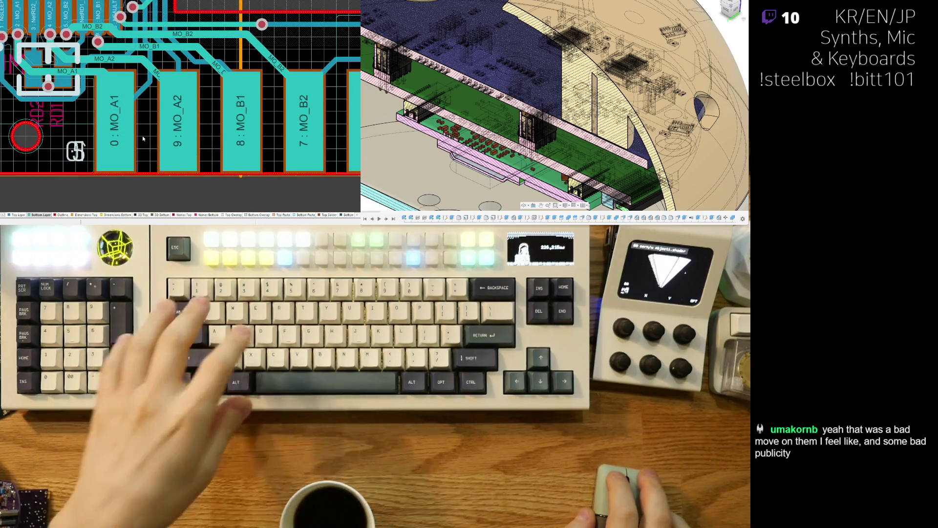
pyautogui.press('3')
pyautogui.press('v')
pyautogui.press('b')
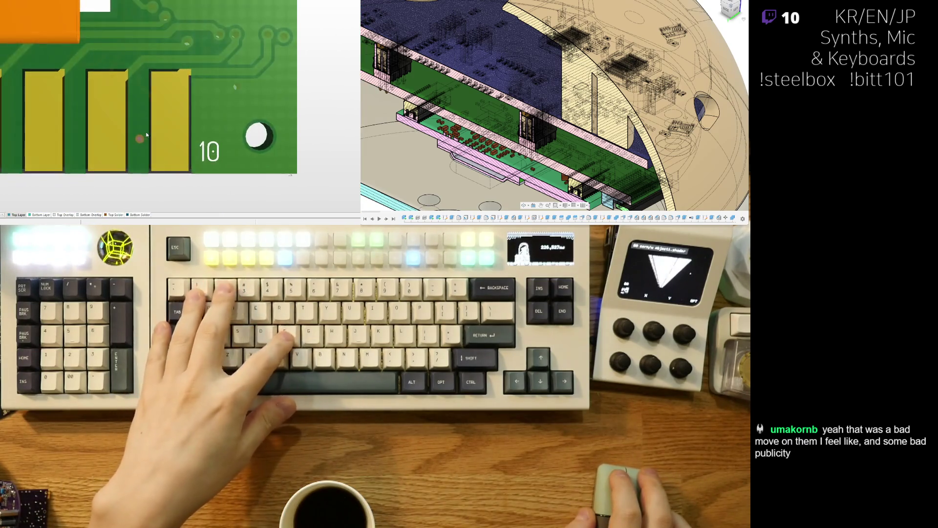
pyautogui.press('2')
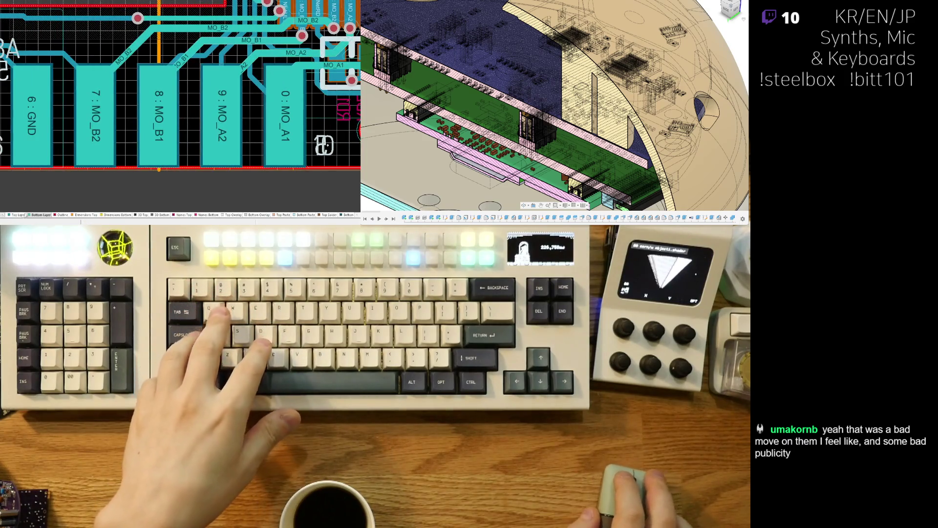
# - Compare the edge pads on the Top and Bottom layers, ending on the Top Layer
pyautogui.click(24, 215)
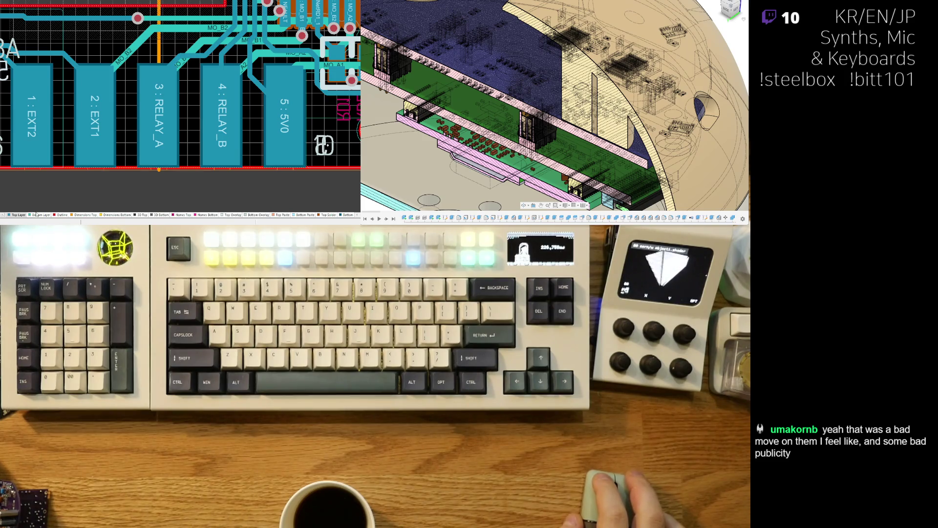
pyautogui.click(35, 216)
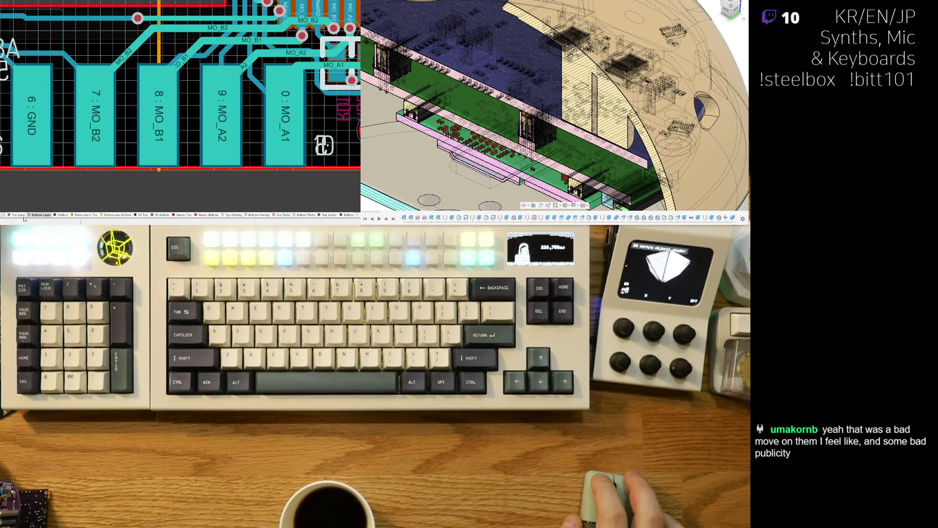
pyautogui.click(18, 216)
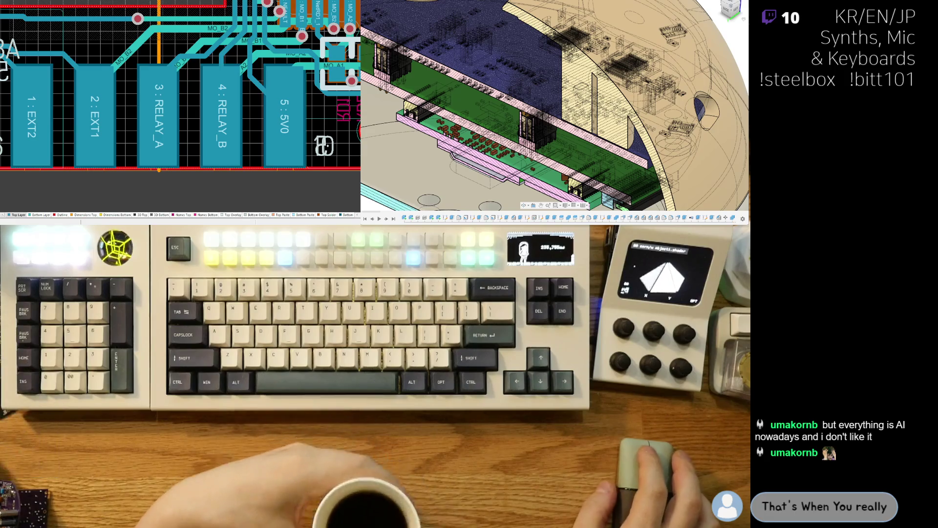
pyautogui.moveTo(203, 83)
pyautogui.mouseDown(button='middle')
pyautogui.moveTo(150, 87)
pyautogui.moveTo(279, 97)
pyautogui.mouseUp(button='middle')
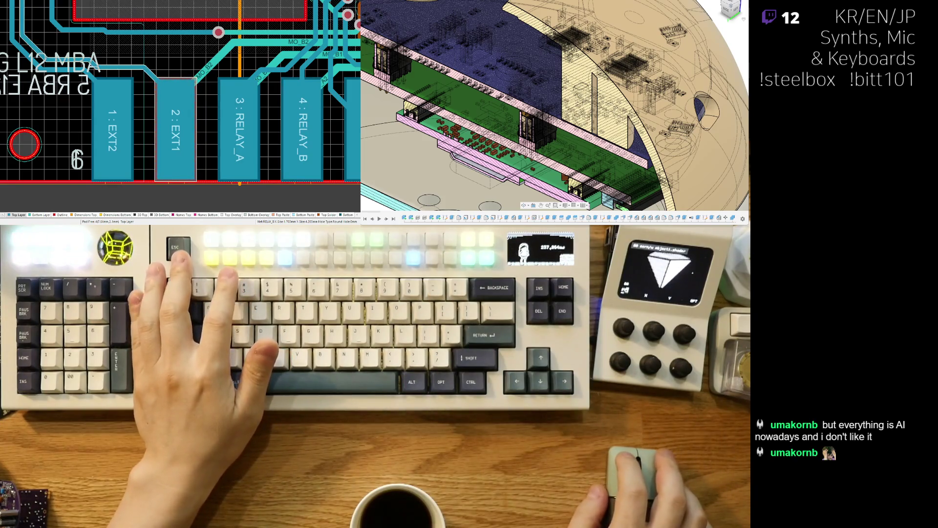
# - Check the connector area in 3D, then frame the switch pads with nearby 5V0 and GND pads in 2D
pyautogui.keyDown('ctrl'); pyautogui.scroll(-5, 108, 141); pyautogui.keyUp('ctrl')
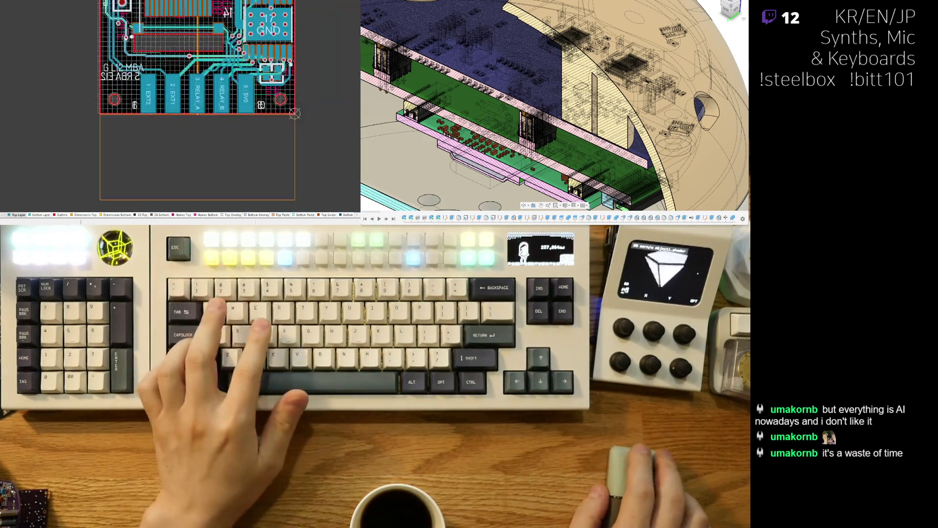
pyautogui.keyDown('ctrl'); pyautogui.scroll(5, 196, 84); pyautogui.keyUp('ctrl')
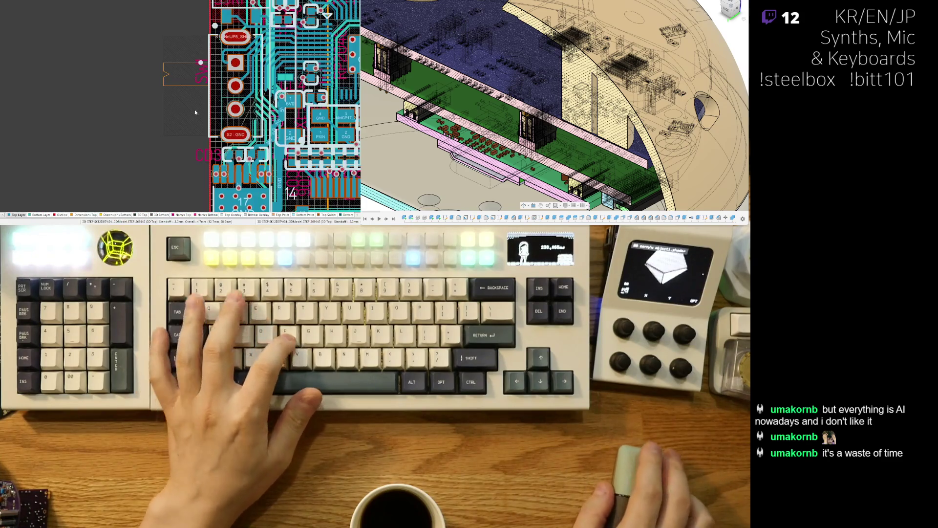
pyautogui.keyDown('ctrl'); pyautogui.scroll(-2, 196, 83); pyautogui.keyUp('ctrl')
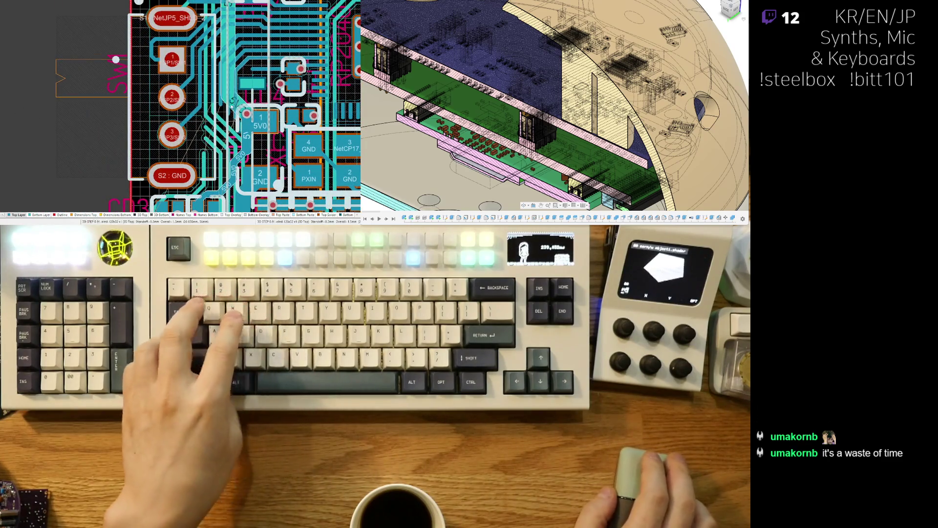
pyautogui.press('3')
pyautogui.keyDown('ctrl'); pyautogui.scroll(-3, 185, 107); pyautogui.keyUp('ctrl')
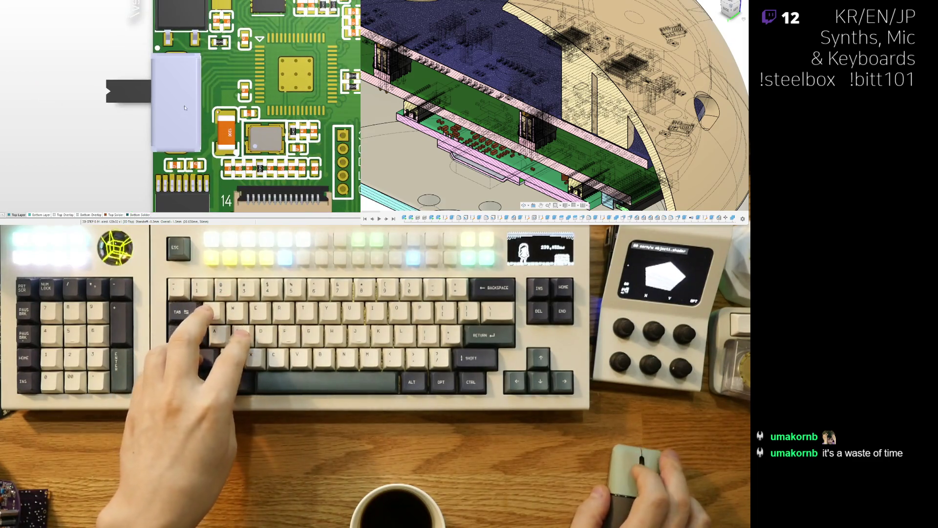
pyautogui.press('2')
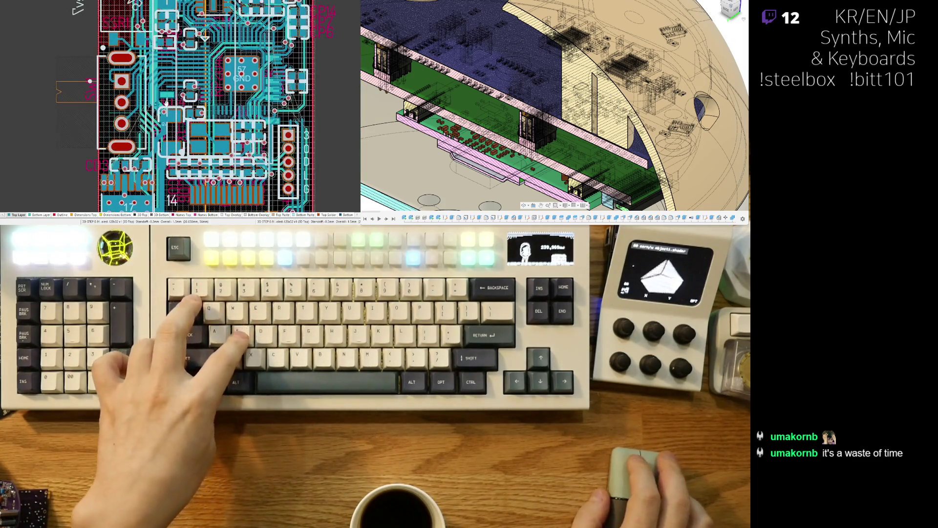
pyautogui.keyDown('ctrl'); pyautogui.scroll(5, 134, 104); pyautogui.keyUp('ctrl')
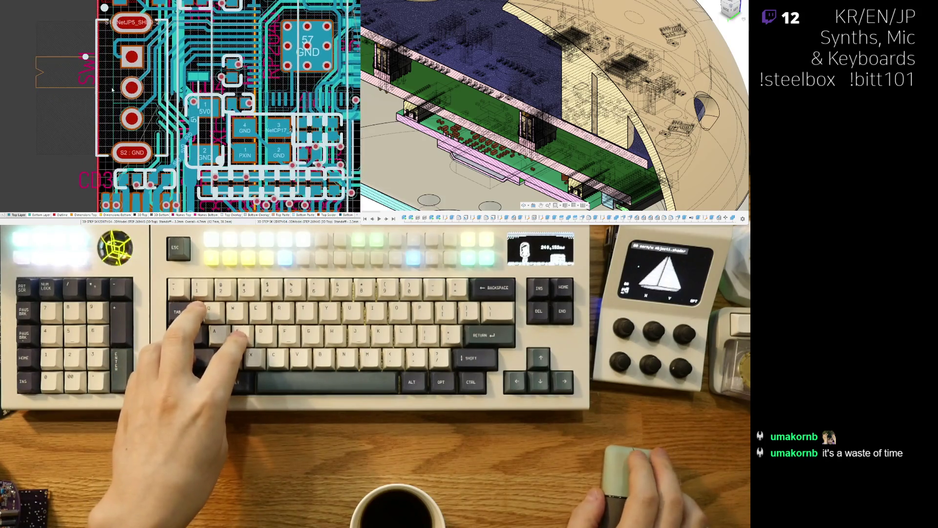
pyautogui.moveTo(107, 98); pyautogui.dragTo(117, 105, button='right')
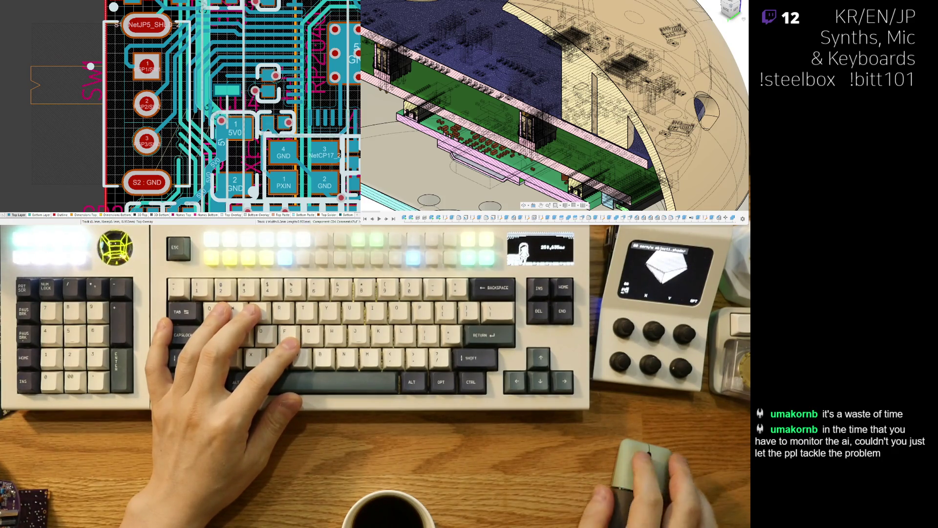
# - Zoom in below the S2:GND pad to the NetCD2_2, GND and 5V0 pads
pyautogui.keyDown('ctrl'); pyautogui.scroll(3, 178, 129); pyautogui.keyUp('ctrl')
pyautogui.scroll(3, 178, 128)
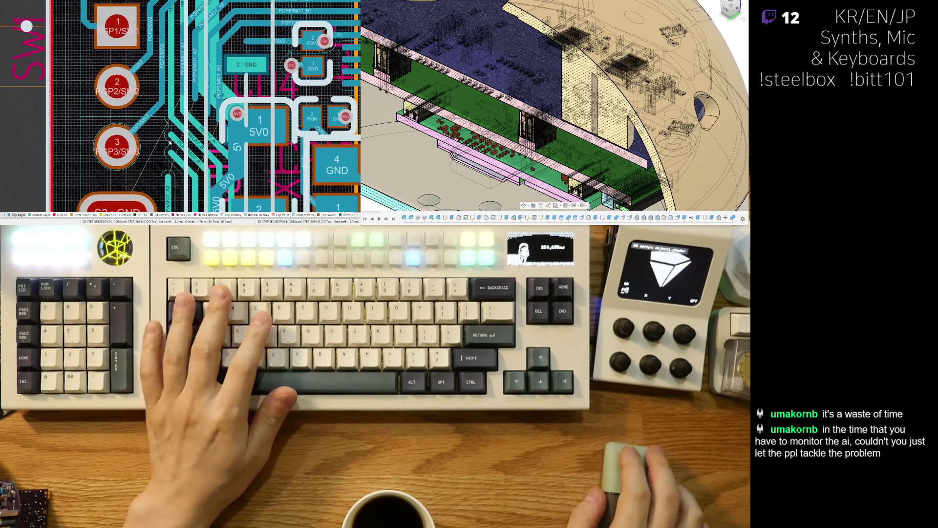
pyautogui.scroll(1, 179, 97)
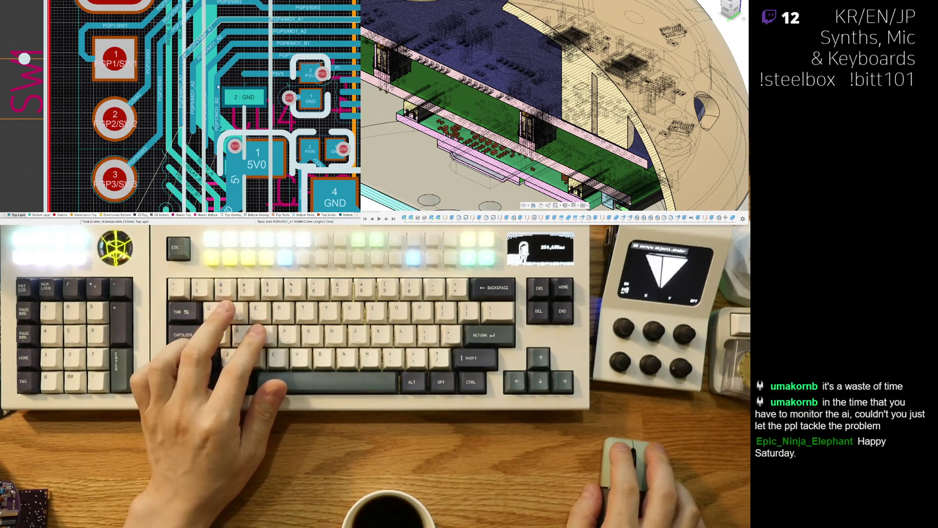
pyautogui.scroll(2, 188, 99)
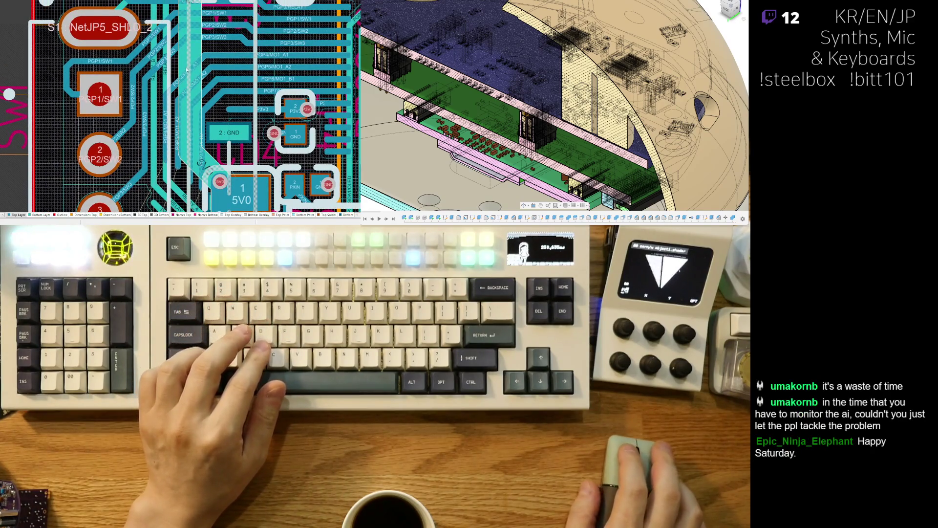
pyautogui.scroll(-5, 187, 70)
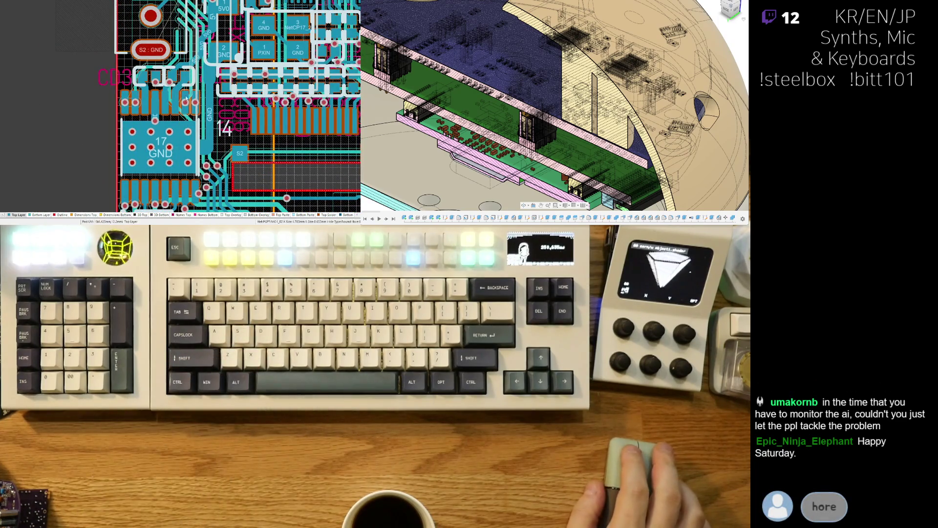
pyautogui.scroll(4, 160, 94)
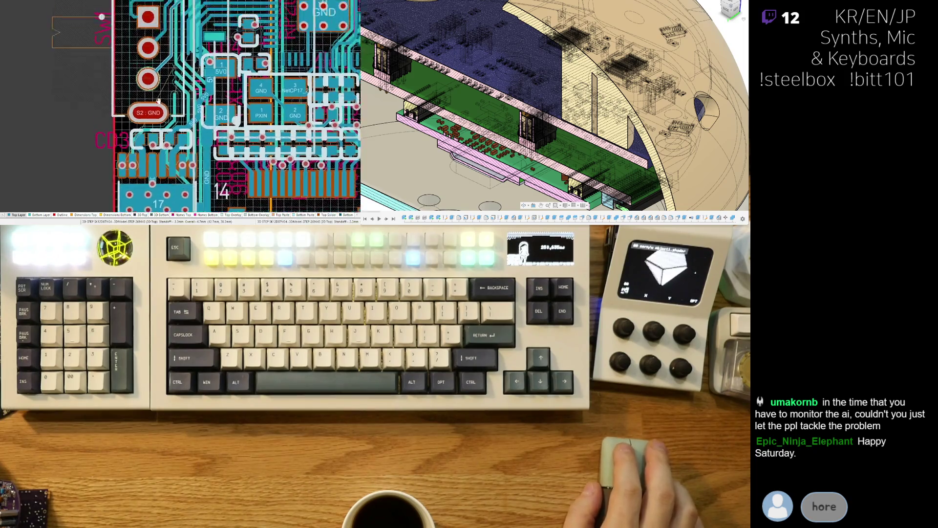
pyautogui.keyDown('ctrl'); pyautogui.scroll(2, 141, 106); pyautogui.keyUp('ctrl')
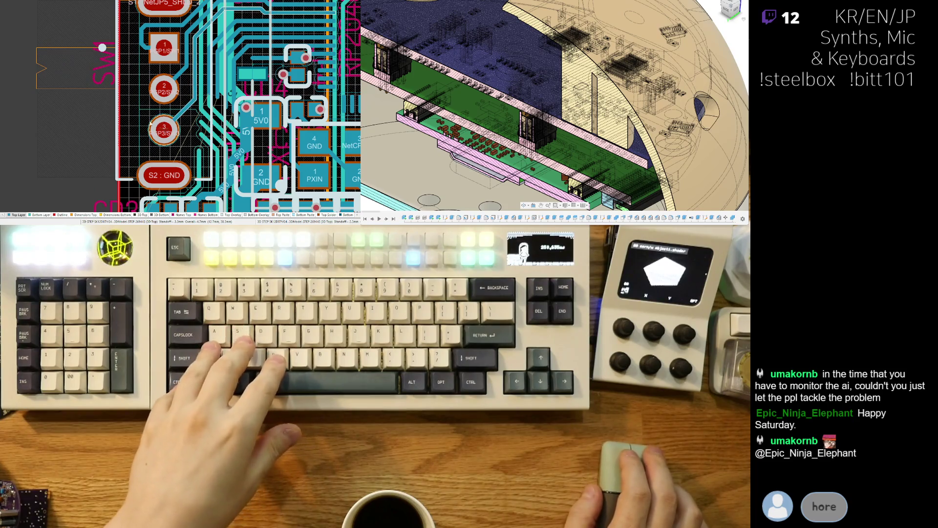
pyautogui.keyDown('ctrl'); pyautogui.scroll(-2, 164, 130); pyautogui.keyUp('ctrl')
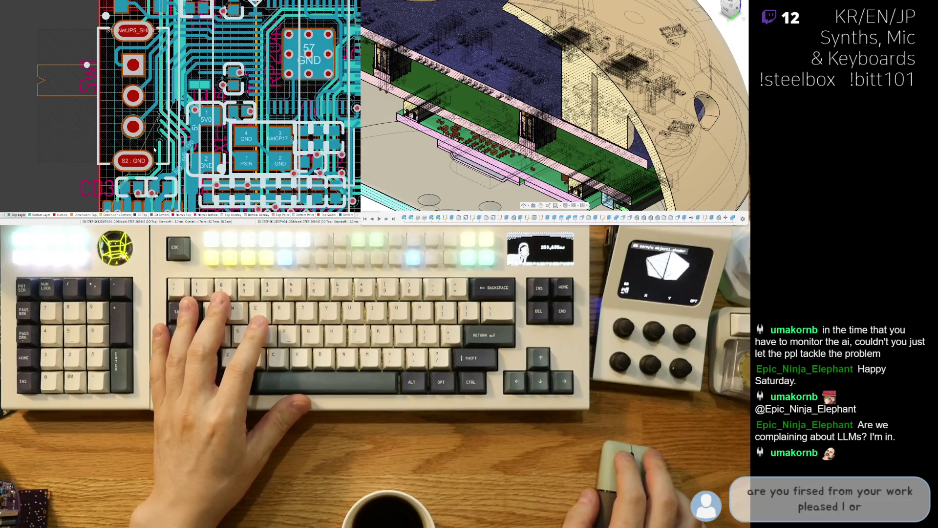
pyautogui.keyDown('ctrl'); pyautogui.scroll(5, 152, 145); pyautogui.keyUp('ctrl')
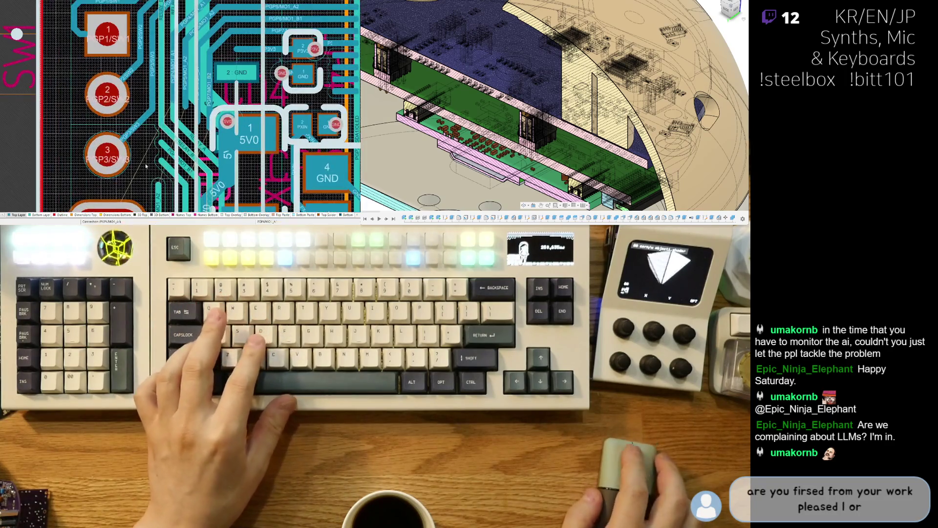
pyautogui.scroll(-2, 144, 168)
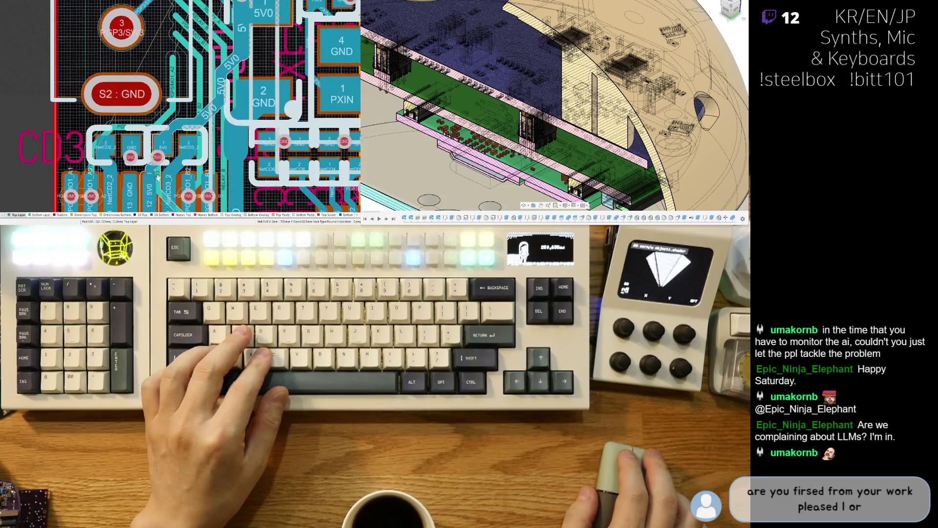
pyautogui.keyDown('ctrl'); pyautogui.scroll(2, 177, 121); pyautogui.keyUp('ctrl')
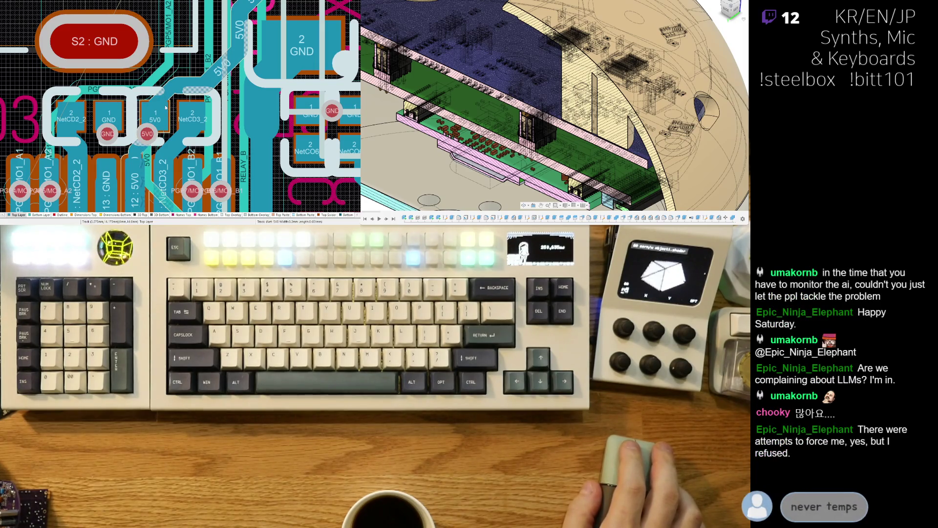
# - Make several routing attempts from the NetCD2_2 pad, placing a short NetCD2_2 track
pyautogui.keyDown('ctrl'); pyautogui.scroll(2, 154, 103); pyautogui.keyUp('ctrl')
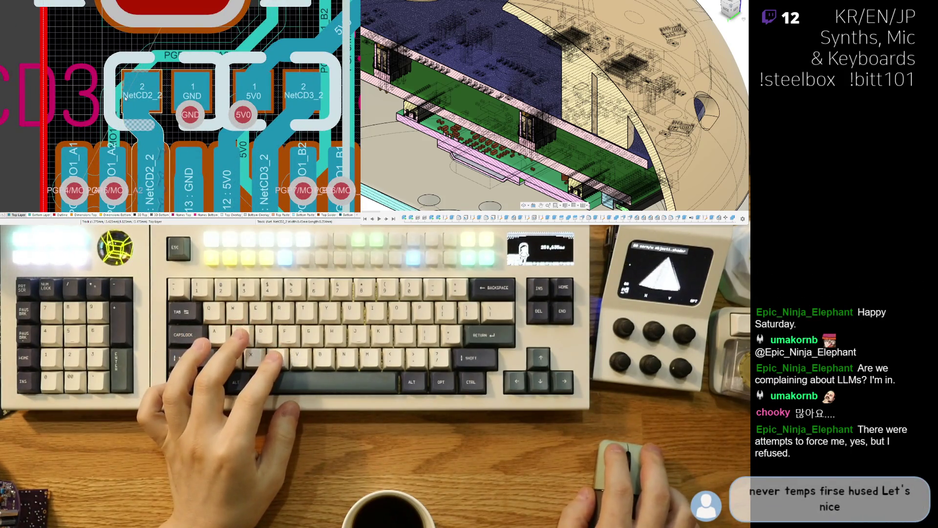
pyautogui.hotkey('ctrl', 'w')
pyautogui.click(128, 99)
pyautogui.rightClick(124, 92)
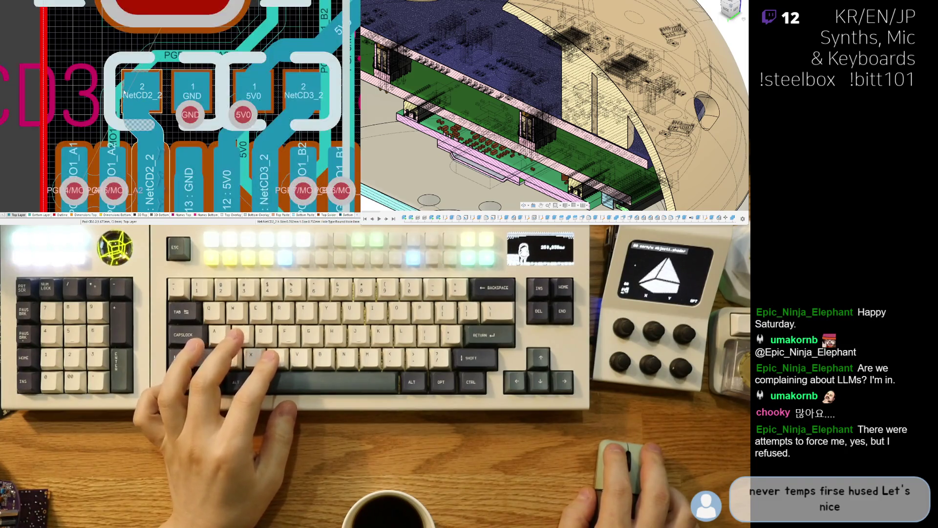
pyautogui.hotkey('ctrl', 'w')
pyautogui.click(135, 92)
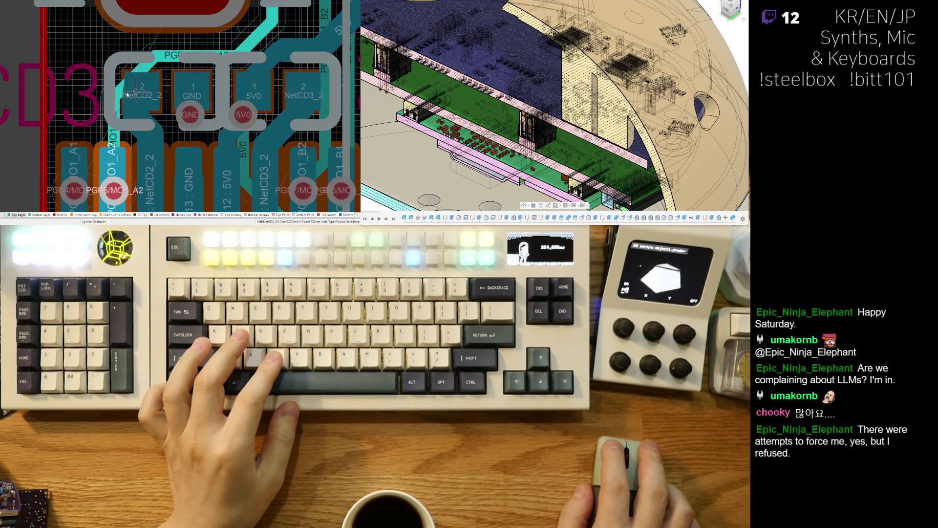
pyautogui.rightClick(127, 93)
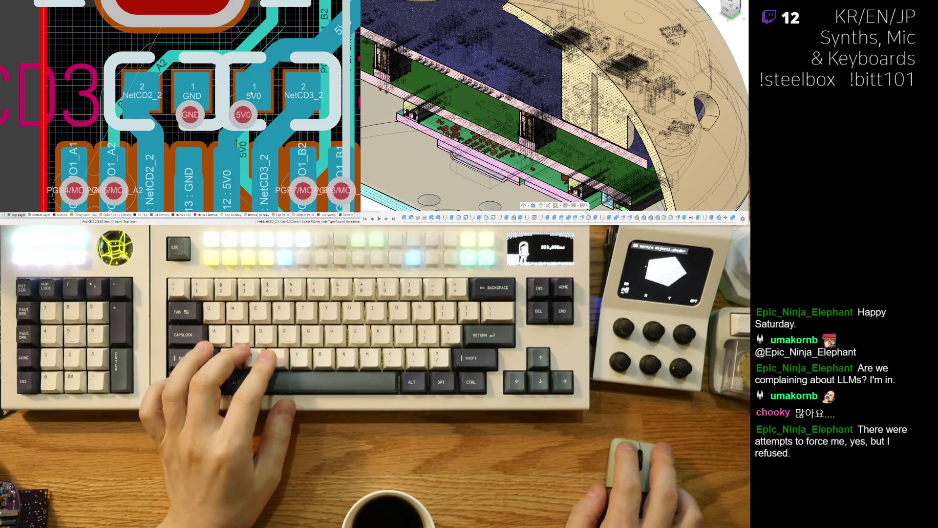
pyautogui.hotkey('ctrl', 'w')
pyautogui.click(148, 99)
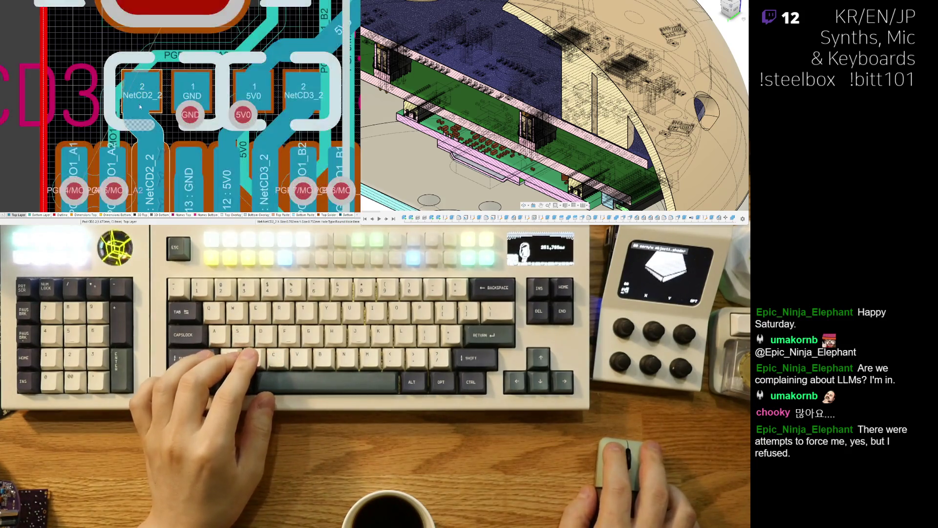
pyautogui.rightClick(144, 113)
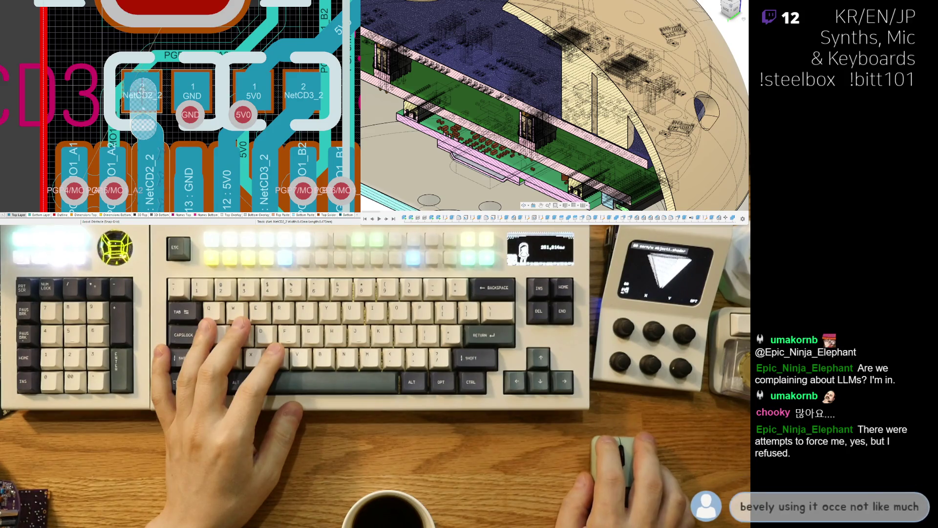
# - Select the short track leaving the NetCD2_2 pad and zoom out over the CD3 area
pyautogui.click(151, 102)
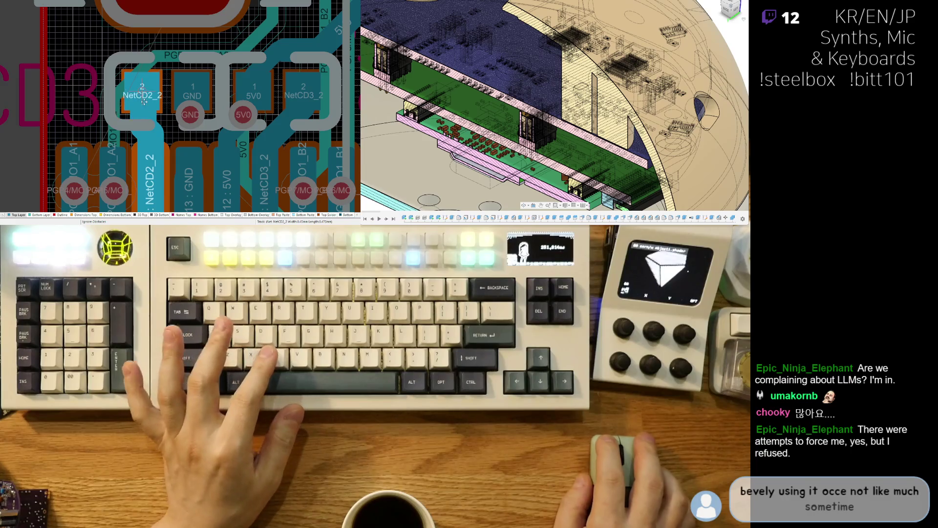
pyautogui.rightClick(125, 100)
pyautogui.click(142, 91)
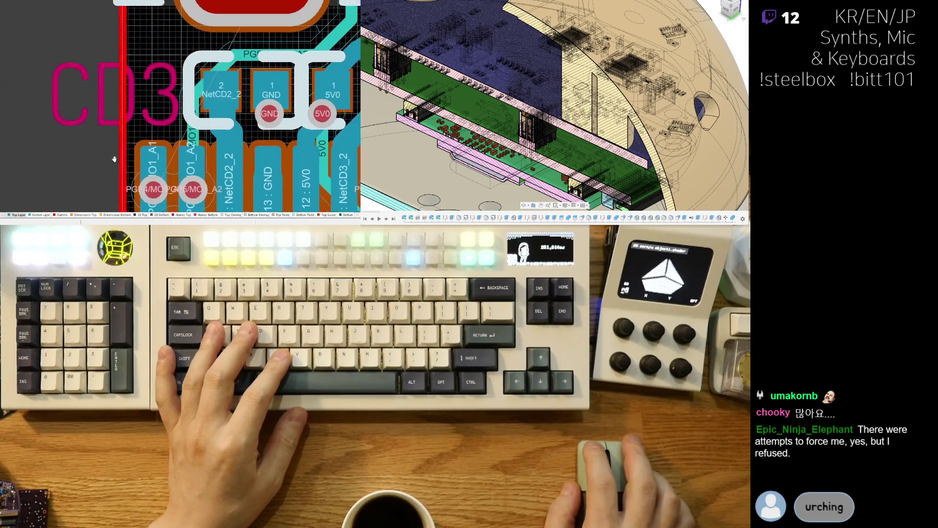
pyautogui.keyDown('ctrl'); pyautogui.scroll(-3, 103, 119); pyautogui.keyUp('ctrl')
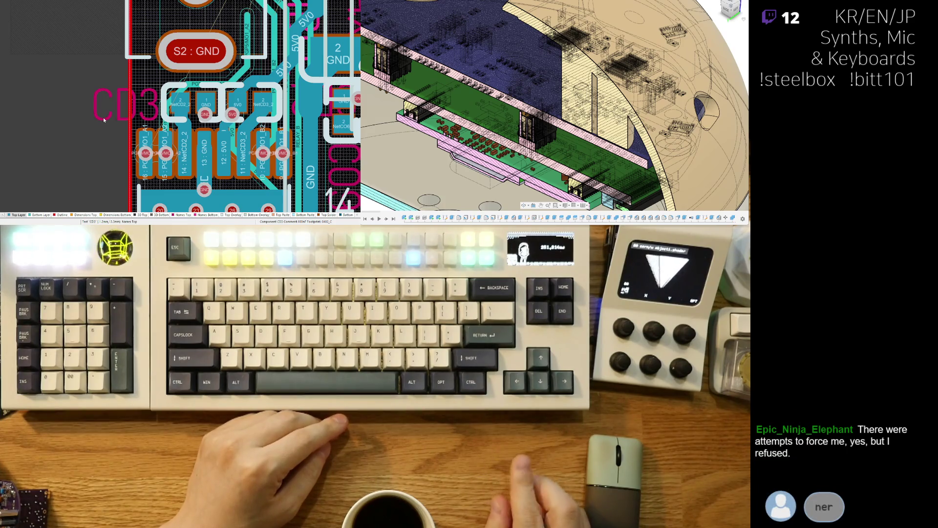
# - Drag the CD2 designator to sit just above the CD3 label, then zoom out
pyautogui.moveTo(120, 156); pyautogui.dragTo(80, 136, button='right')
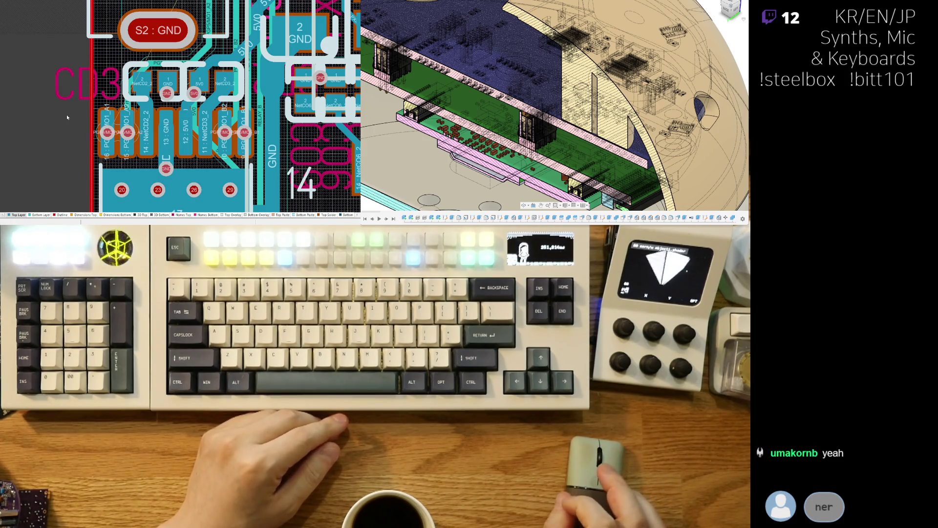
pyautogui.moveTo(70, 99); pyautogui.dragTo(54, 111, button='right')
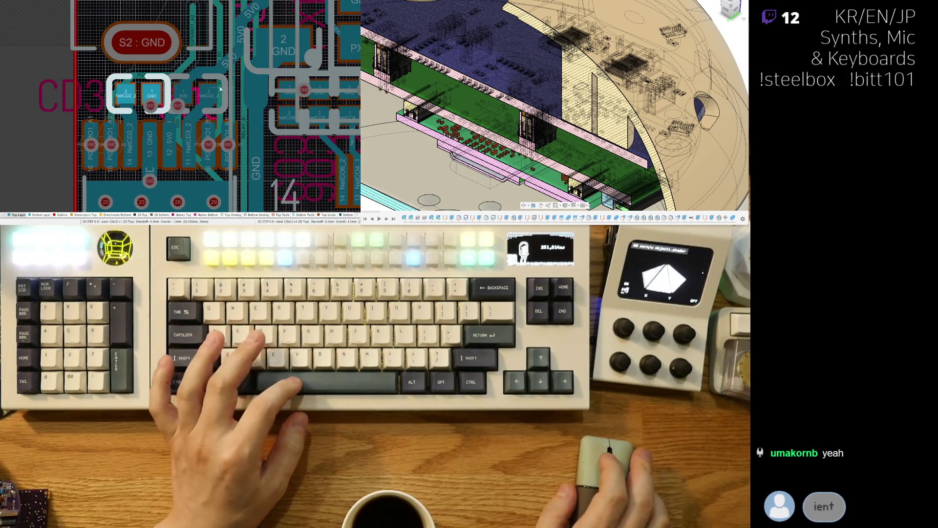
pyautogui.moveTo(294, 84); pyautogui.dragTo(40, 79)
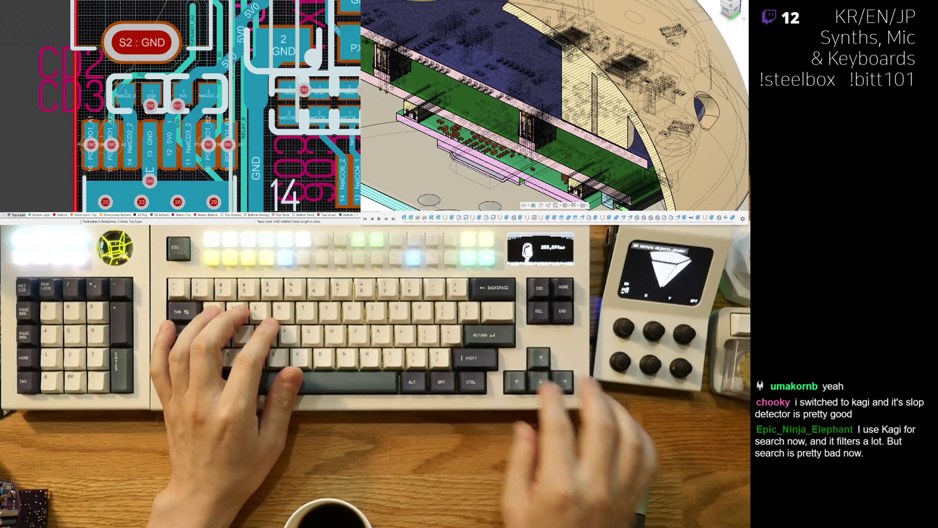
pyautogui.keyDown('ctrl'); pyautogui.scroll(-3, 98, 131); pyautogui.keyUp('ctrl')
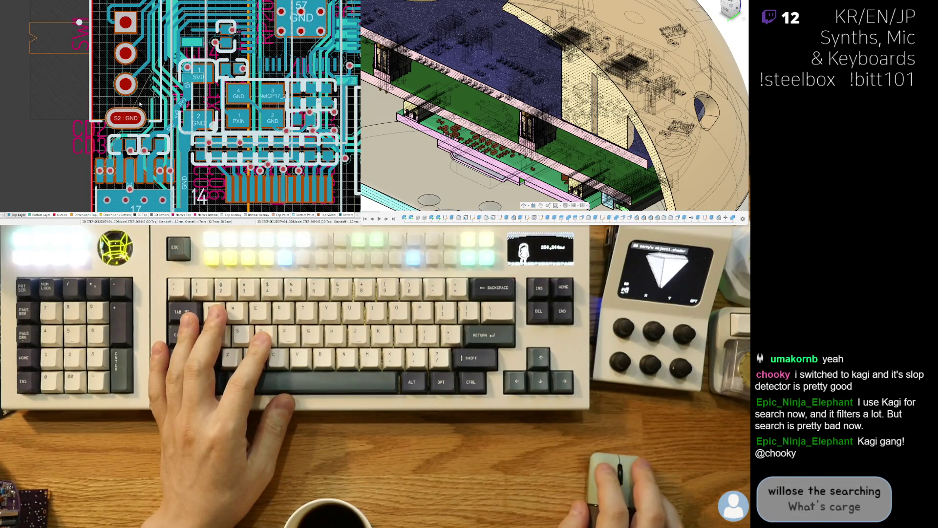
# - Check the connector area in the 3D view and return to 2D
pyautogui.scroll(-2, 66, 97)
pyautogui.keyDown('ctrl'); pyautogui.scroll(3, 62, 112); pyautogui.keyUp('ctrl')
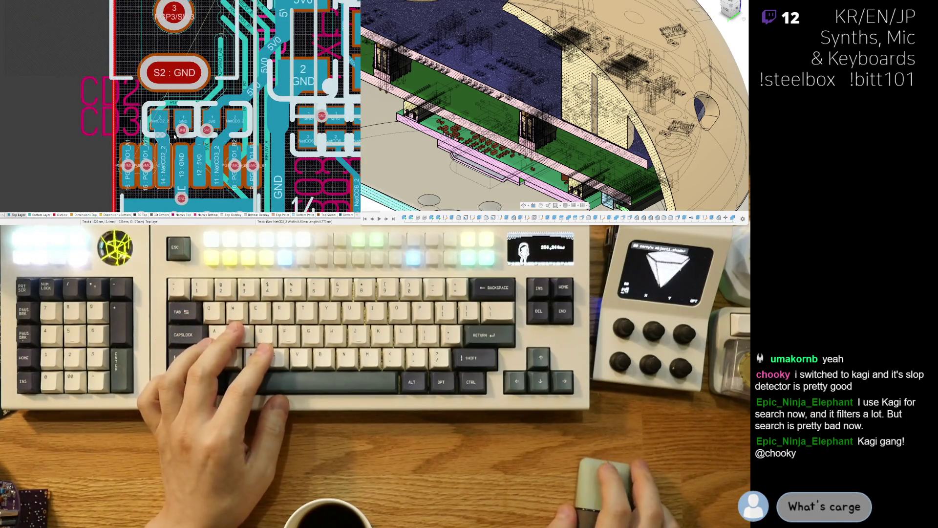
pyautogui.keyDown('shift'); pyautogui.hscroll(2, 167, 127); pyautogui.keyUp('shift')
pyautogui.keyDown('shift'); pyautogui.hscroll(1, 167, 127); pyautogui.keyUp('shift')
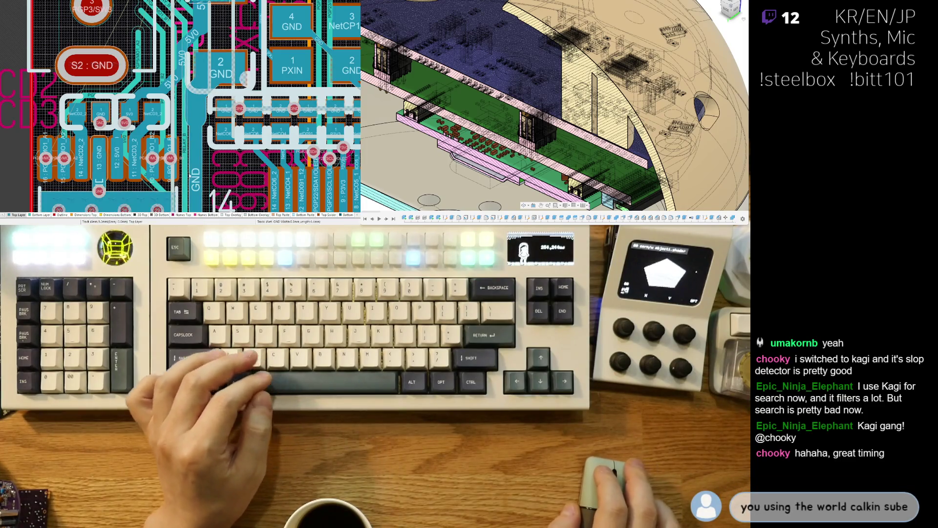
pyautogui.scroll(-3, 205, 132)
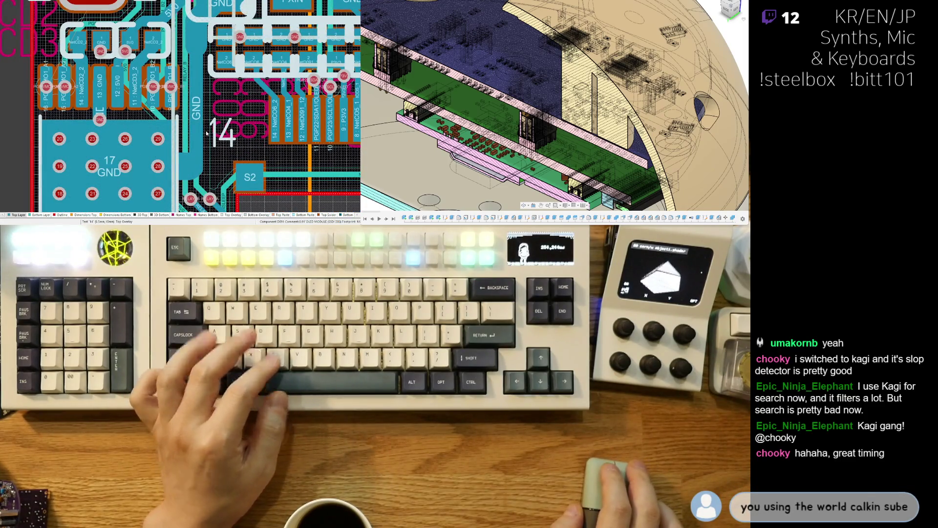
pyautogui.press('3')
pyautogui.scroll(5, 191, 54)
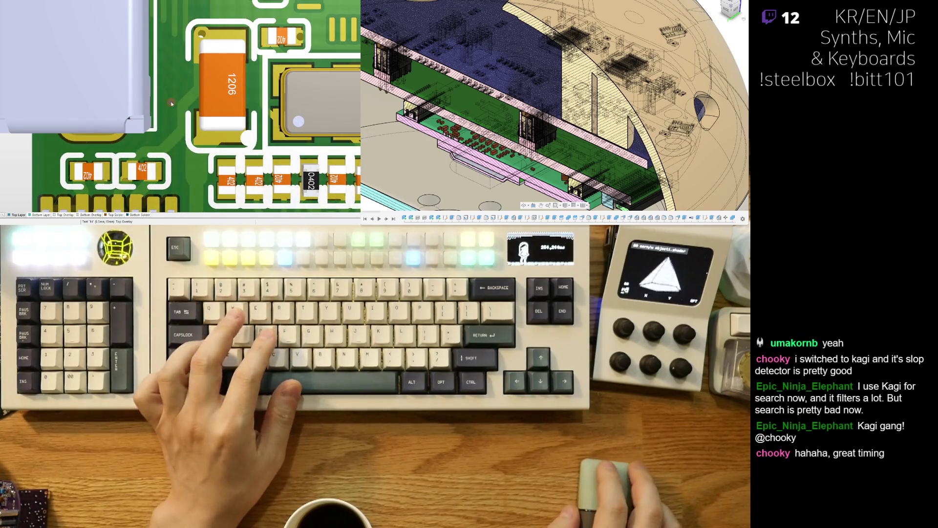
pyautogui.keyDown('ctrl'); pyautogui.scroll(-2, 180, 101); pyautogui.keyUp('ctrl')
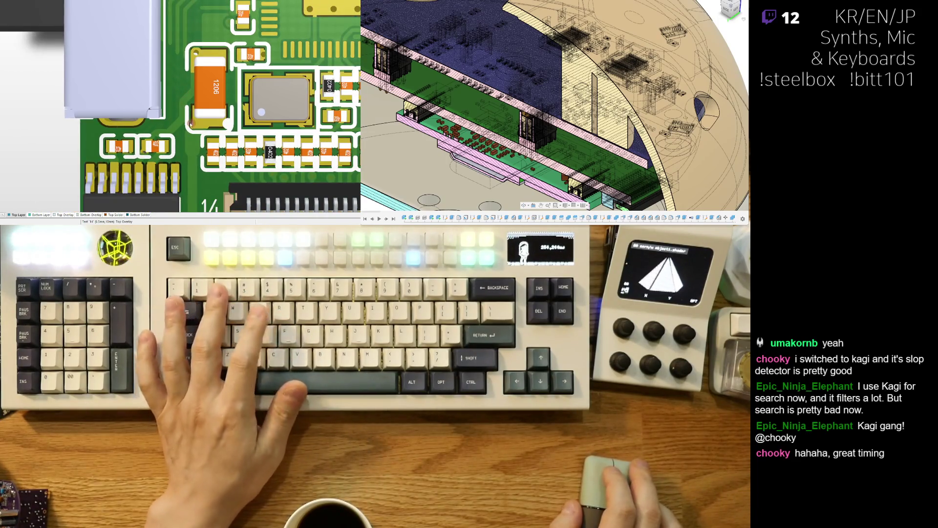
pyautogui.press('2')
pyautogui.keyDown('ctrl'); pyautogui.scroll(3, 154, 152); pyautogui.keyUp('ctrl')
pyautogui.keyDown('ctrl'); pyautogui.scroll(1, 154, 152); pyautogui.keyUp('ctrl')
# - Move the CD3 capacitor and rotate it upright
pyautogui.moveTo(153, 152)
pyautogui.mouseDown()
pyautogui.moveTo(152, 138)
pyautogui.moveTo(185, 126)
pyautogui.mouseUp()
pyautogui.press('space')
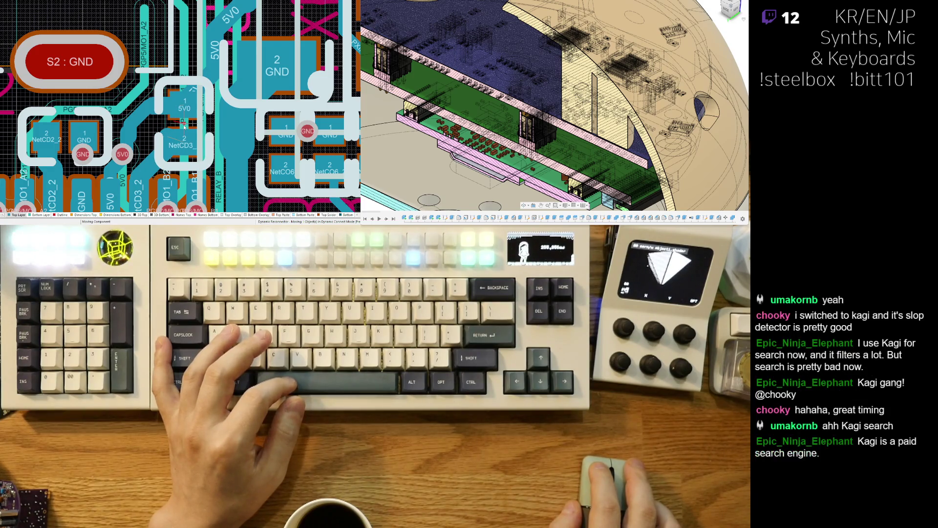
pyautogui.click(183, 125)
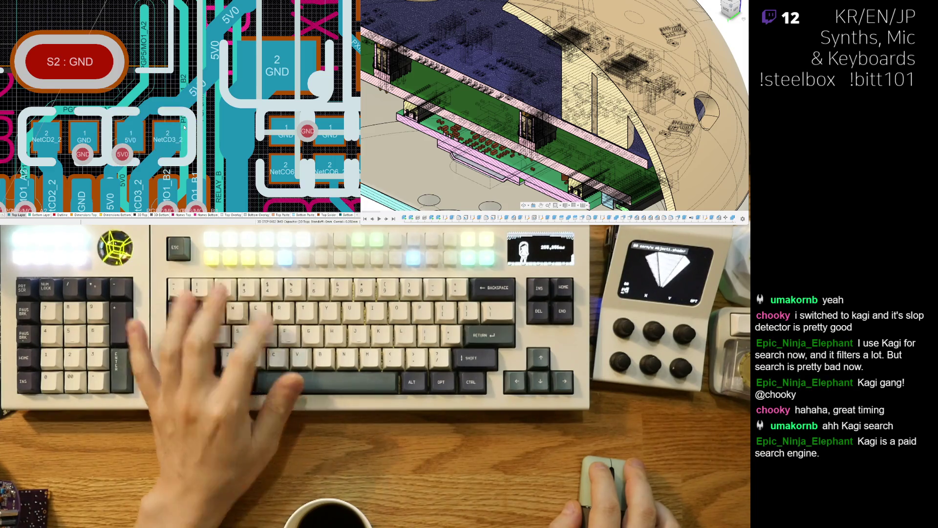
pyautogui.keyDown('ctrl'); pyautogui.scroll(-3, 184, 117); pyautogui.keyUp('ctrl')
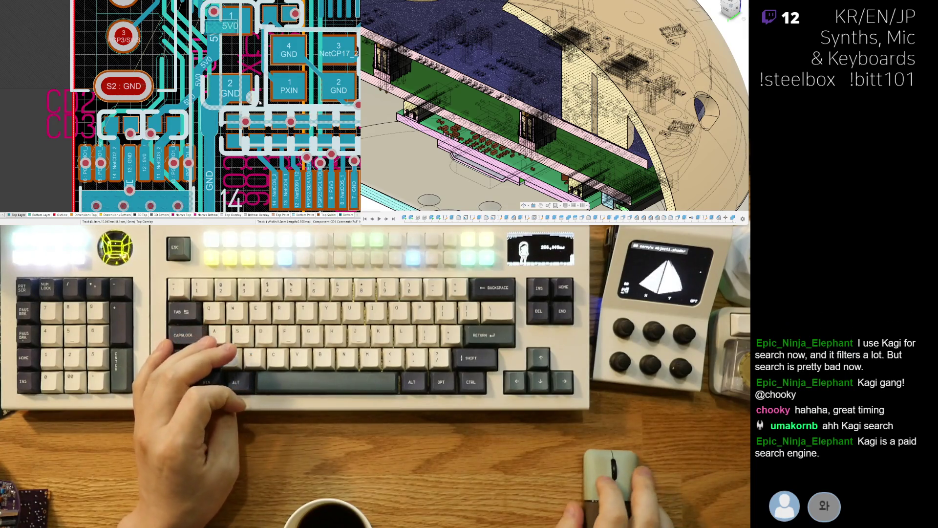
pyautogui.keyDown('ctrl'); pyautogui.scroll(5, 137, 56); pyautogui.keyUp('ctrl')
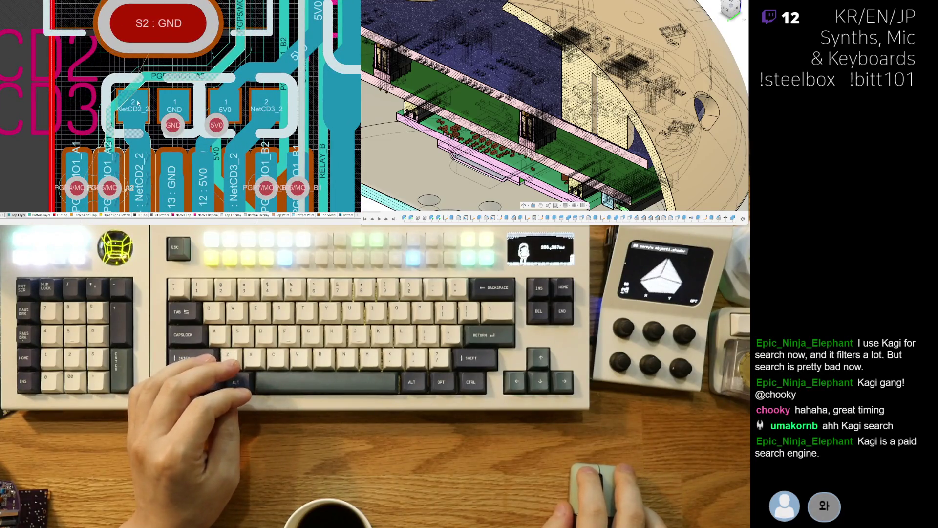
# - Slide the A2 track down between the NetCD2_2 and GND pads
pyautogui.click(137, 102)
pyautogui.rightClick(145, 107)
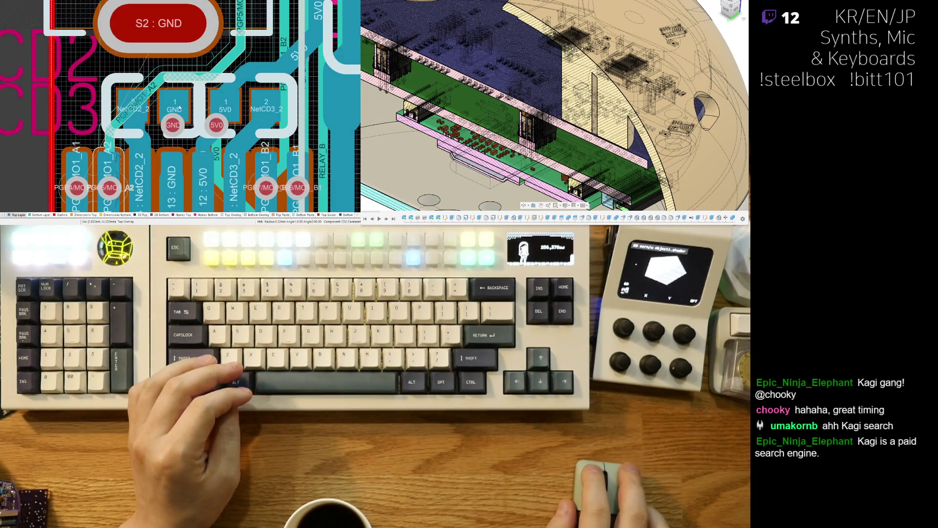
pyautogui.moveTo(174, 73); pyautogui.dragTo(182, 100)
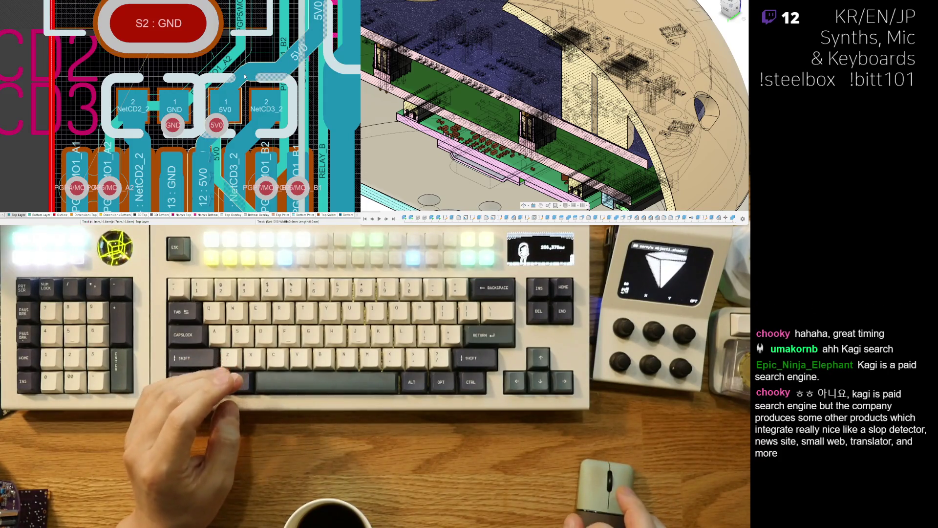
pyautogui.hotkey('ctrl', 'w')
pyautogui.click(222, 92)
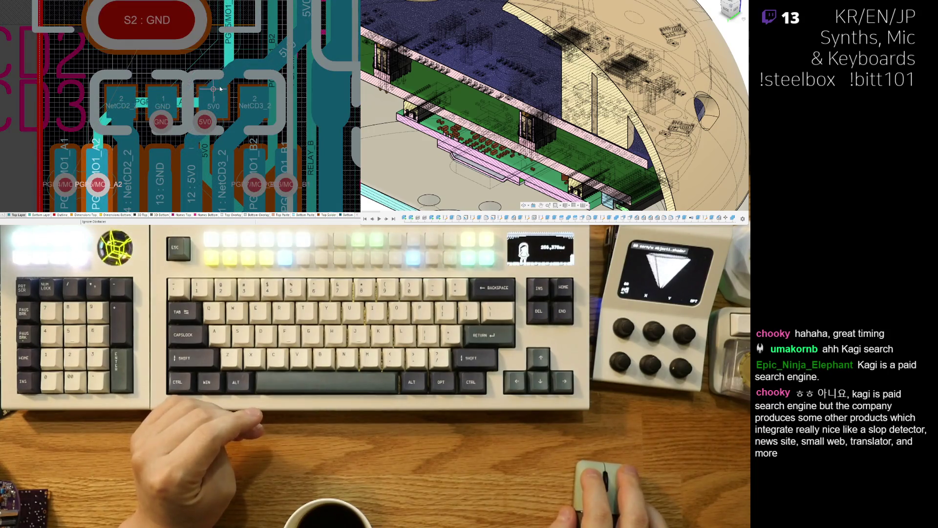
pyautogui.rightClick(221, 90)
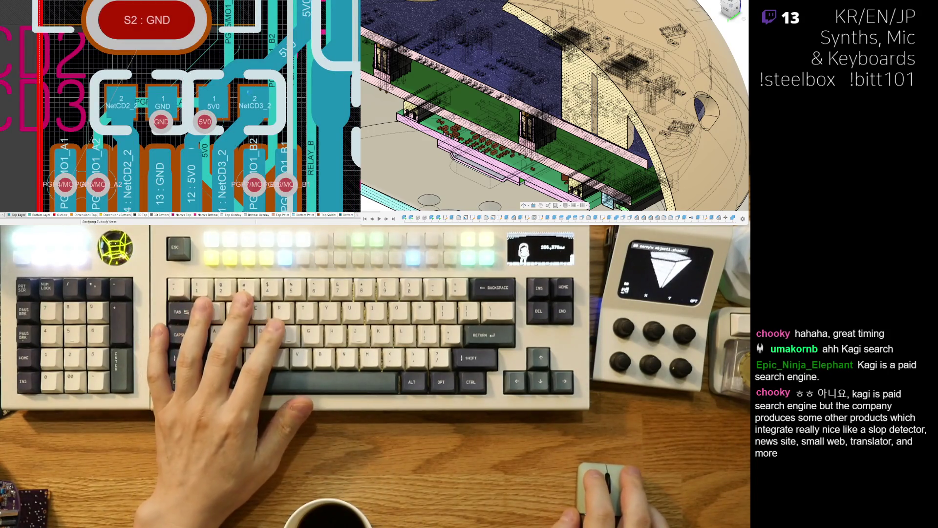
# - Glance at the board in 3D and return to the 2D layout
pyautogui.press('3')
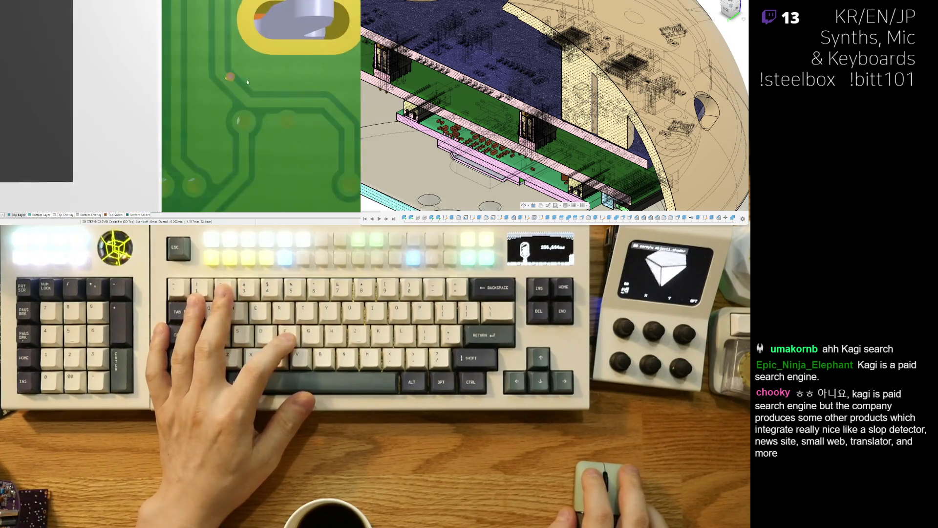
pyautogui.keyDown('ctrl'); pyautogui.scroll(-5, 192, 96); pyautogui.keyUp('ctrl')
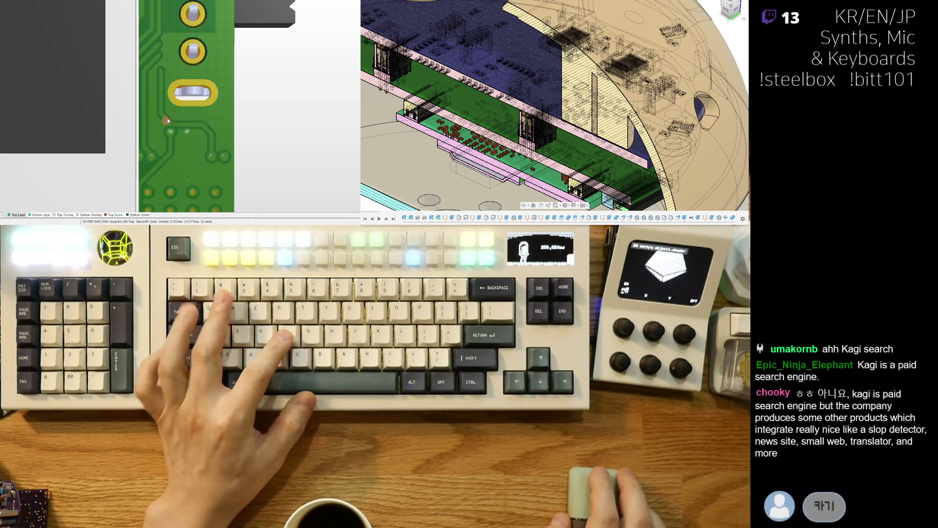
pyautogui.press('2')
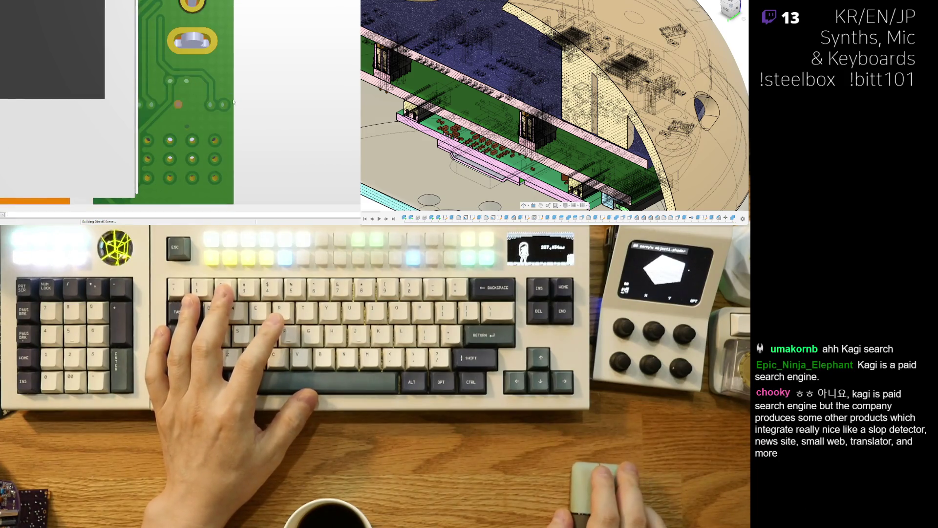
pyautogui.keyDown('ctrl'); pyautogui.scroll(5, 193, 116); pyautogui.keyUp('ctrl')
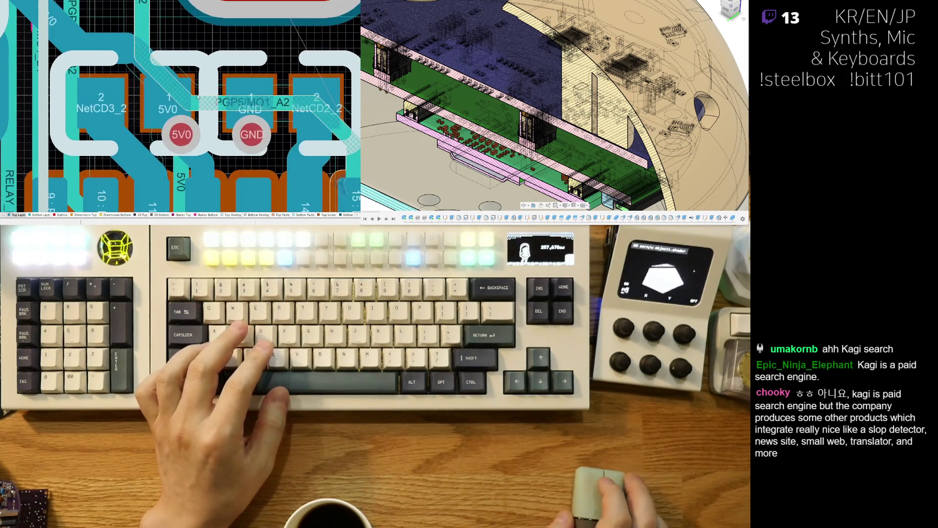
# - Move the 5V0 via and its track segment down off the pad, then isolate the current layer
pyautogui.keyDown('ctrl'); pyautogui.scroll(-3, 227, 101); pyautogui.keyUp('ctrl')
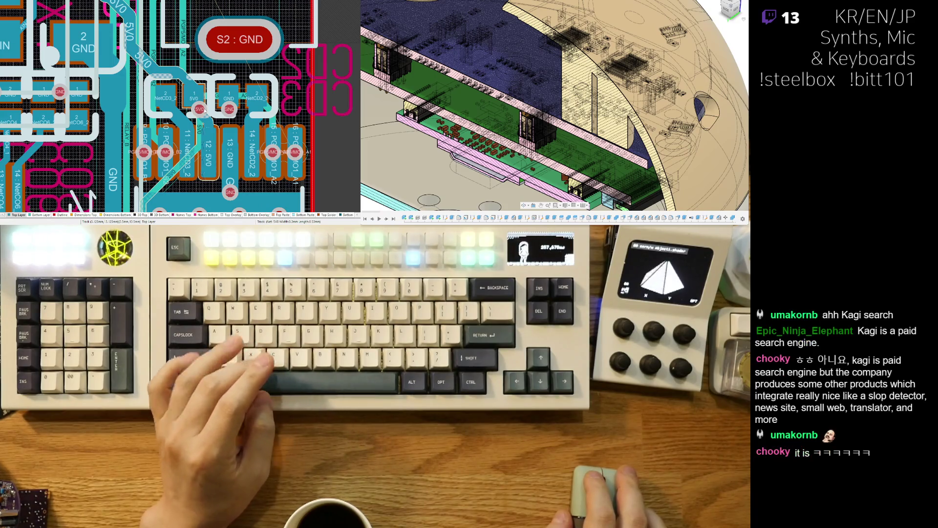
pyautogui.moveTo(204, 111); pyautogui.dragTo(213, 153)
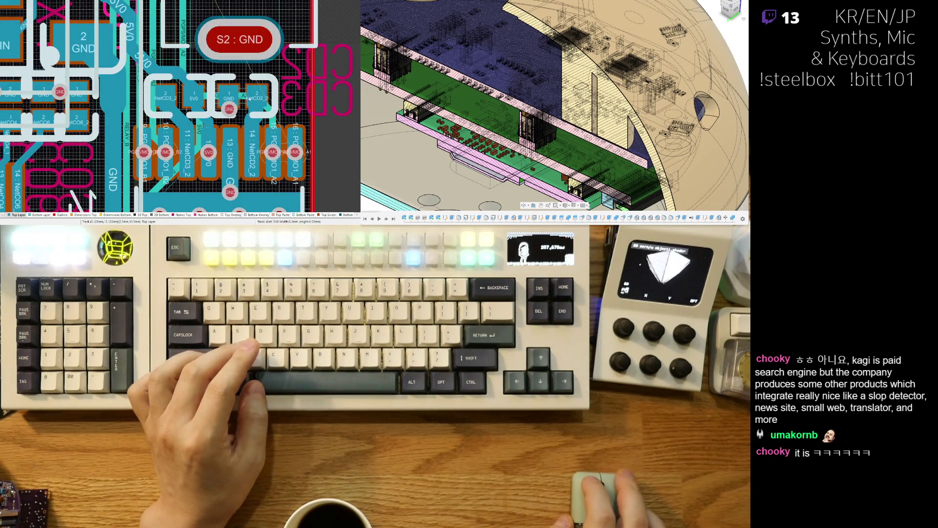
pyautogui.moveTo(199, 136); pyautogui.dragTo(200, 151)
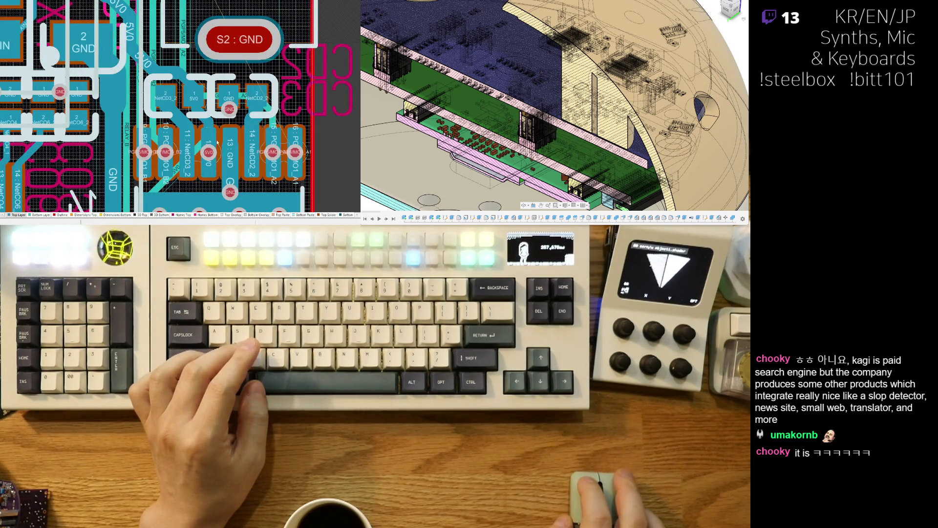
pyautogui.keyDown('ctrl'); pyautogui.scroll(3, 214, 111); pyautogui.keyUp('ctrl')
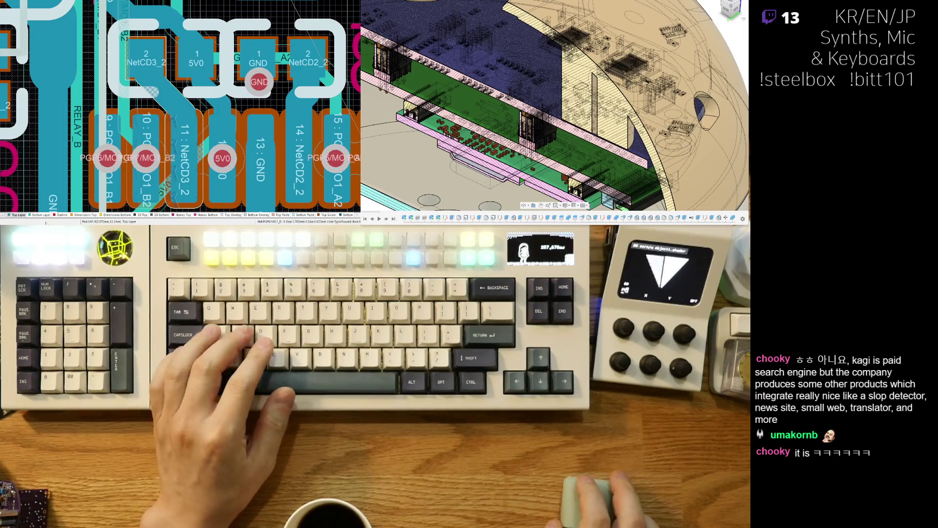
pyautogui.hotkey('shift', 's')
# - Delete the old 5V0 segment and pull the remaining track's end onto the 5V0 pad
pyautogui.click(213, 95)
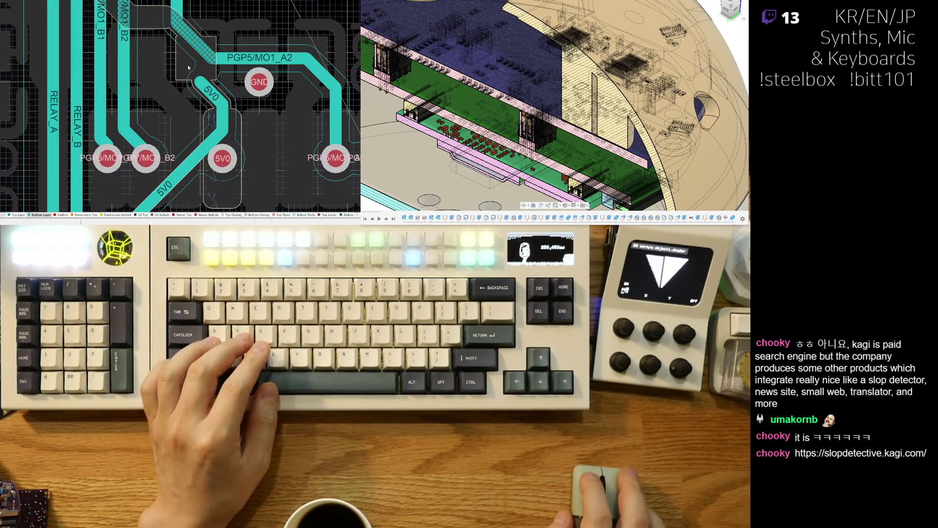
pyautogui.moveTo(189, 68); pyautogui.dragTo(237, 132)
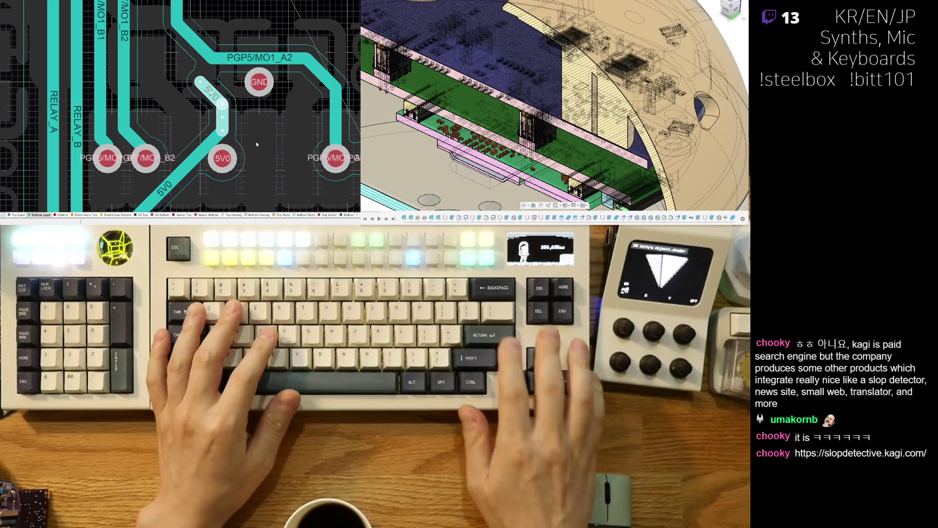
pyautogui.press('Delete')
pyautogui.click(218, 142)
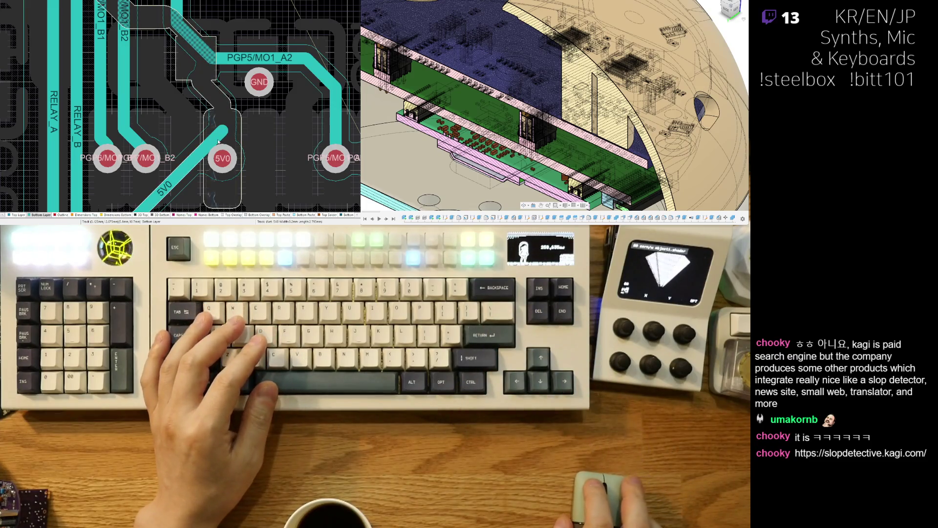
pyautogui.click(223, 131)
pyautogui.moveTo(223, 131); pyautogui.dragTo(222, 158)
pyautogui.scroll(-3, 223, 158)
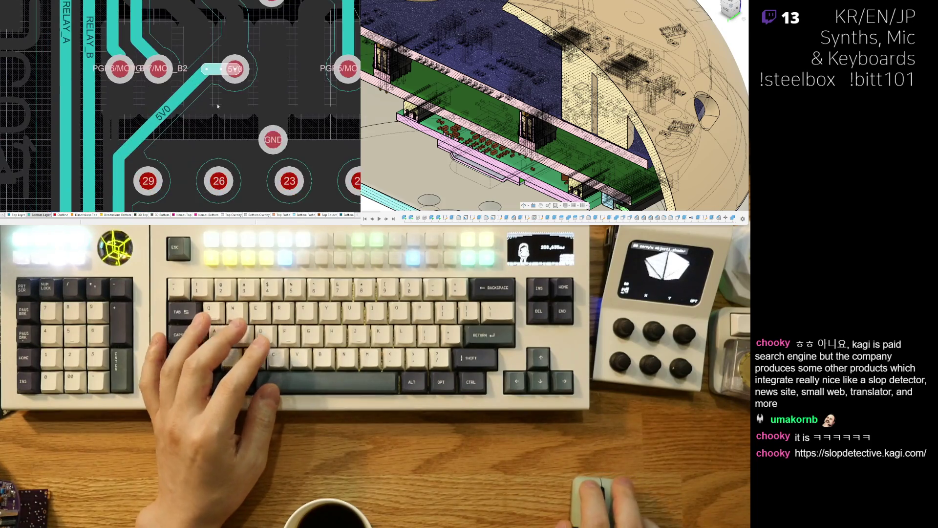
# - Reroute the diagonal 5V0 track horizontally below the pads and straight up into the 5V0 pad
pyautogui.click(185, 96)
pyautogui.moveTo(163, 113); pyautogui.dragTo(174, 131)
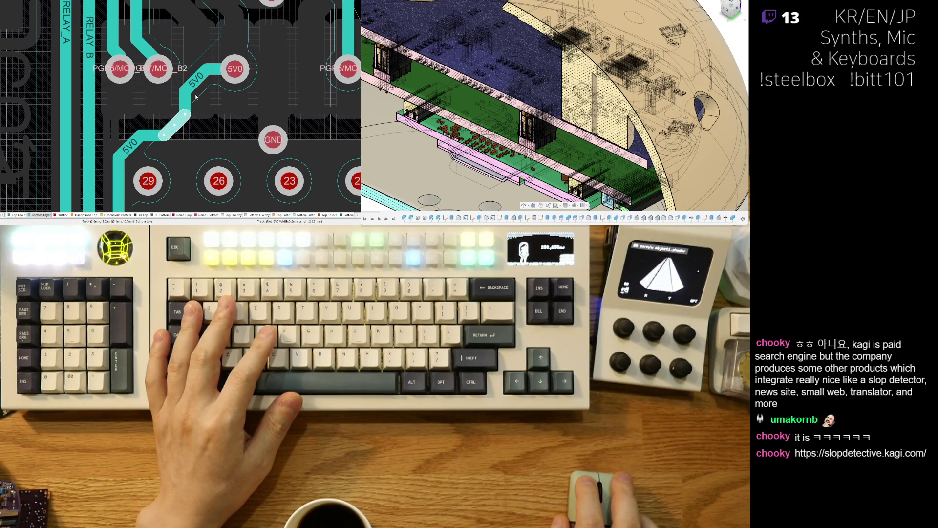
pyautogui.moveTo(200, 81)
pyautogui.mouseDown()
pyautogui.moveTo(198, 121)
pyautogui.moveTo(230, 122)
pyautogui.mouseUp()
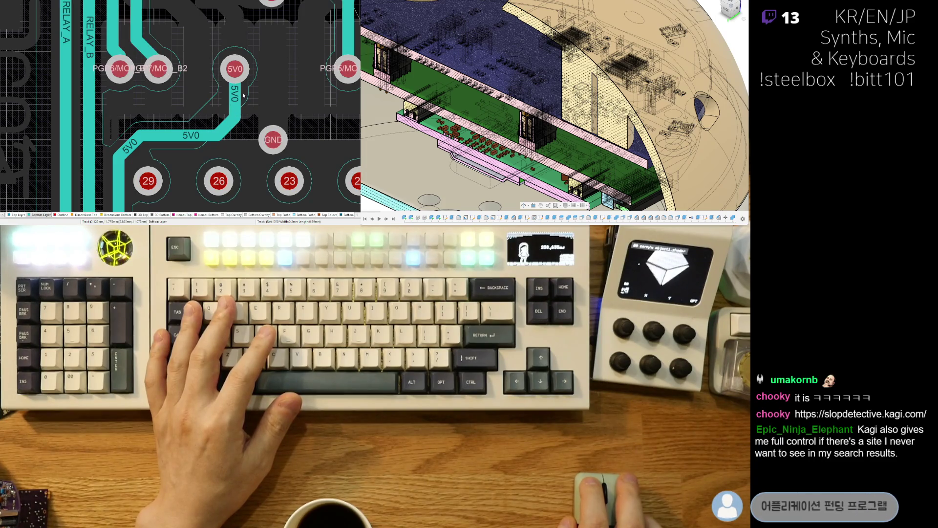
pyautogui.moveTo(213, 110); pyautogui.dragTo(187, 98, button='right')
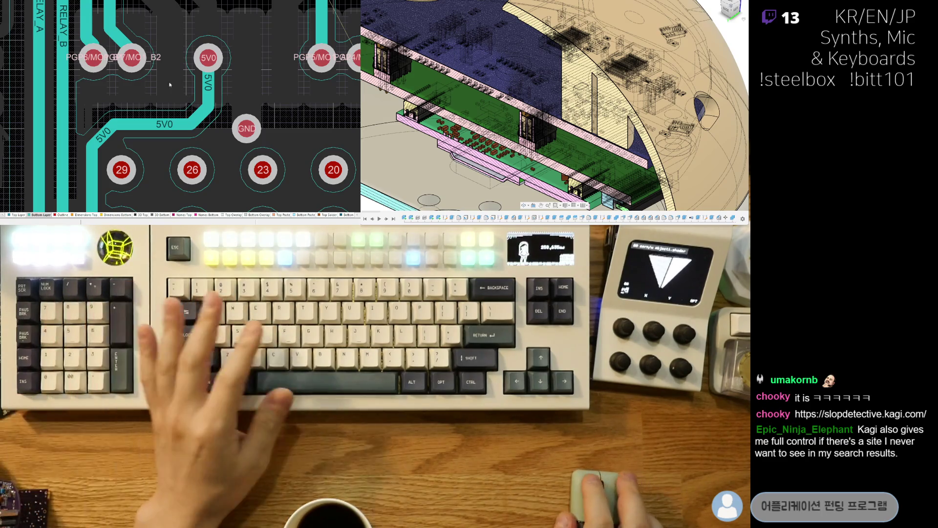
pyautogui.moveTo(158, 102); pyautogui.dragTo(169, 41, button='right')
pyautogui.moveTo(270, 44); pyautogui.dragTo(227, 132, button='right')
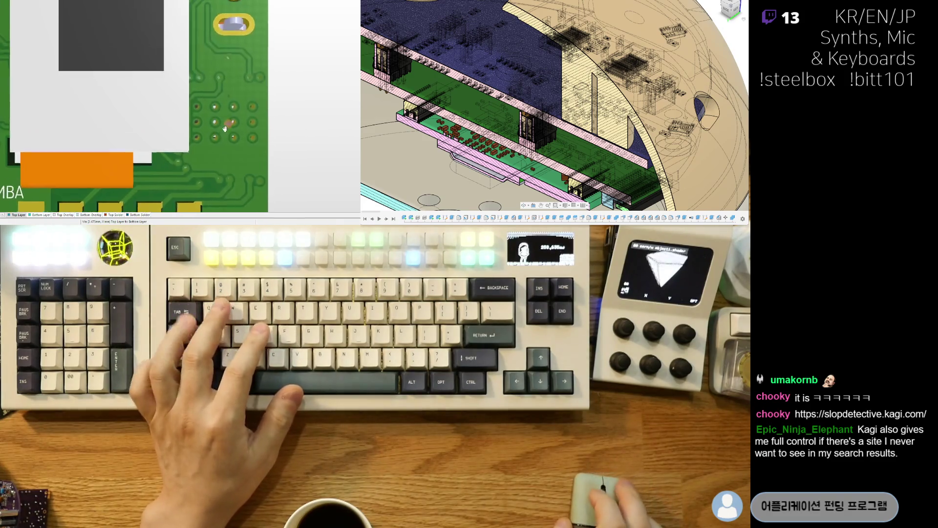
# - Return to 2D with all layers shown and frame the MO_A1, MO_A2, MO_B1, MO_B2 and GND edge pads
pyautogui.press('2')
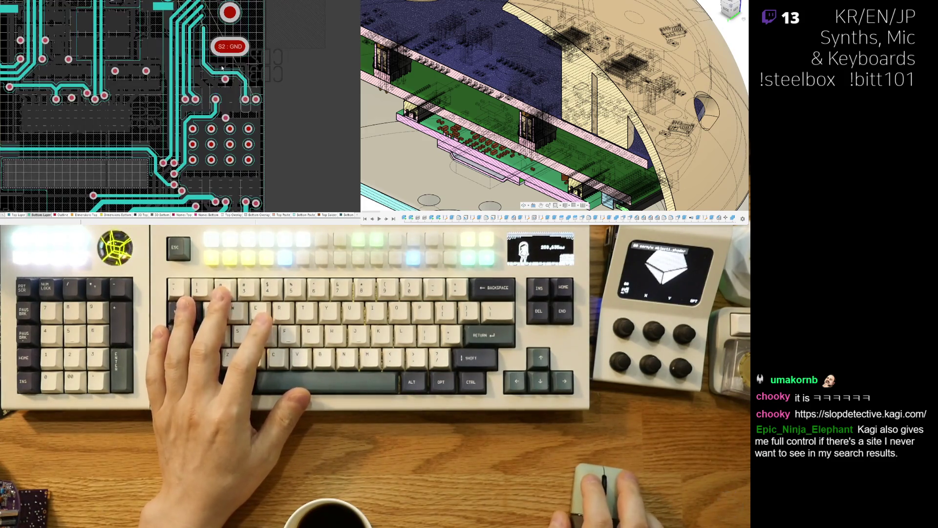
pyautogui.keyDown('ctrl'); pyautogui.scroll(5, 216, 100); pyautogui.keyUp('ctrl')
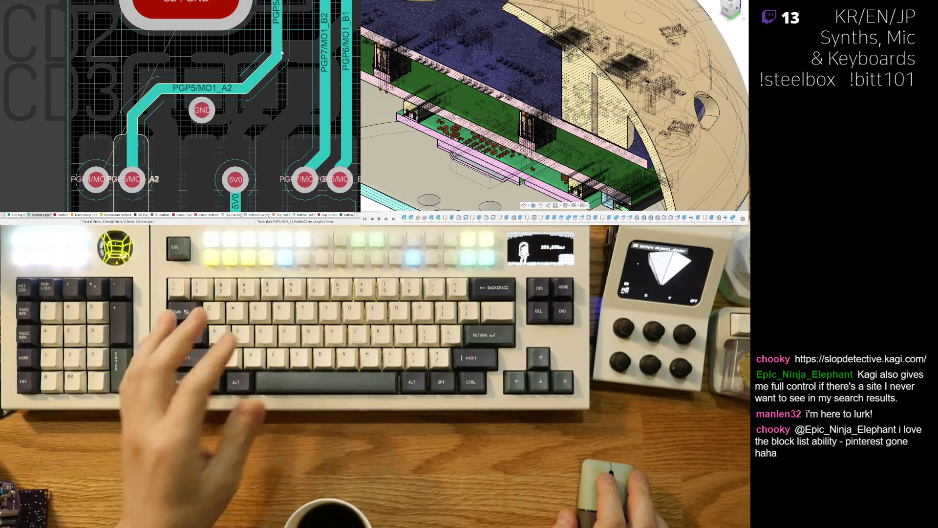
pyautogui.moveTo(274, 8); pyautogui.dragTo(221, 95, button='right')
pyautogui.scroll(-3, 221, 98)
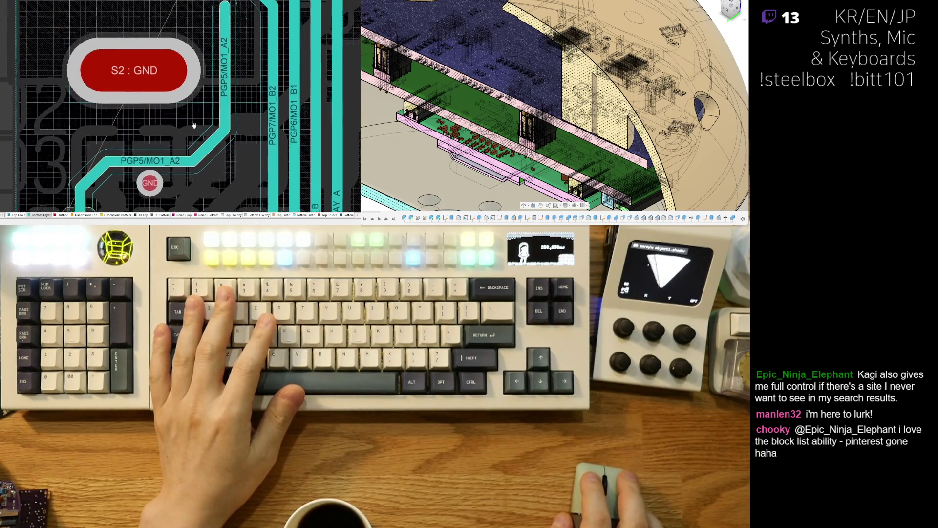
pyautogui.scroll(-3, 132, 49)
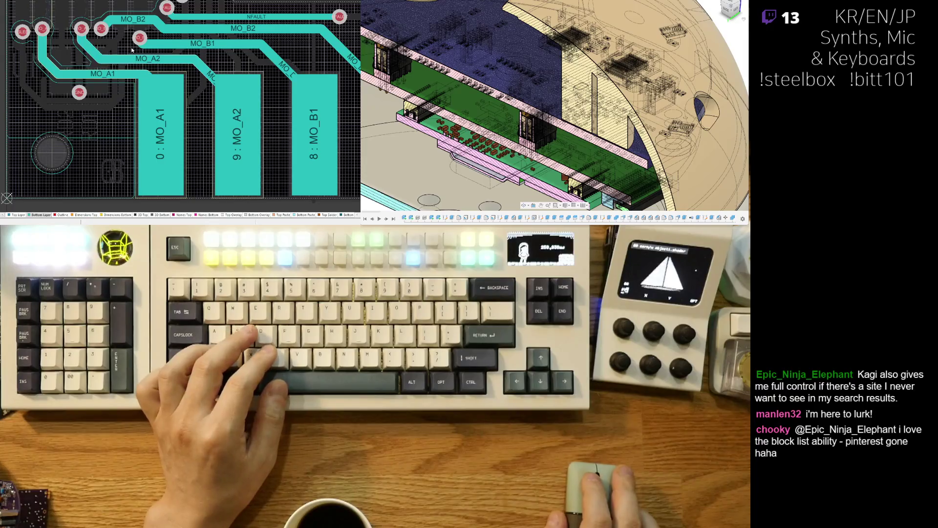
pyautogui.hotkey('shift', 's')
pyautogui.moveTo(121, 57); pyautogui.dragTo(153, 104, button='right')
pyautogui.click(165, 112)
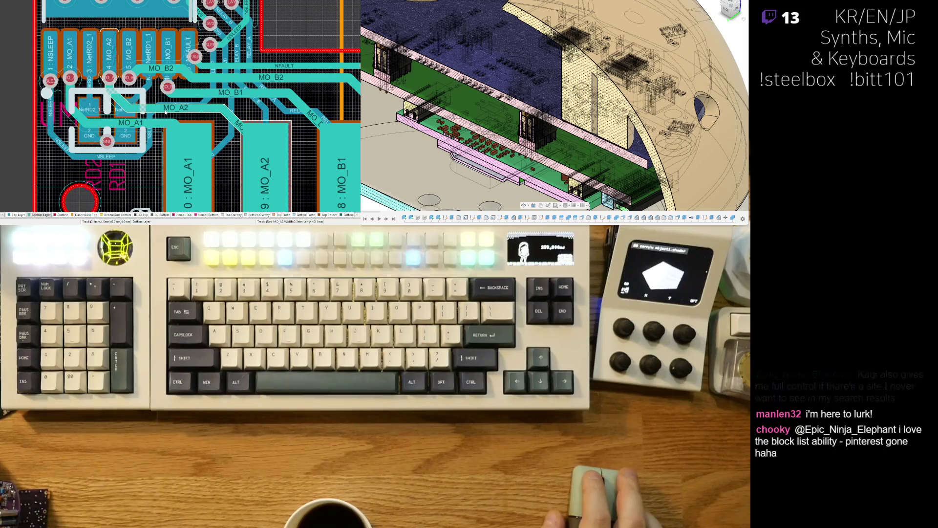
pyautogui.scroll(-3, 178, 125)
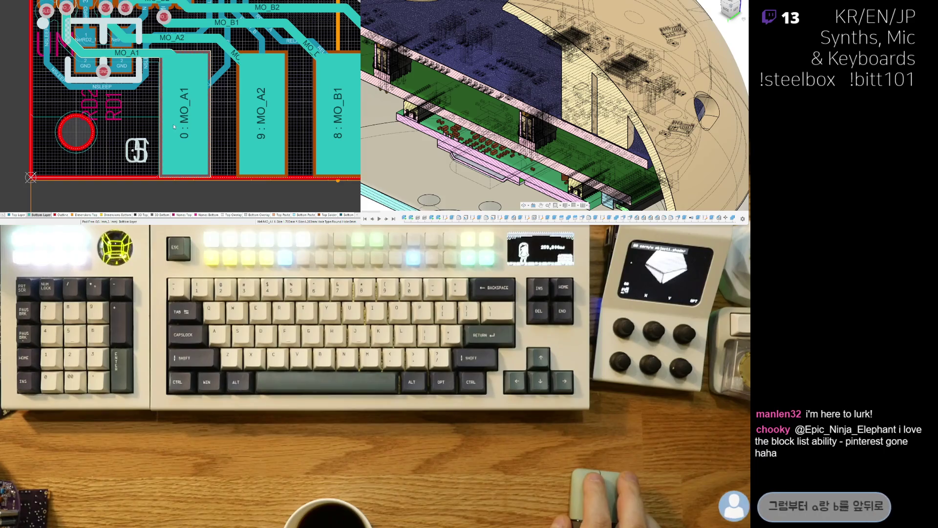
pyautogui.keyDown('shift'); pyautogui.hscroll(4, 201, 117); pyautogui.keyUp('shift')
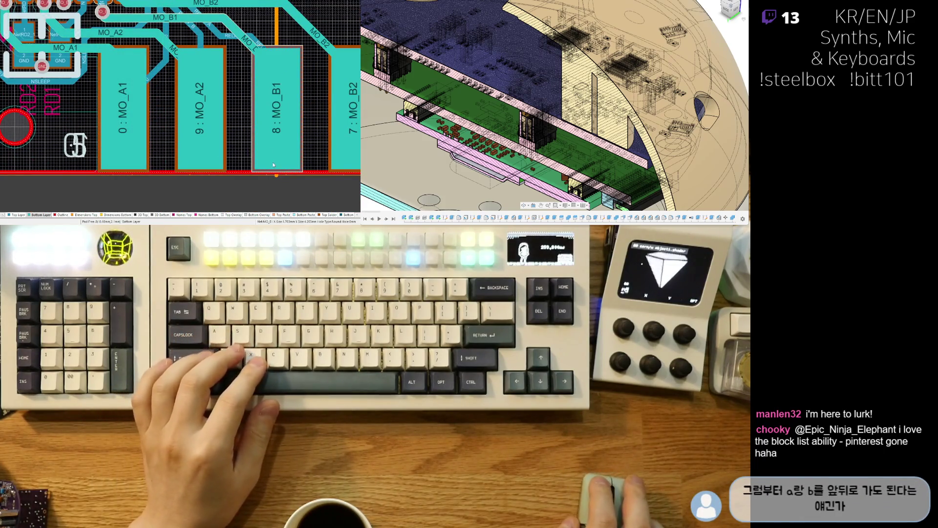
pyautogui.keyDown('ctrl'); pyautogui.scroll(-3, 96, 177); pyautogui.keyUp('ctrl')
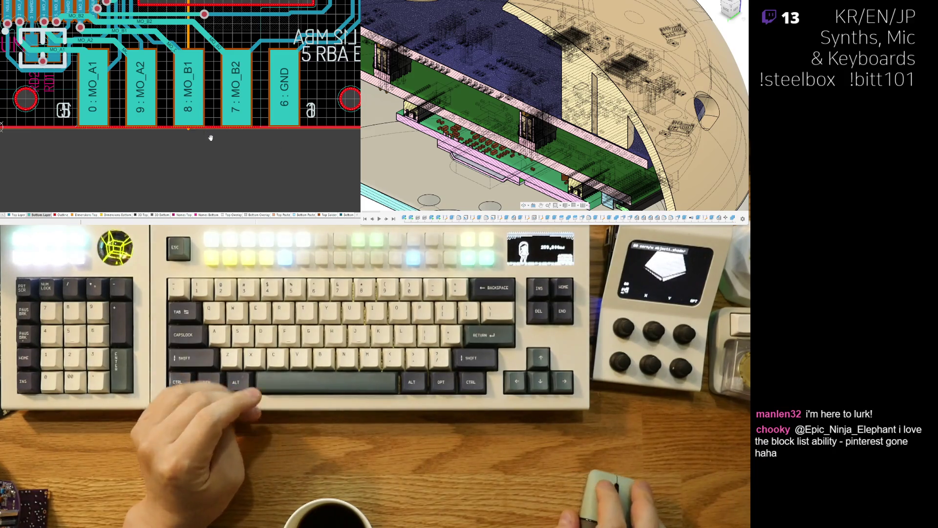
# - Compare the edge-connector pads by switching repeatedly between the Top Layer and Bottom Layer
pyautogui.click(18, 215)
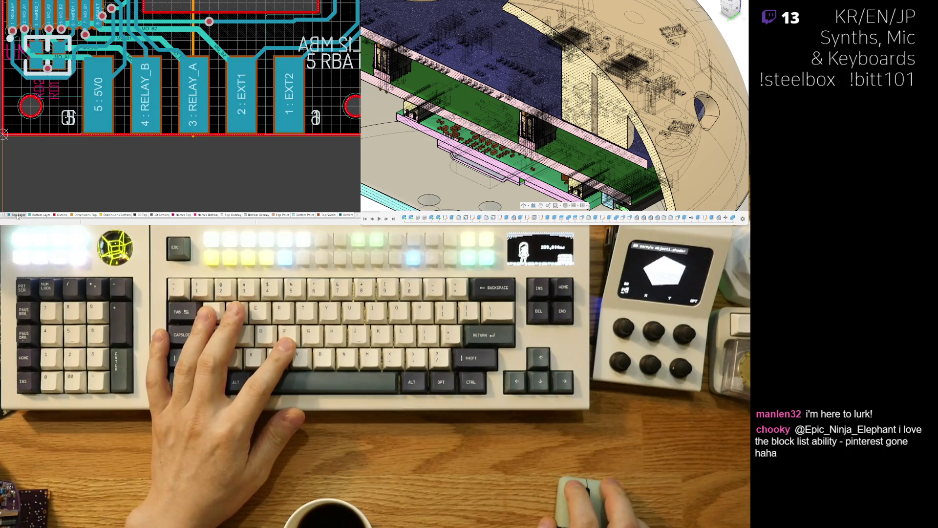
pyautogui.click(32, 216)
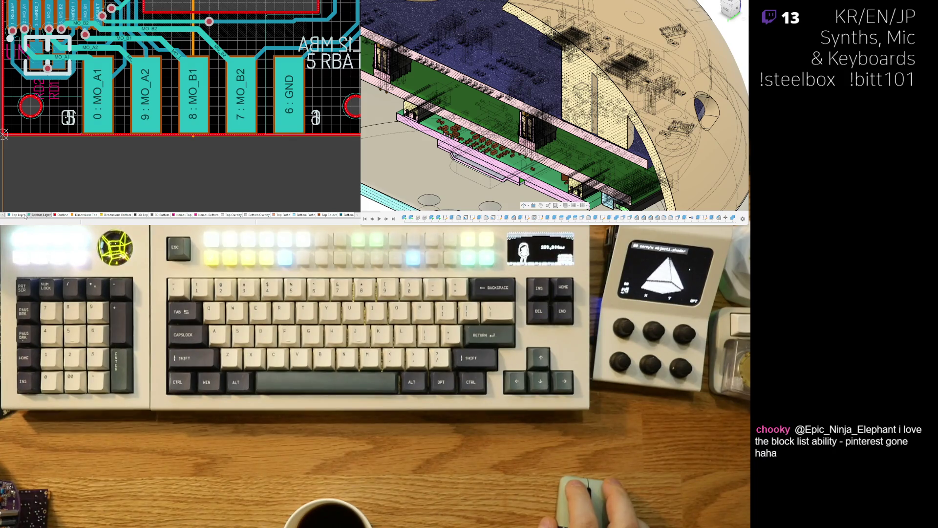
pyautogui.click(15, 215)
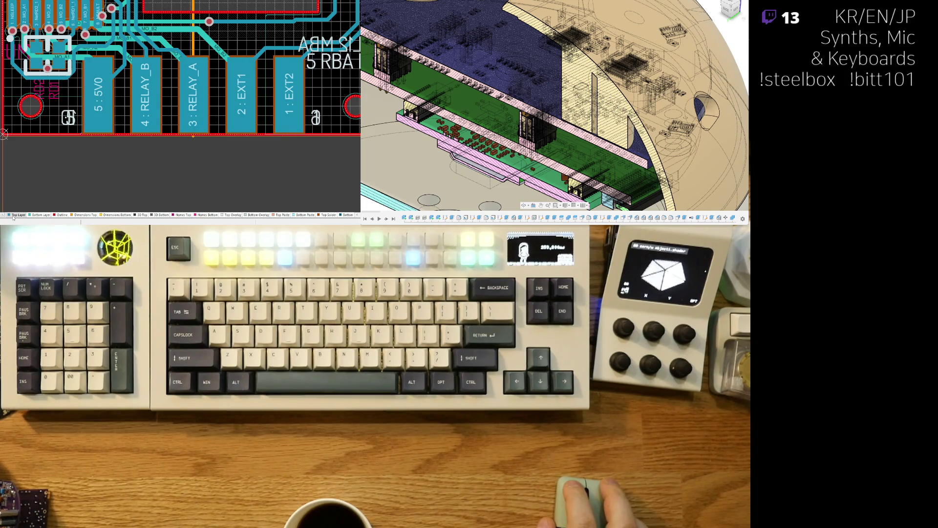
pyautogui.click(38, 215)
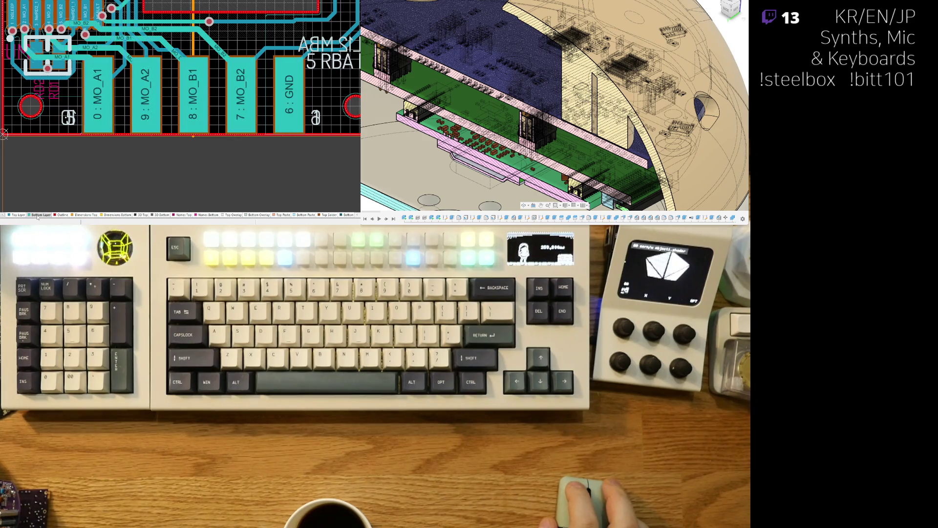
pyautogui.click(18, 216)
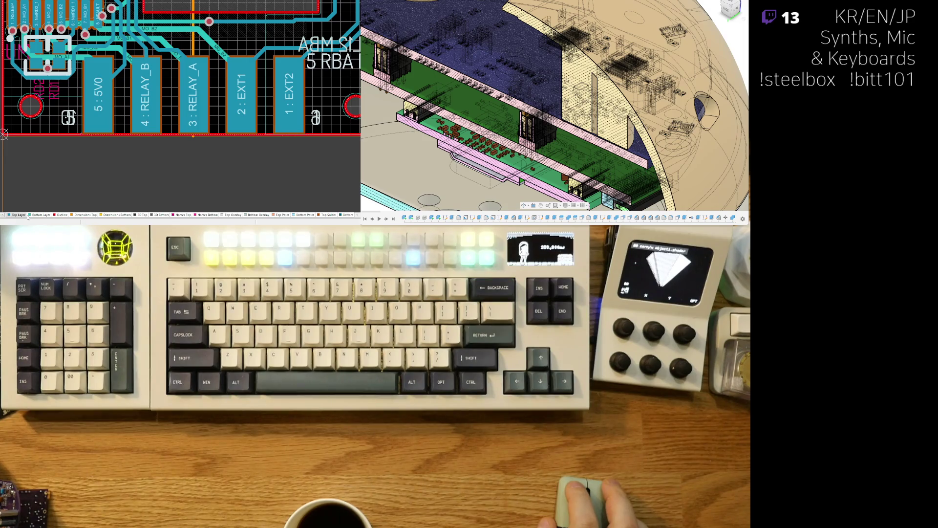
pyautogui.click(34, 215)
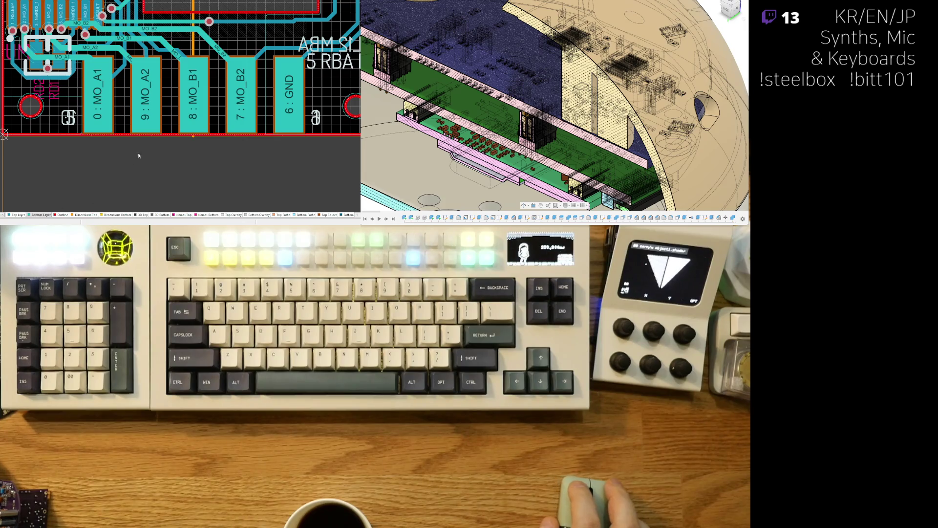
# - Check the edge pads in 3D, then return to 2D showing pads 5V0, RELAY_B, RELAY_A, EXT1, EXT2
pyautogui.press('3')
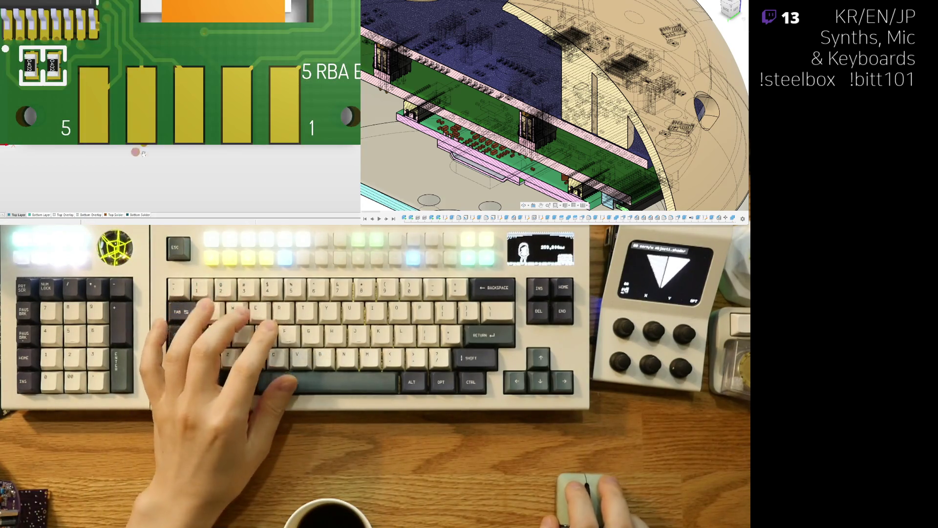
pyautogui.scroll(-2, 144, 168)
pyautogui.scroll(1, 149, 168)
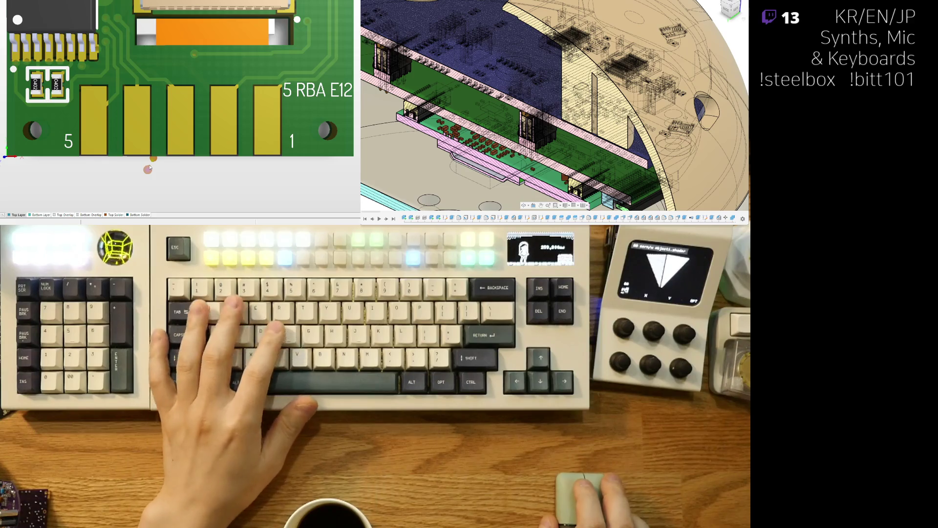
pyautogui.press('2')
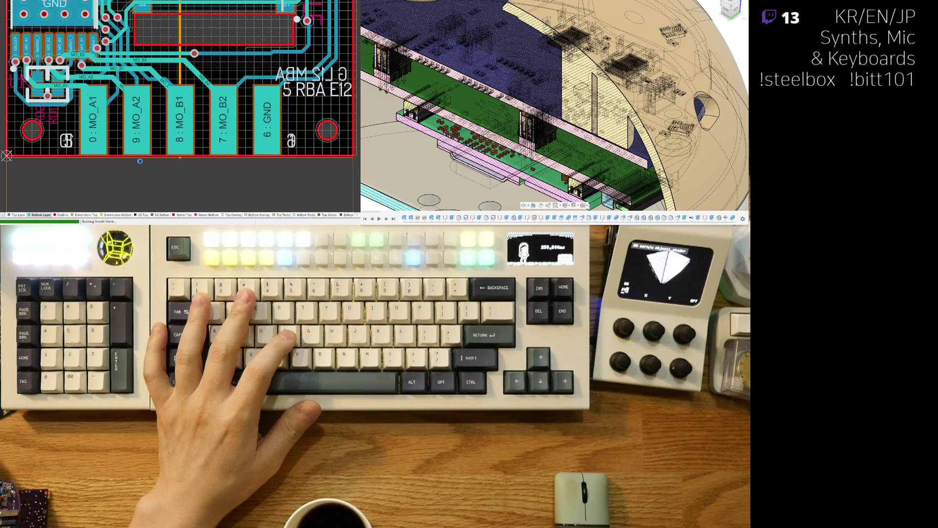
pyautogui.press('3')
pyautogui.press('2')
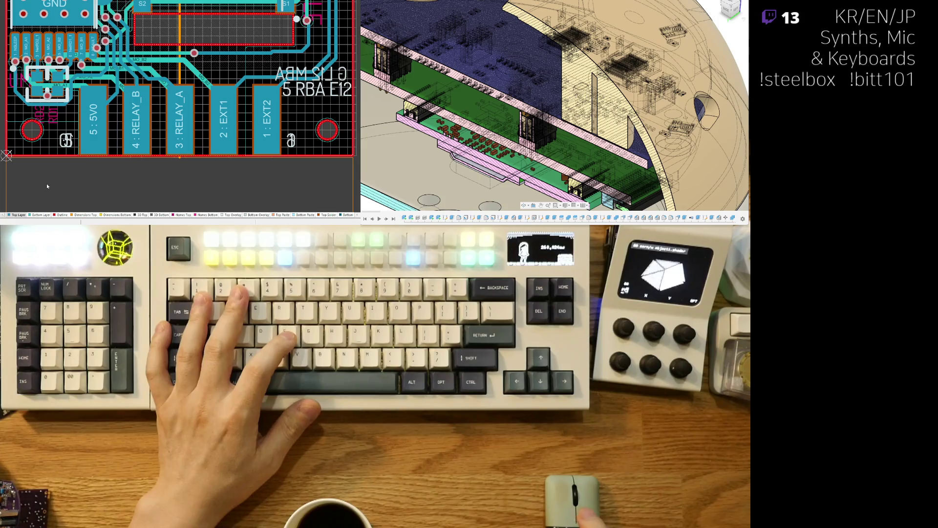
pyautogui.keyDown('ctrl'); pyautogui.scroll(-5, 102, 91); pyautogui.keyUp('ctrl')
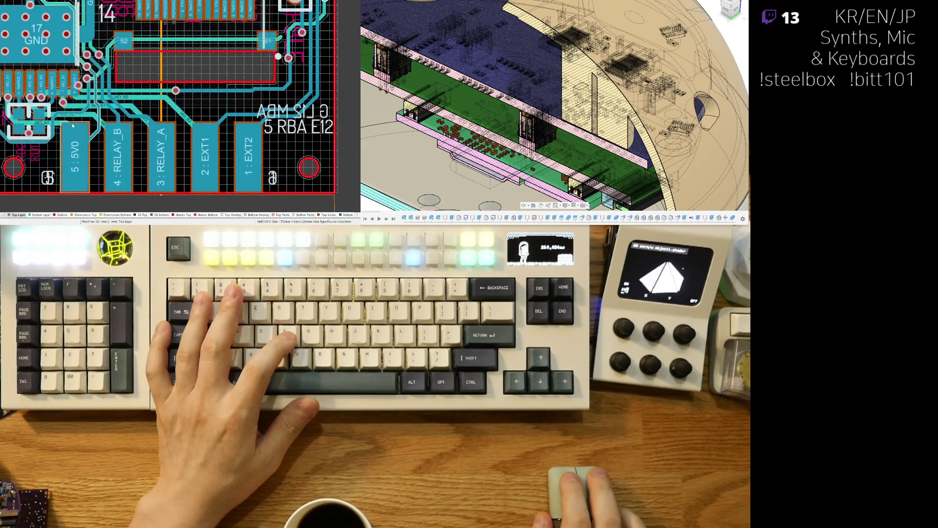
pyautogui.keyDown('ctrl'); pyautogui.scroll(3, 98, 142); pyautogui.keyUp('ctrl')
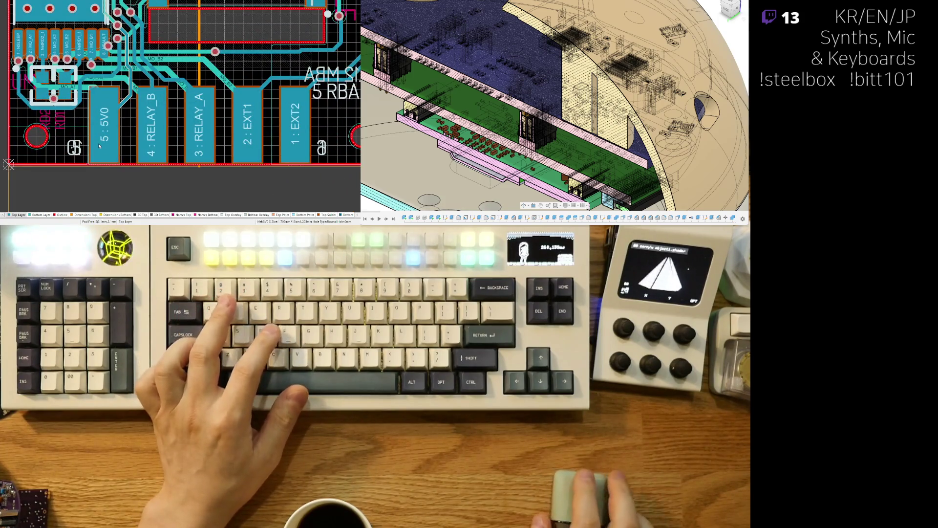
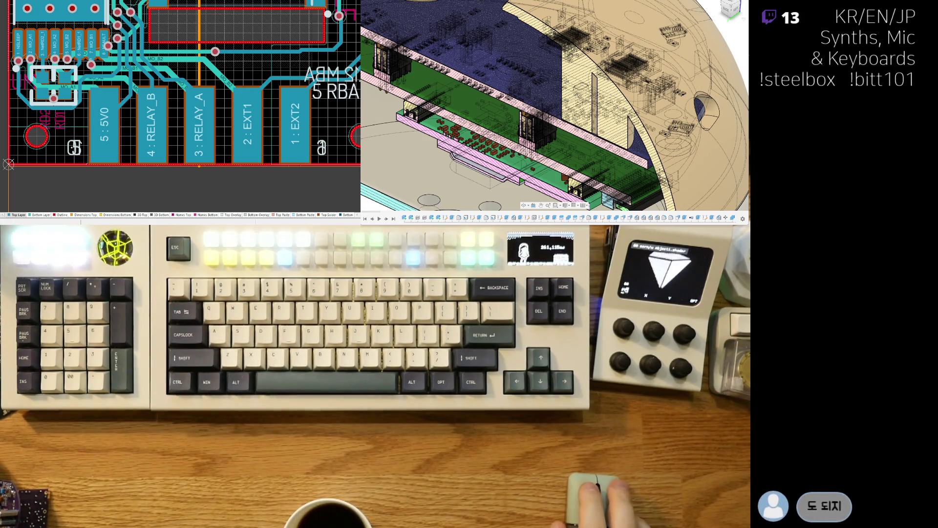
# - On the bottom layer, reassign connector pad 8 from MO_B1 to EXT1
pyautogui.moveTo(196, 141); pyautogui.dragTo(216, 146, button='right')
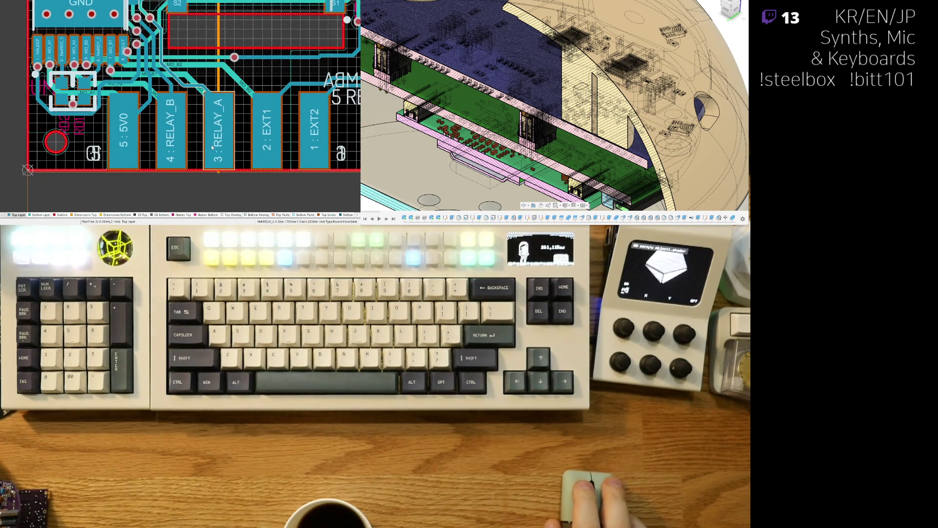
pyautogui.click(40, 215)
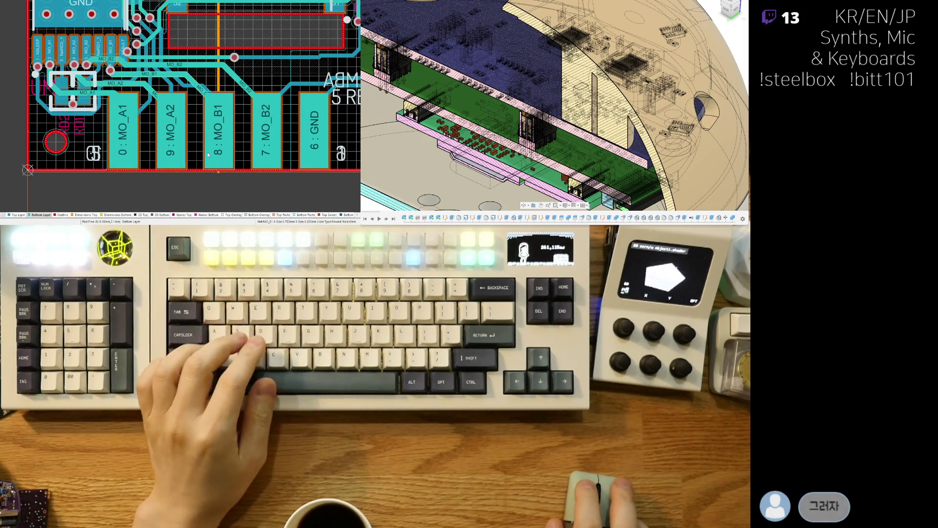
pyautogui.click(221, 159)
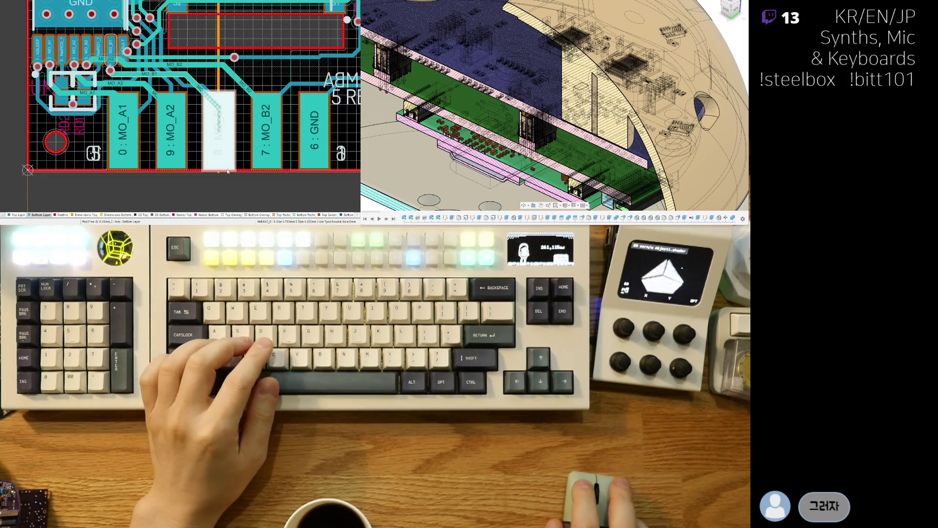
pyautogui.keyDown('ctrl'); pyautogui.scroll(5, 229, 170); pyautogui.keyUp('ctrl')
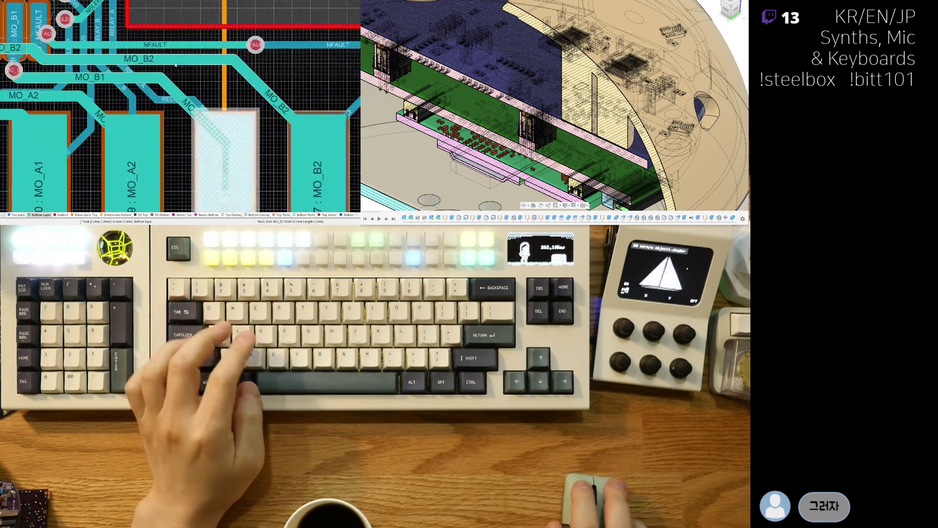
pyautogui.moveTo(264, 179); pyautogui.dragTo(207, 56, button='right')
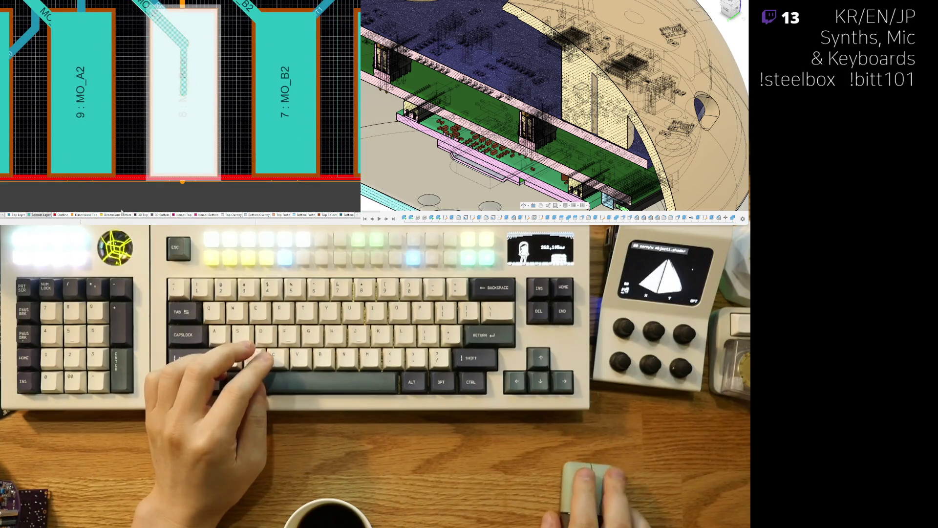
pyautogui.hotkey('ctrl', 'z')
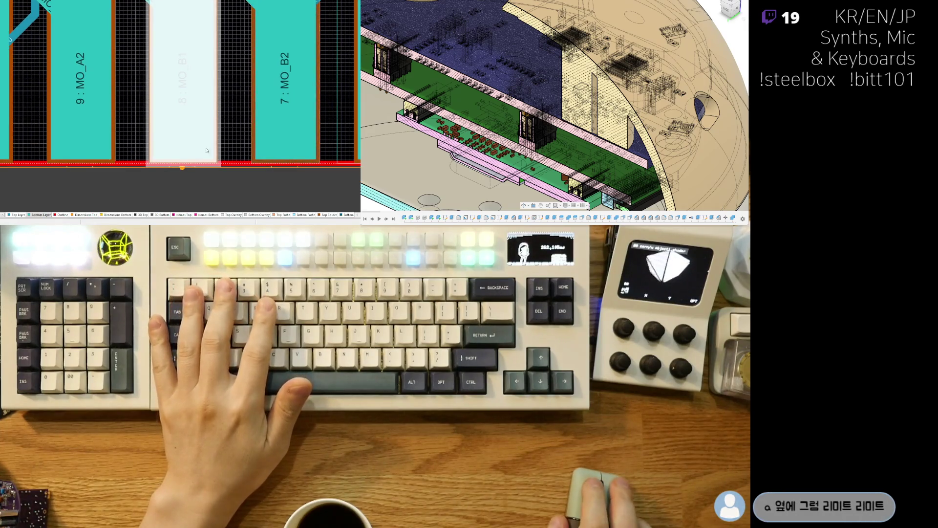
pyautogui.hotkey('ctrl', 'y')
pyautogui.keyDown('ctrl'); pyautogui.scroll(-2, 176, 152); pyautogui.keyUp('ctrl')
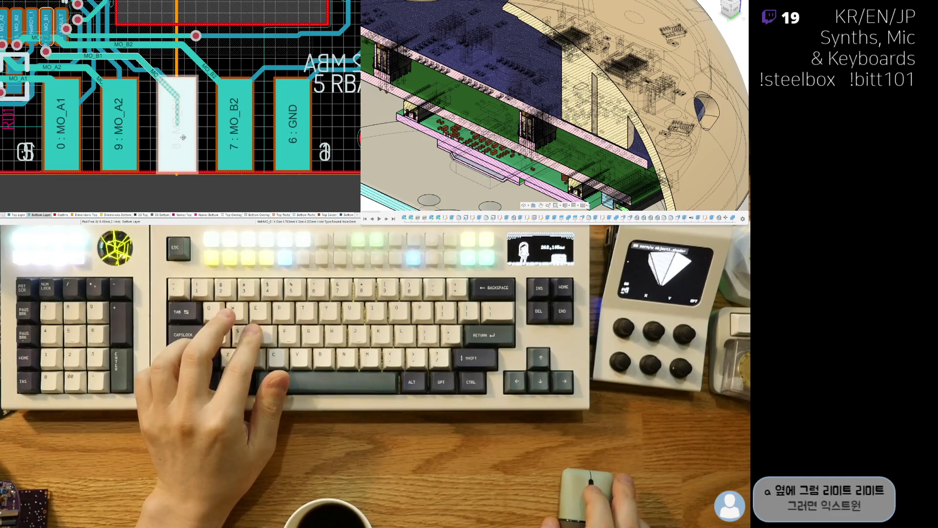
pyautogui.hotkey('ctrl', 'z')
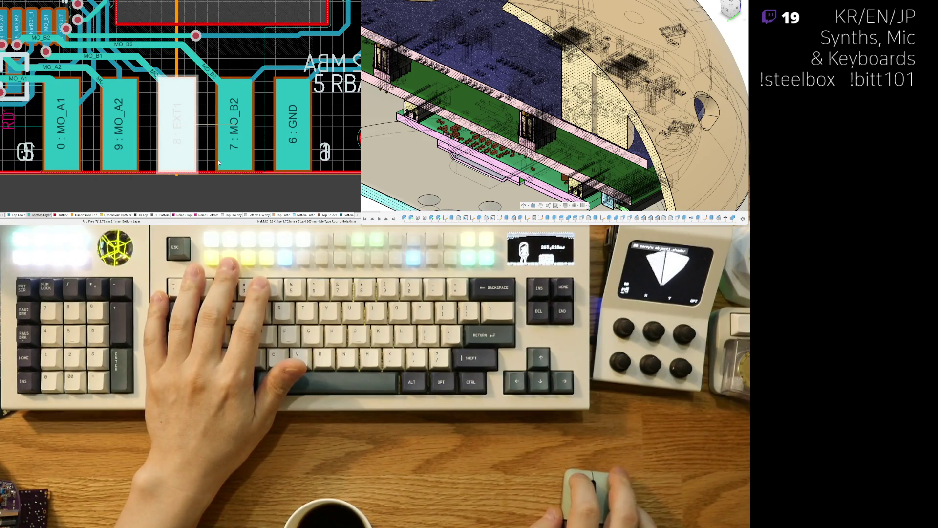
# - Reassign connector pad 7 from MO_B2 to EXT2
pyautogui.click(219, 163)
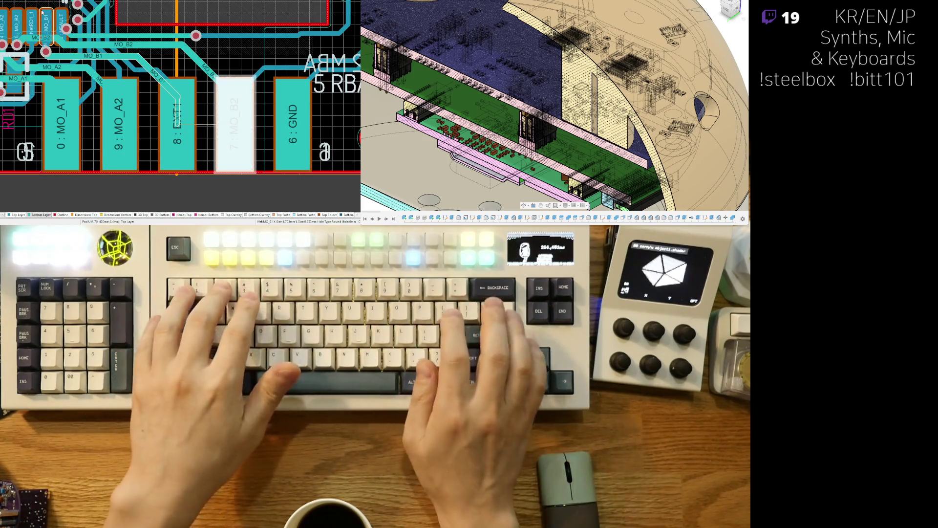
pyautogui.hotkey('ctrl', 'z')
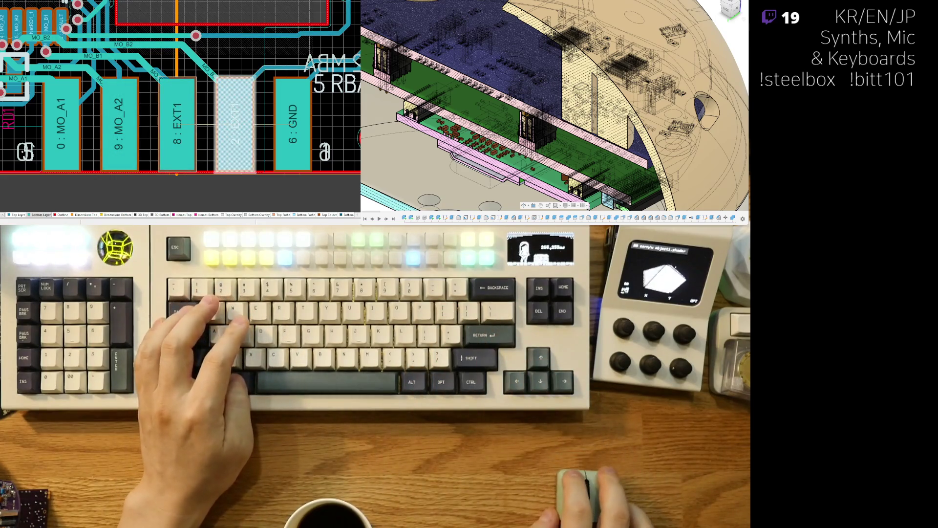
pyautogui.click(236, 125)
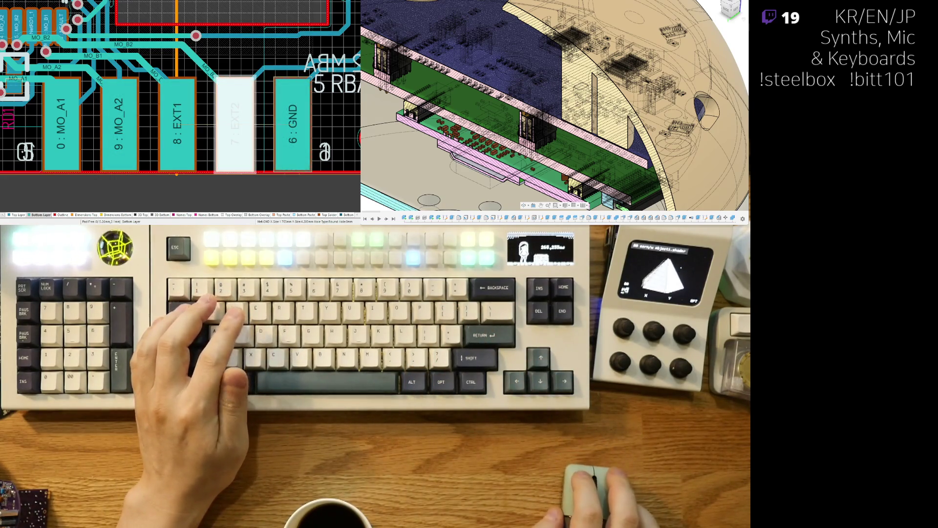
pyautogui.hscroll(2, 271, 172)
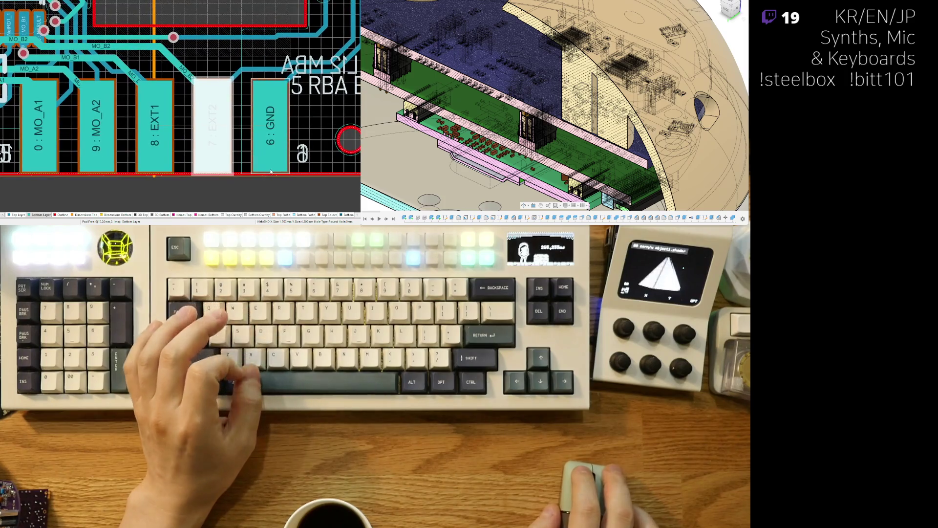
pyautogui.click(249, 159)
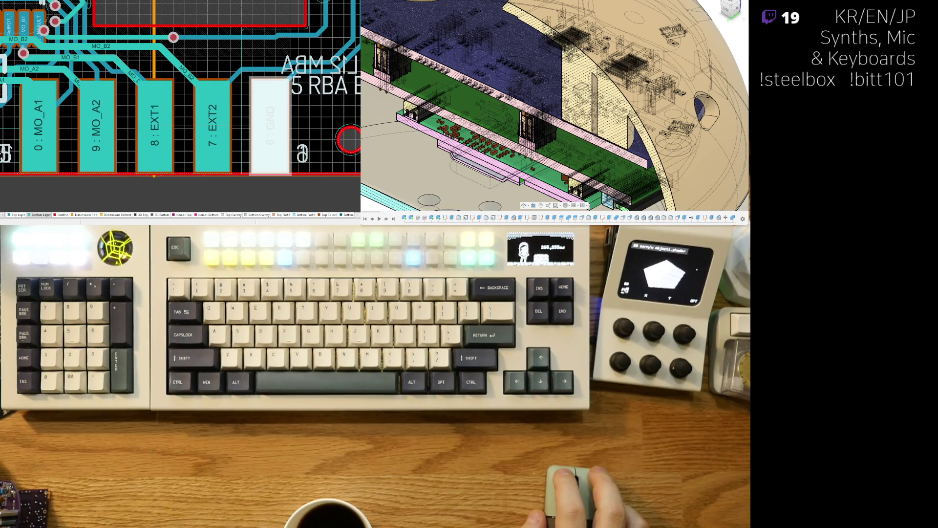
pyautogui.moveTo(162, 161); pyautogui.dragTo(193, 154, button='right')
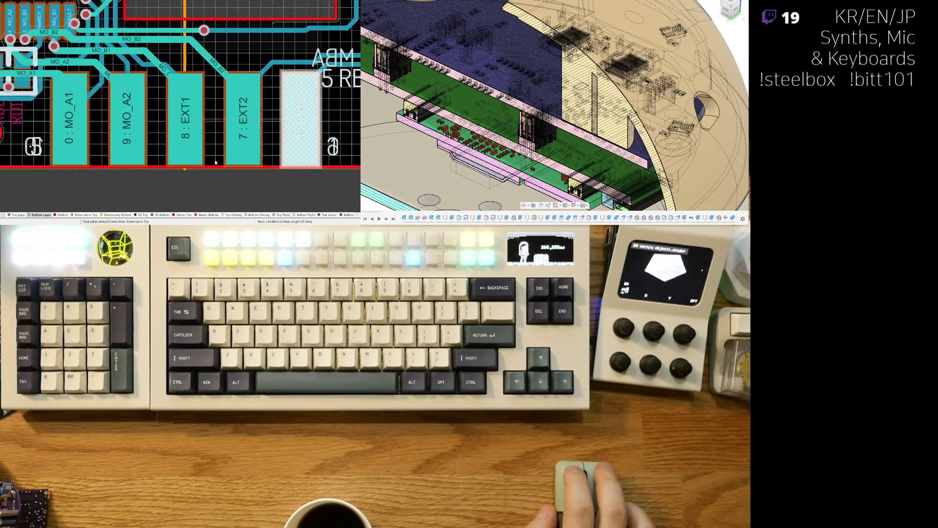
# - Change bottom pads 0 and 9 from MO_A1 and MO_A2 to MO_B1 and MO_B2
pyautogui.click(139, 174)
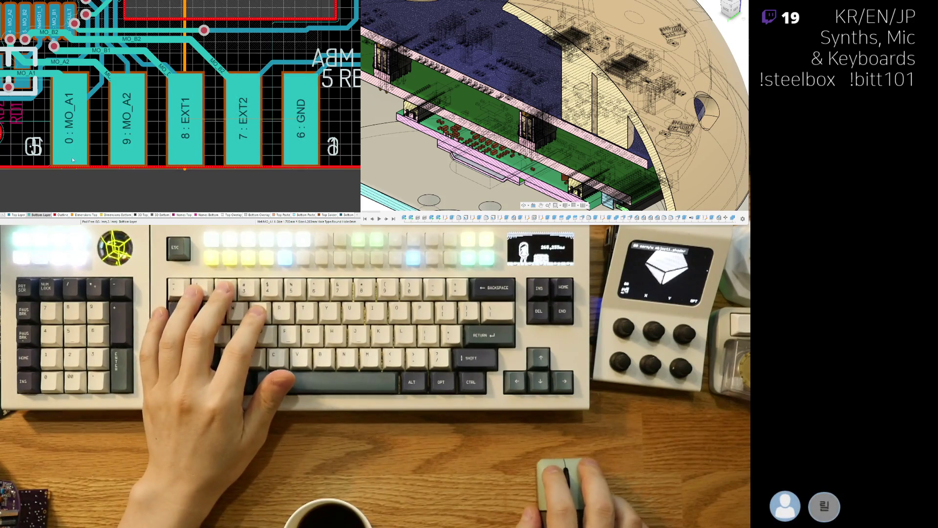
pyautogui.moveTo(79, 175); pyautogui.dragTo(118, 175, button='right')
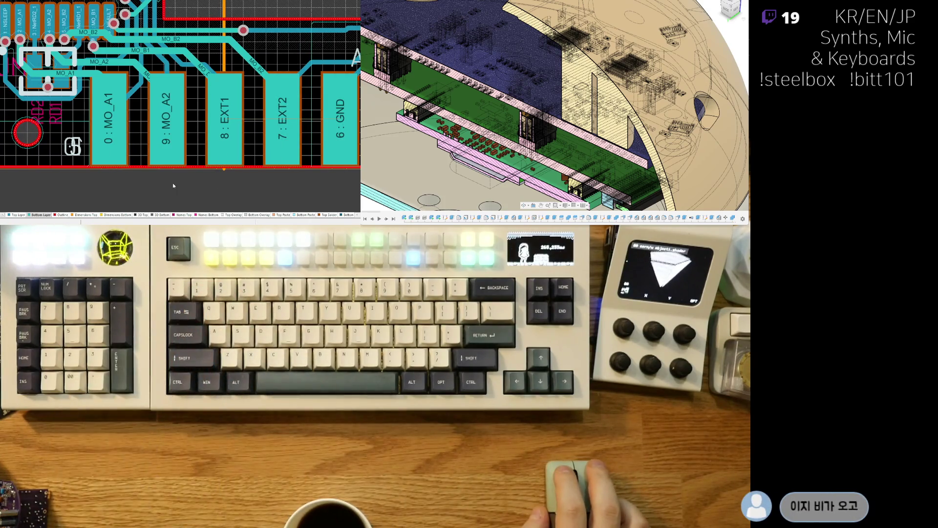
pyautogui.click(109, 142)
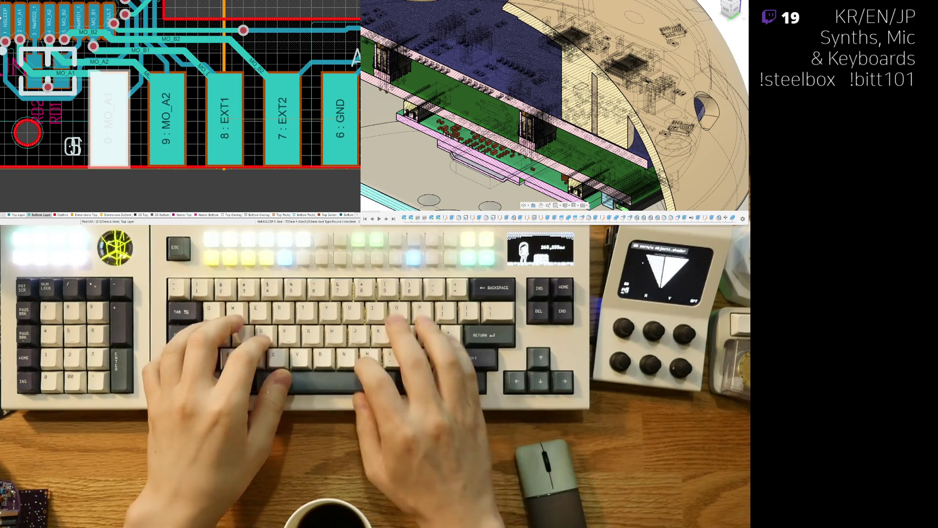
pyautogui.press('Escape')
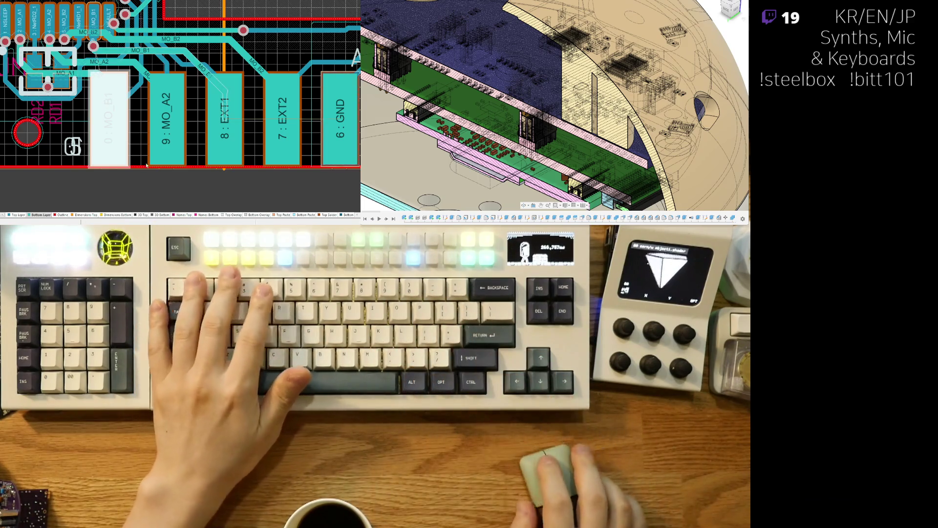
pyautogui.click(164, 151)
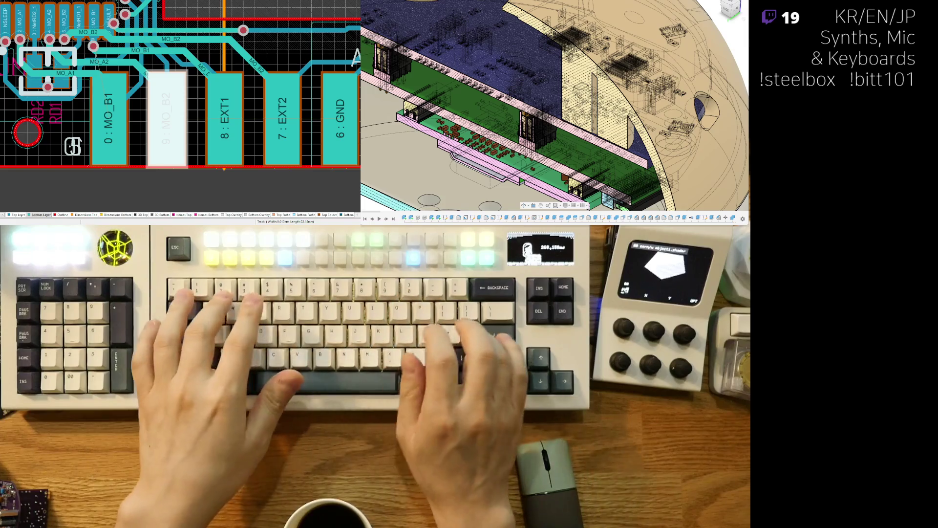
pyautogui.moveTo(293, 154); pyautogui.dragTo(257, 148, button='right')
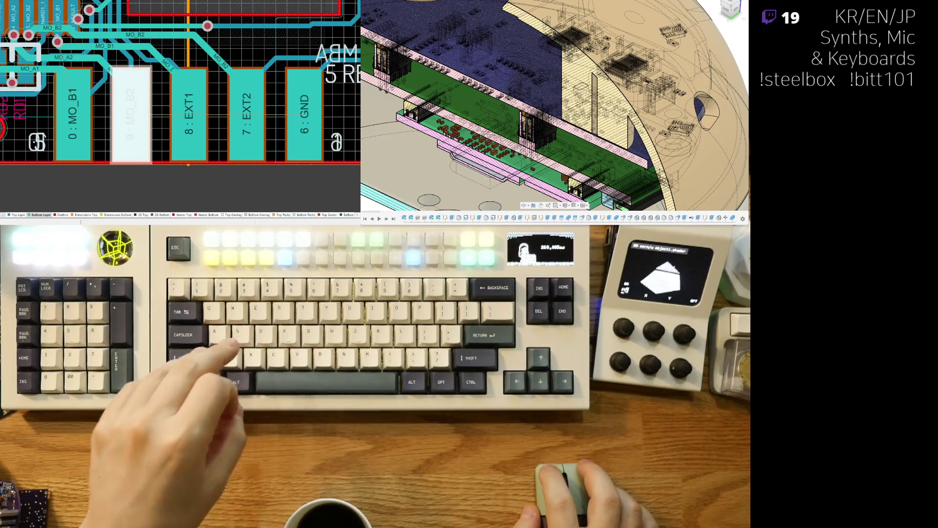
# - Set bottom pads 8 and 7 to RELAY_A and RELAY_B, then return to the top layer
pyautogui.click(188, 141)
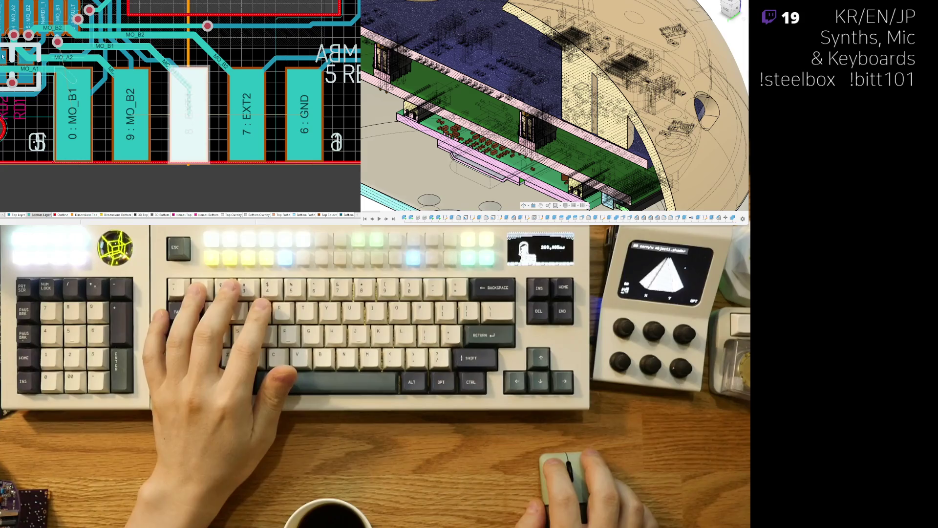
pyautogui.write('RELAY_A')
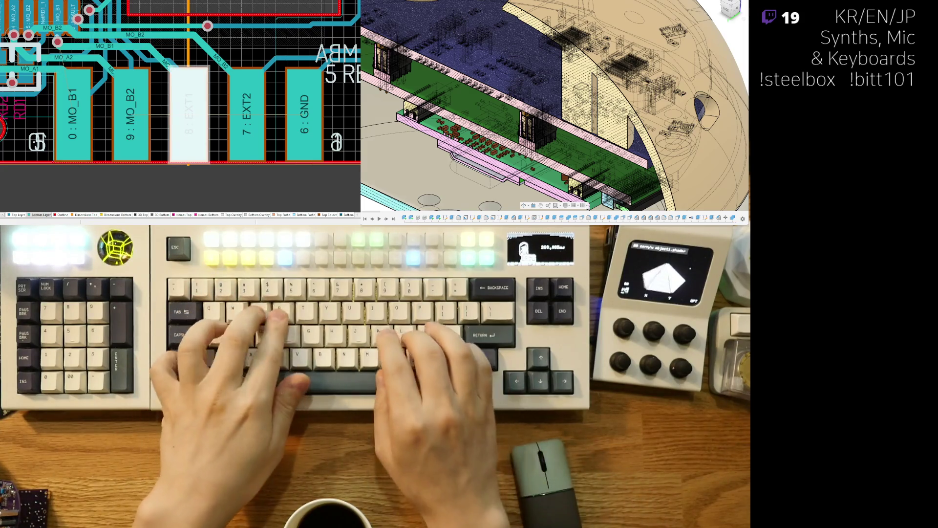
pyautogui.press('Return')
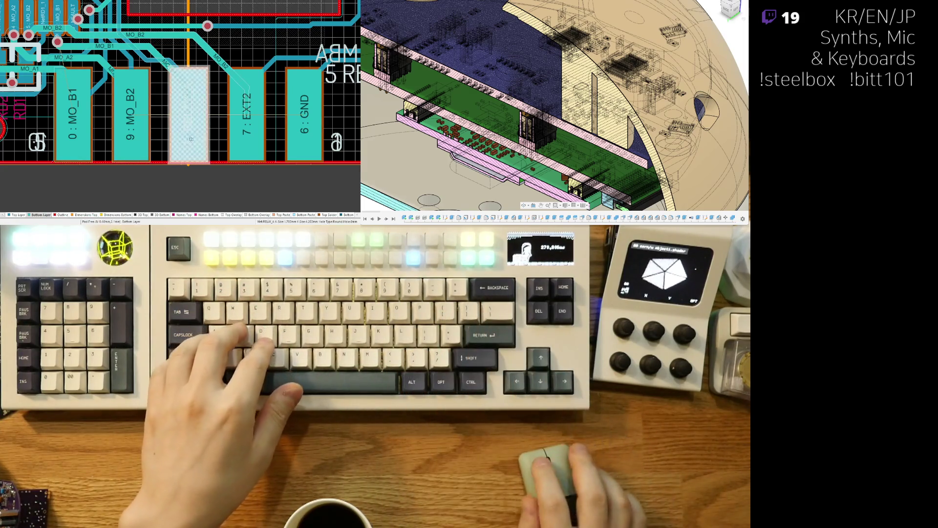
pyautogui.click(232, 185)
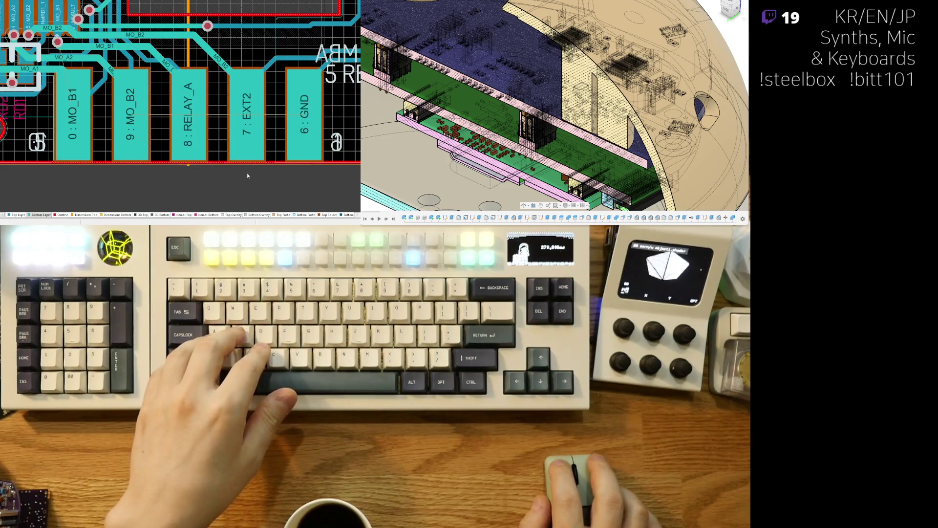
pyautogui.click(233, 151)
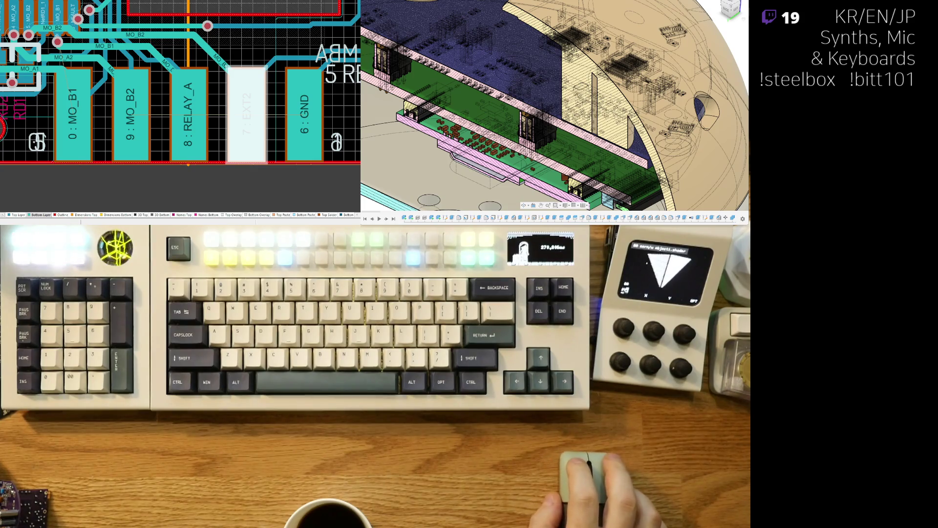
pyautogui.scroll(1, 180, 85)
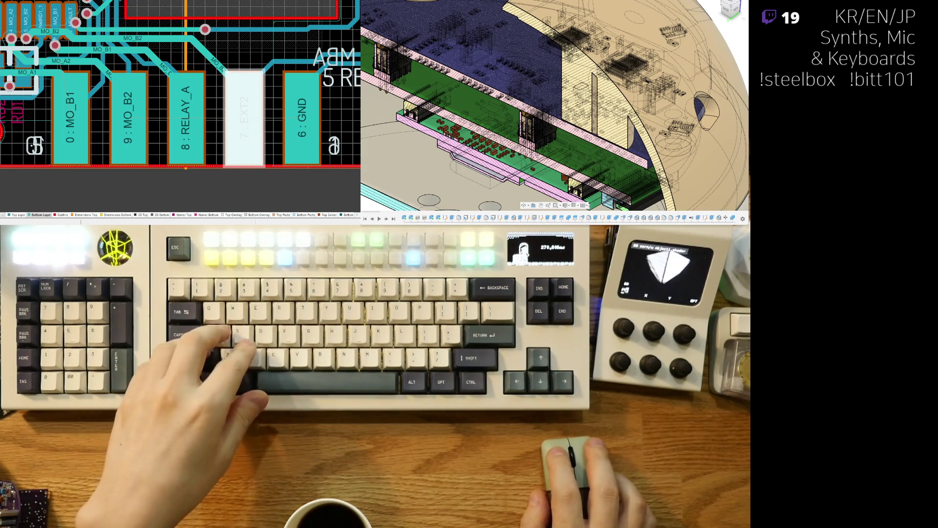
pyautogui.write('RELAY_B')
pyautogui.press('Return')
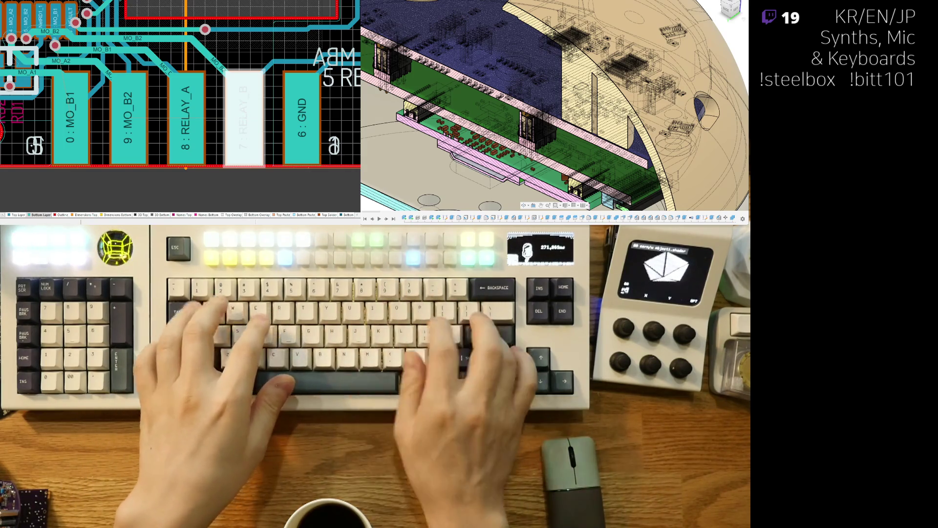
pyautogui.scroll(-1, 165, 169)
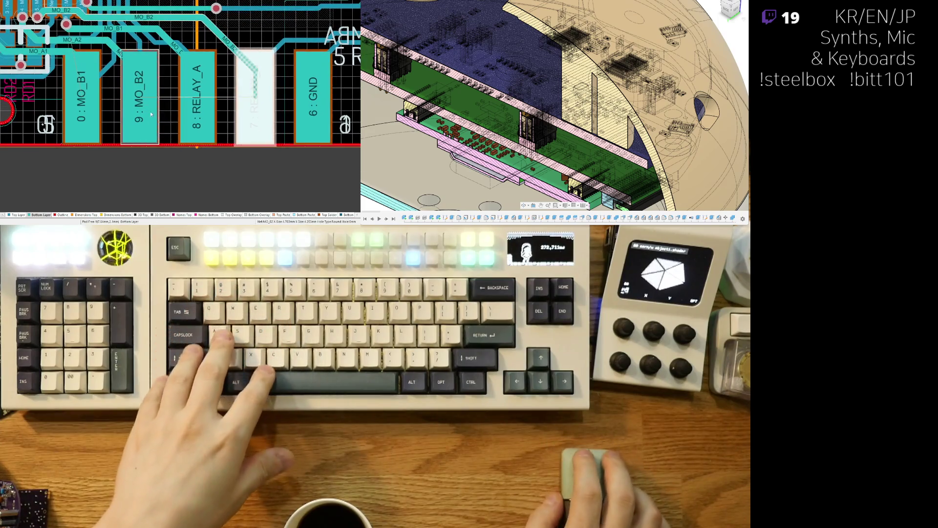
pyautogui.click(165, 169)
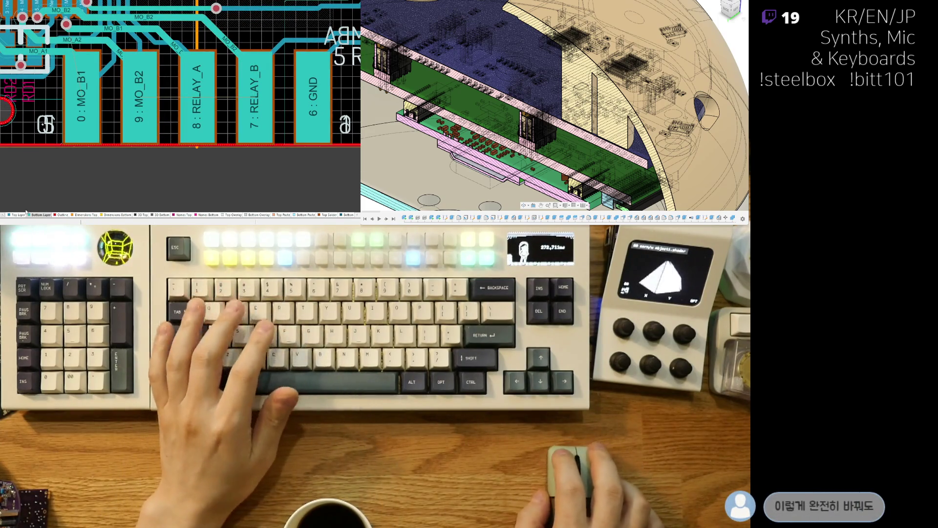
pyautogui.click(18, 215)
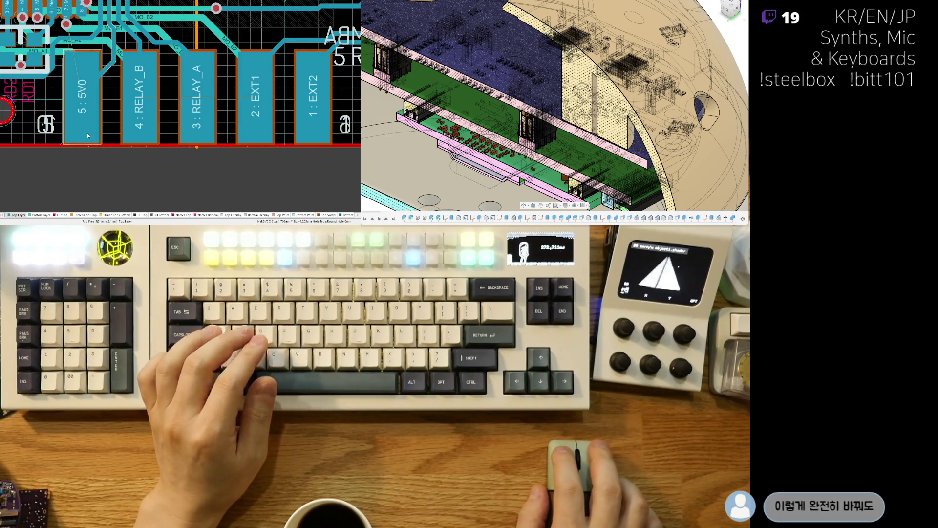
# - Set top connector pads 3 and 2 to nets EXT1 and EXT2
pyautogui.click(305, 127)
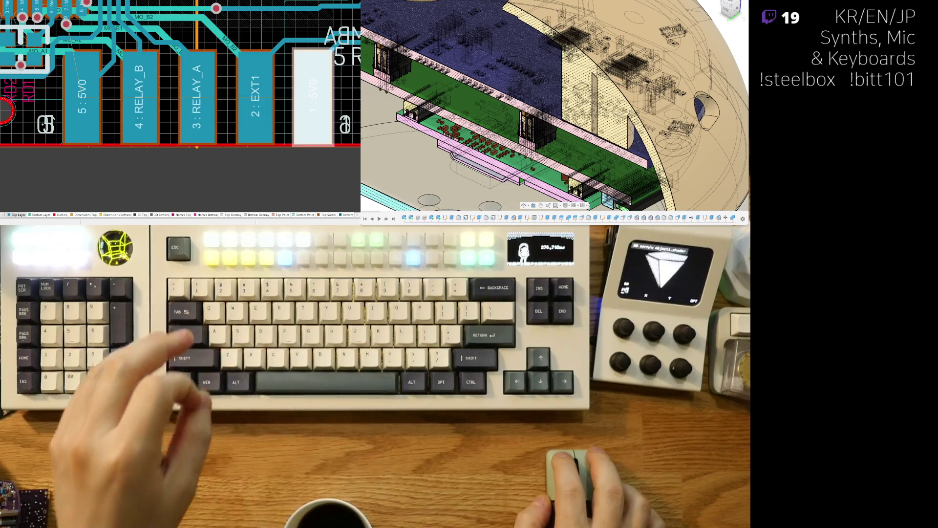
pyautogui.moveTo(206, 135); pyautogui.dragTo(204, 141, button='right')
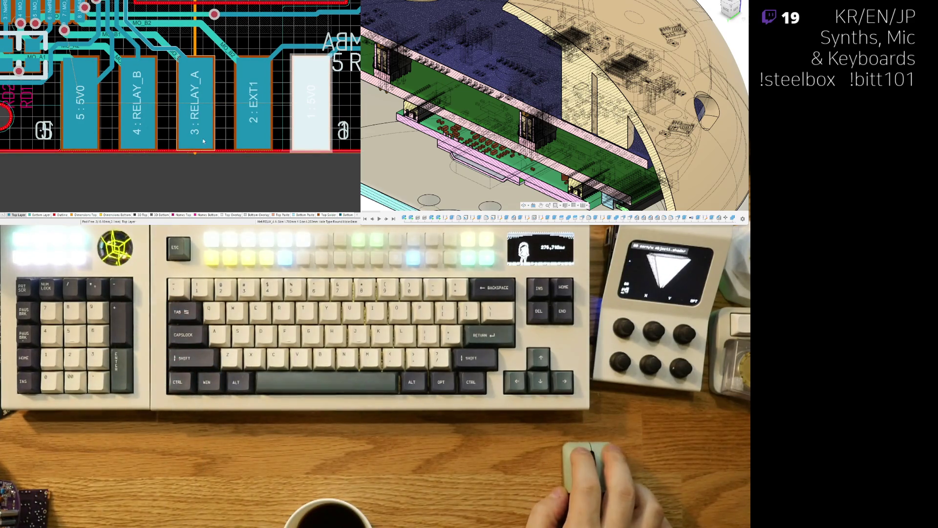
pyautogui.click(194, 131)
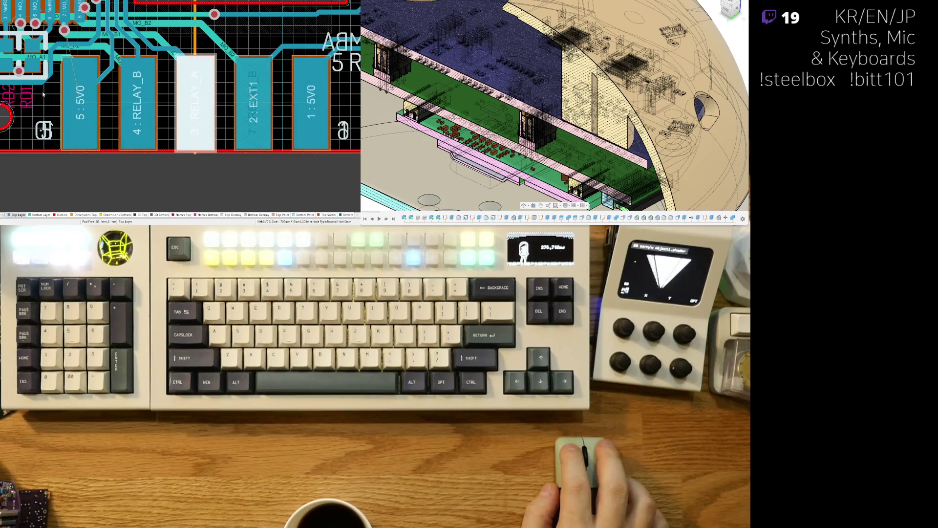
pyautogui.write('EXT1')
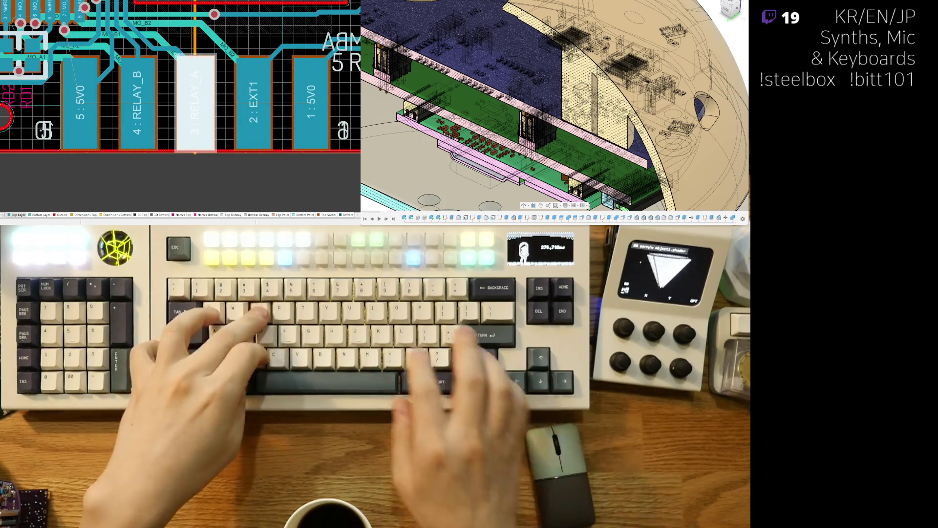
pyautogui.press('Return')
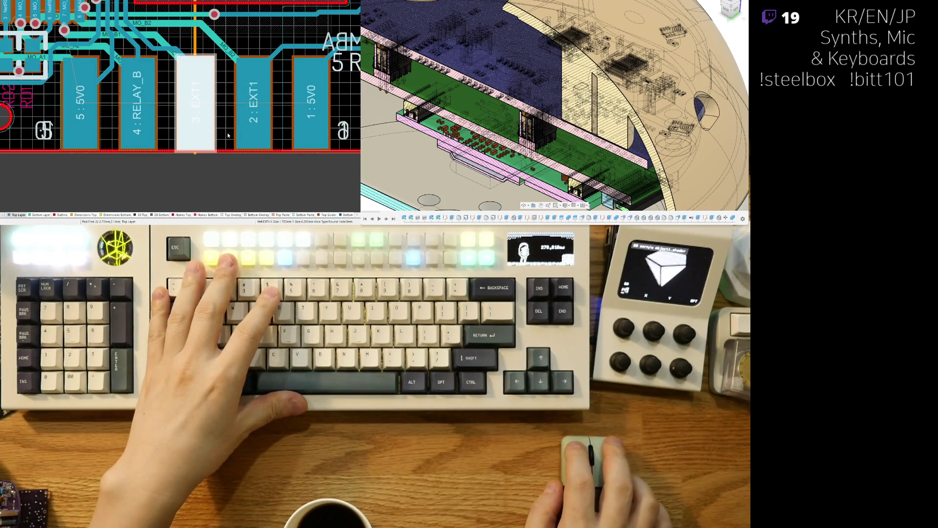
pyautogui.click(247, 129)
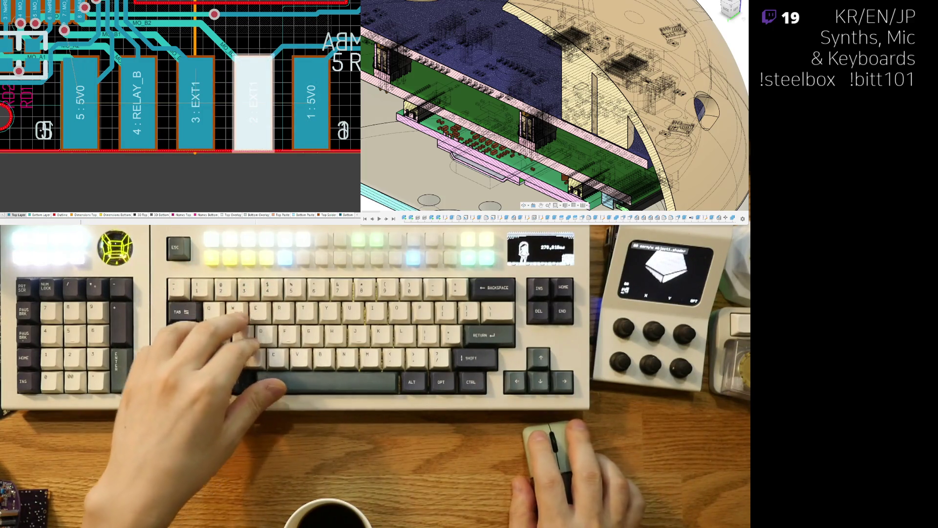
pyautogui.write('EXT2')
pyautogui.press('Return')
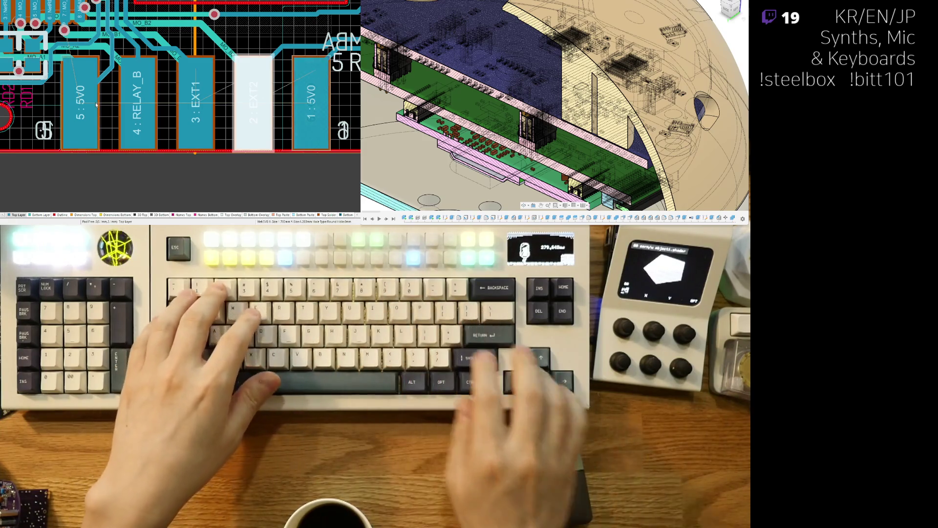
# - Change connector pad 5 from 5V0 to MO_A1 and preview the board in 3D
pyautogui.click(114, 166)
pyautogui.moveTo(115, 166); pyautogui.dragTo(122, 161, button='right')
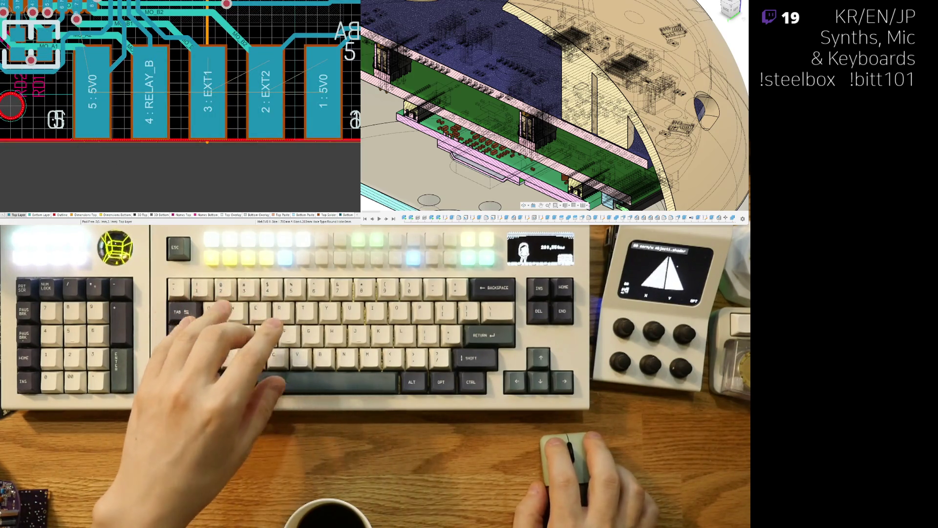
pyautogui.click(94, 132)
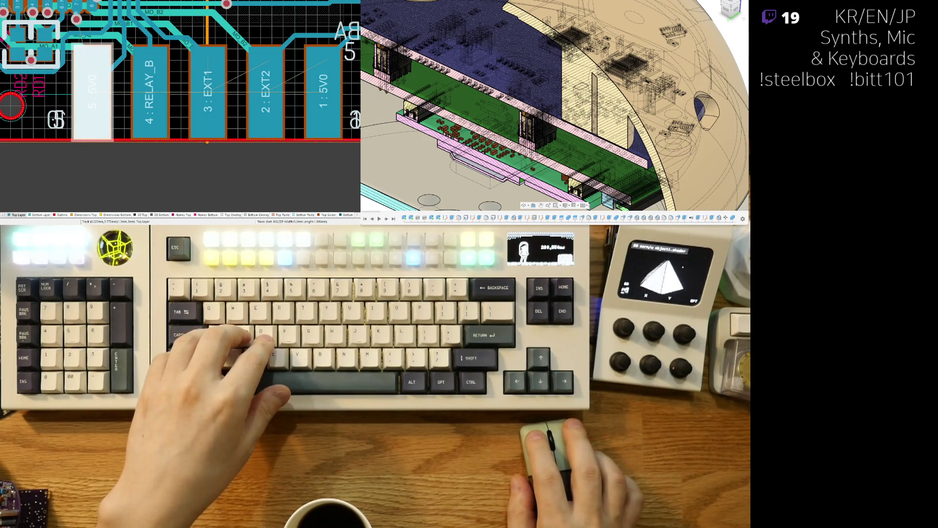
pyautogui.hotkey('ctrl', 'z')
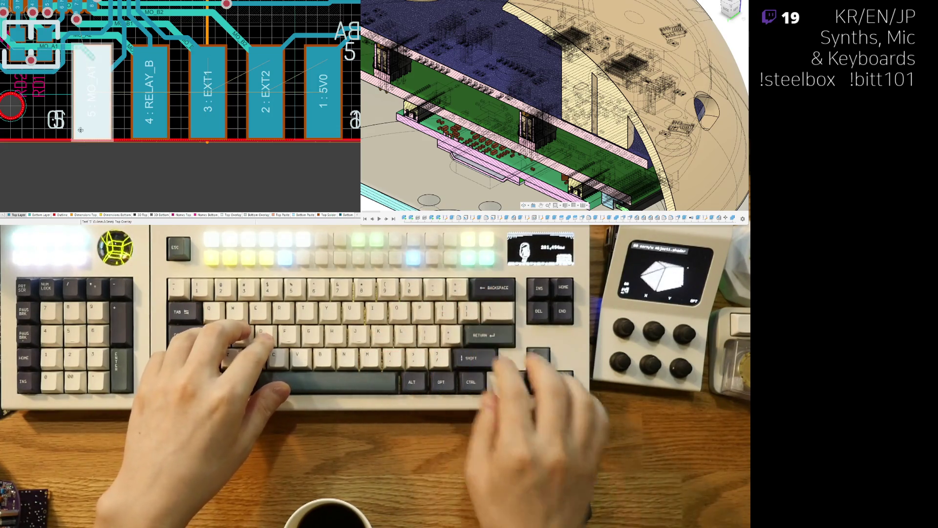
pyautogui.moveTo(140, 174); pyautogui.dragTo(126, 182, button='right')
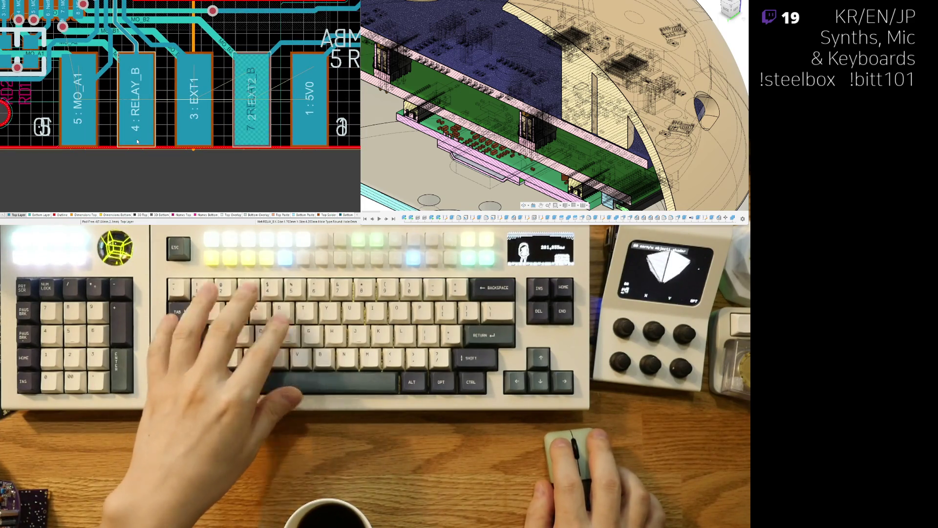
pyautogui.press('3')
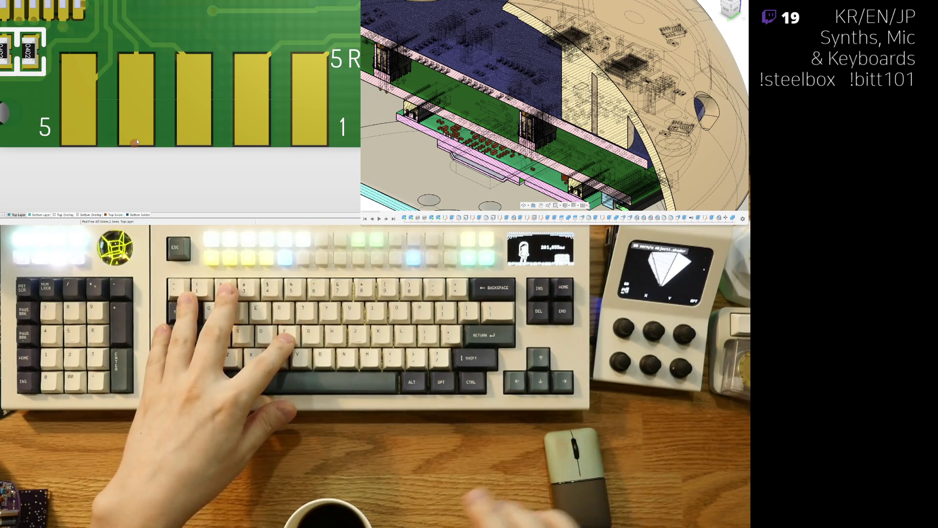
# - Toggle between 3D and 2D to check the connector row 5: MO_A1 through 1: 5V0
pyautogui.press('2')
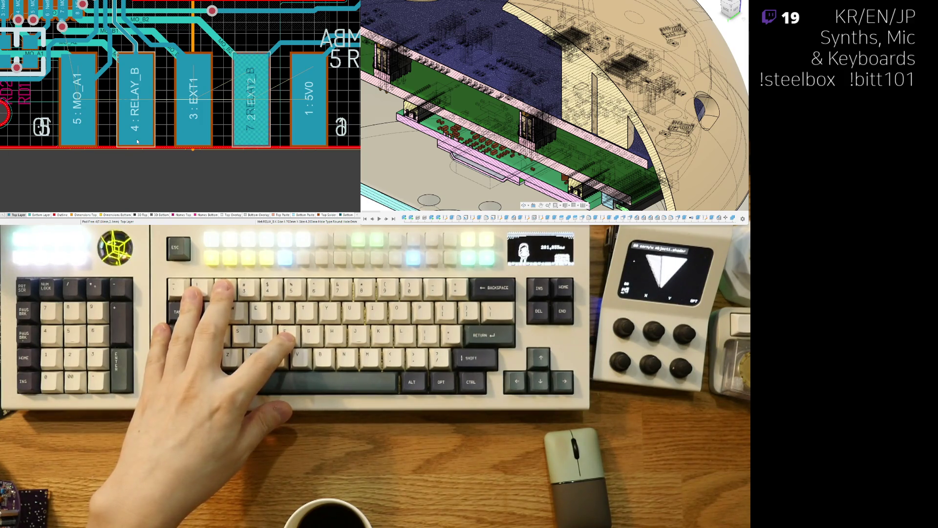
pyautogui.moveTo(137, 142); pyautogui.dragTo(174, 153, button='right')
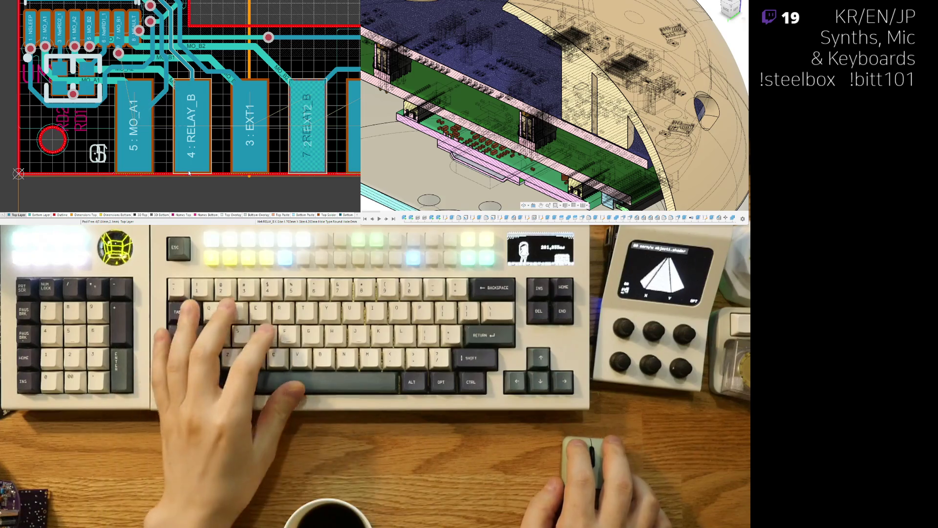
pyautogui.keyDown('shift'); pyautogui.hscroll(2, 147, 161); pyautogui.keyUp('shift')
pyautogui.keyDown('shift'); pyautogui.hscroll(1, 125, 169); pyautogui.keyUp('shift')
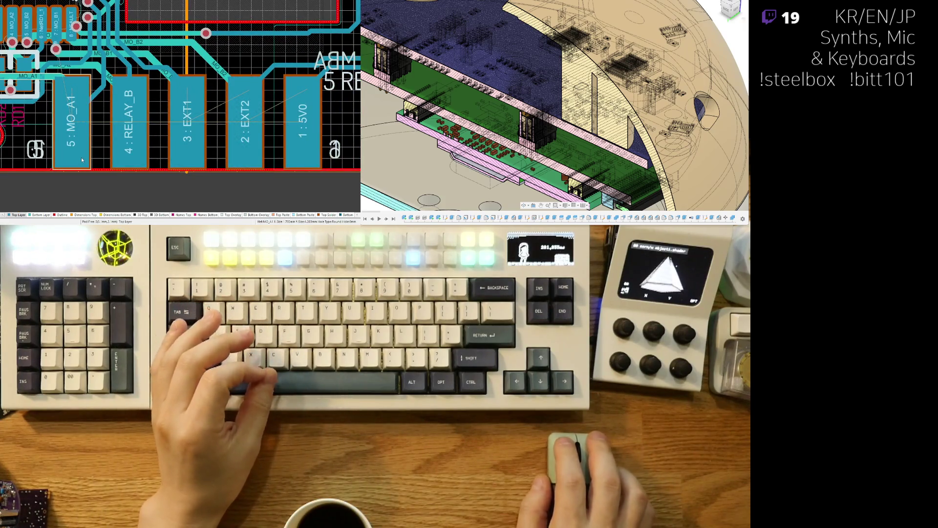
pyautogui.press('3')
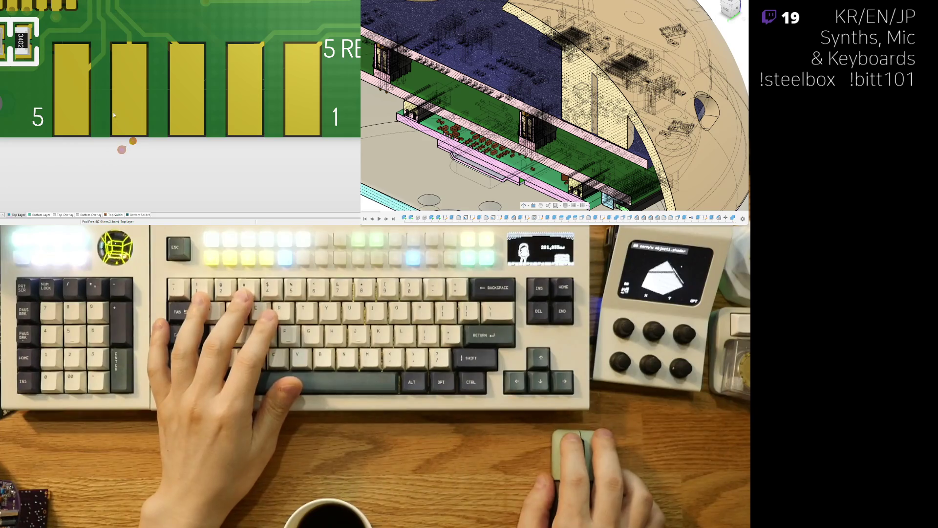
pyautogui.press('2')
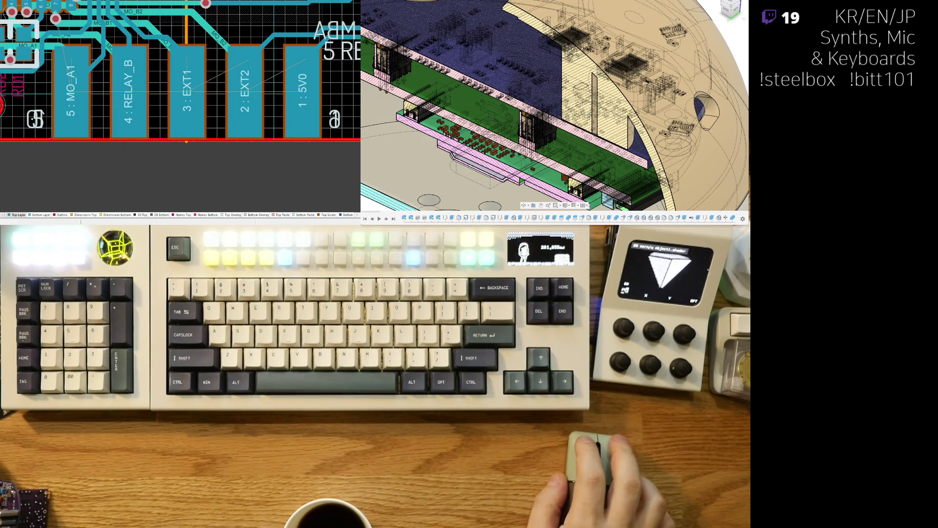
pyautogui.scroll(2, 258, 124)
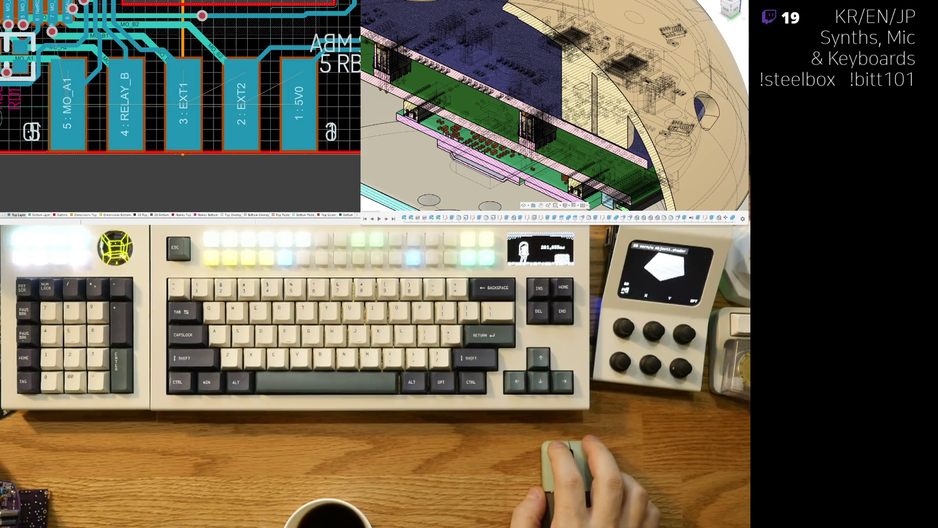
pyautogui.click(223, 146)
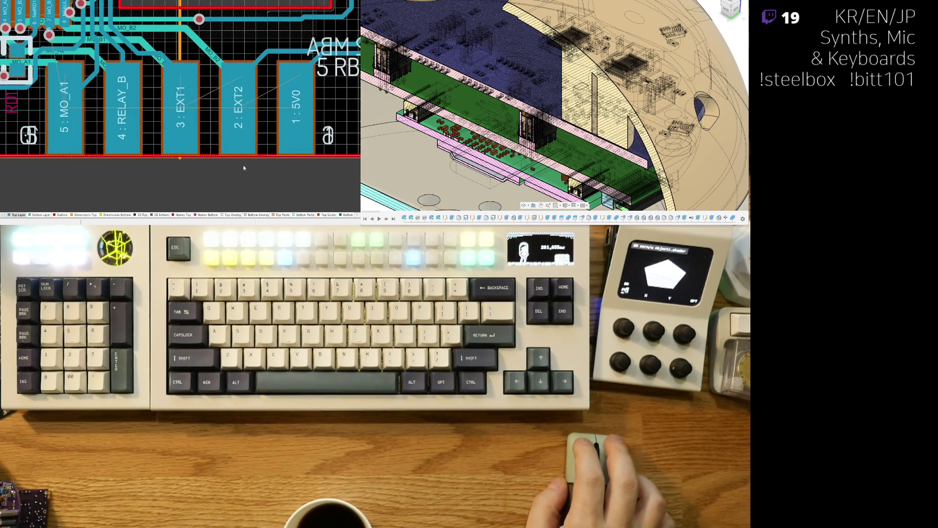
pyautogui.keyDown('ctrl'); pyautogui.scroll(-4, 222, 146); pyautogui.keyUp('ctrl')
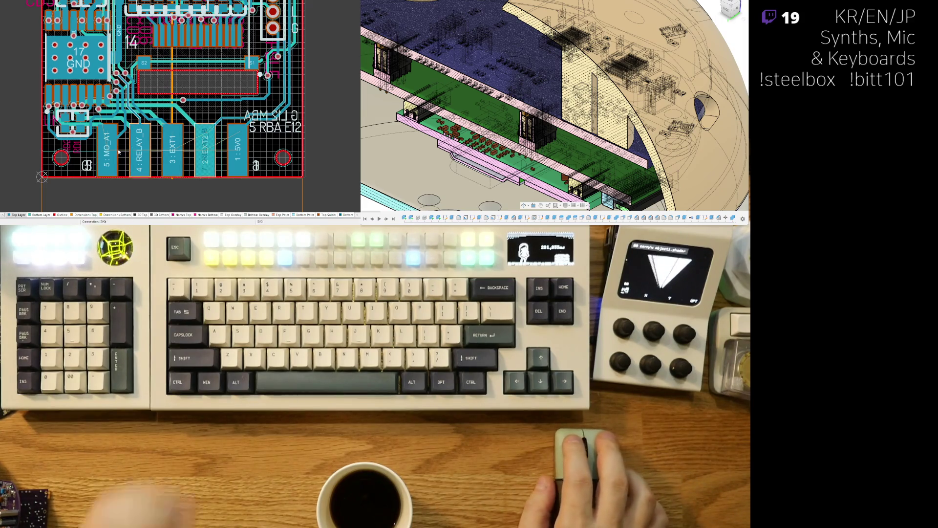
# - Change connector pad 4 from RELAY_B to MO_A2, then view the bottom layer
pyautogui.keyDown('ctrl'); pyautogui.scroll(3, 154, 170); pyautogui.keyUp('ctrl')
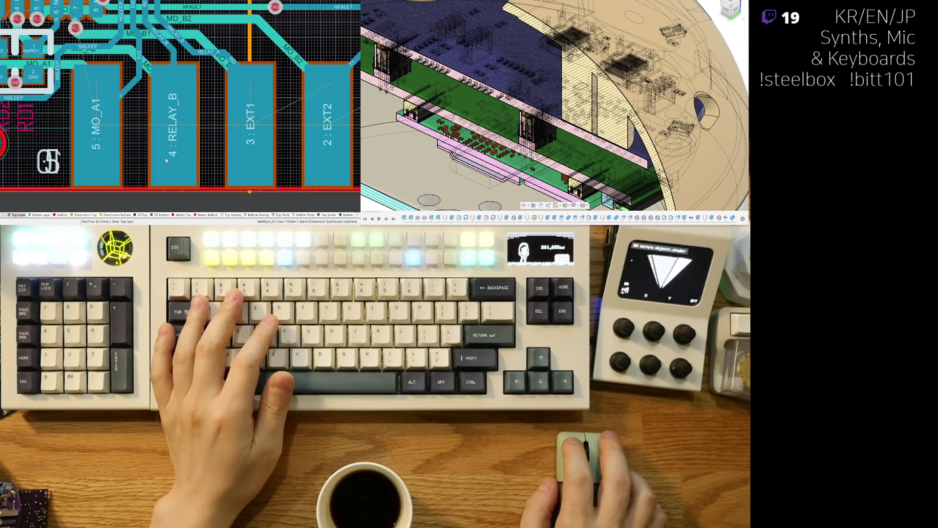
pyautogui.click(166, 160)
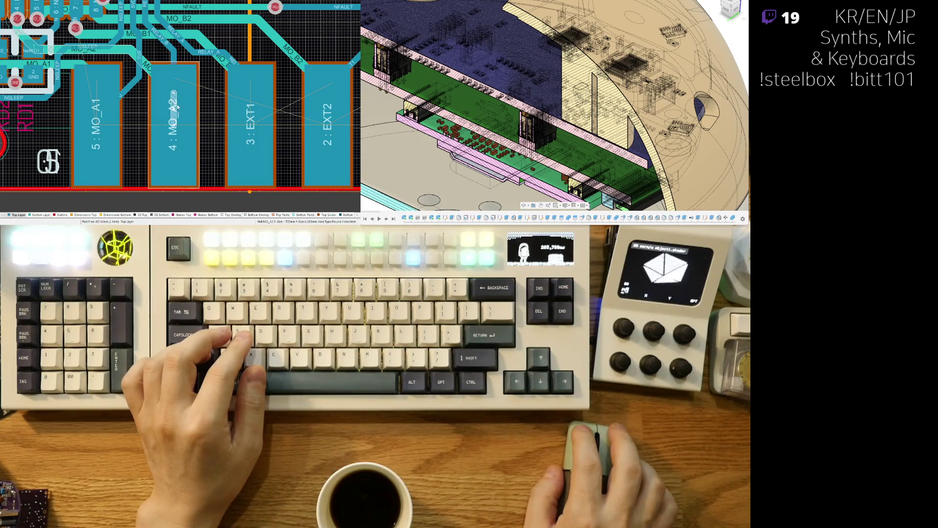
pyautogui.click(251, 114)
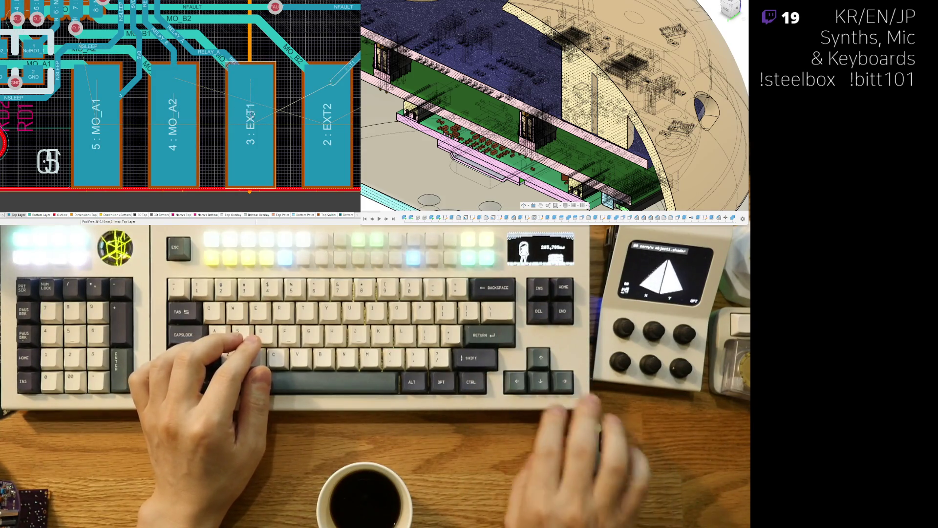
pyautogui.moveTo(217, 153); pyautogui.dragTo(133, 144, button='right')
pyautogui.keyDown('ctrl'); pyautogui.scroll(-1, 162, 144); pyautogui.keyUp('ctrl')
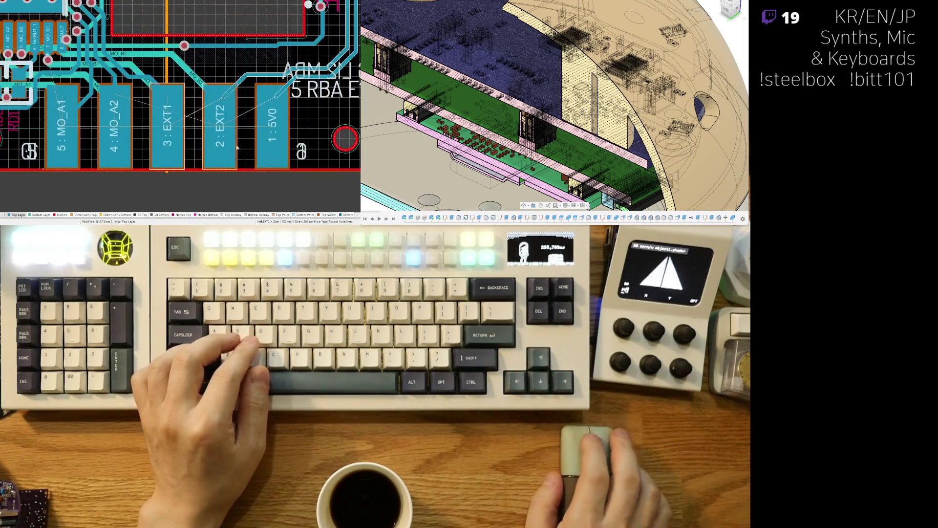
pyautogui.click(40, 215)
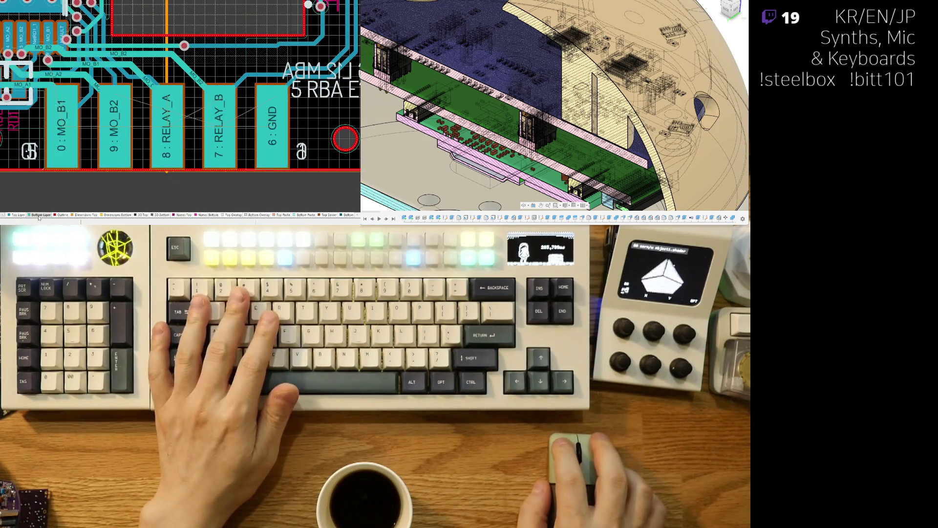
# - Back on the top layer, remove the stray diagonal MO_A1 track
pyautogui.click(17, 215)
pyautogui.click(40, 215)
pyautogui.click(17, 215)
pyautogui.moveTo(109, 194); pyautogui.dragTo(136, 193, button='right')
pyautogui.keyDown('ctrl'); pyautogui.scroll(3, 110, 129); pyautogui.keyUp('ctrl')
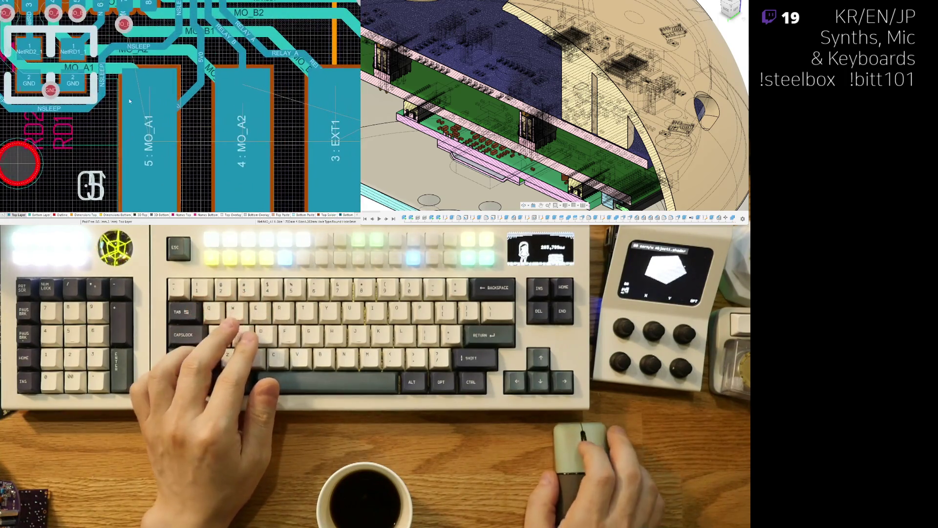
pyautogui.moveTo(198, 115); pyautogui.dragTo(149, 179)
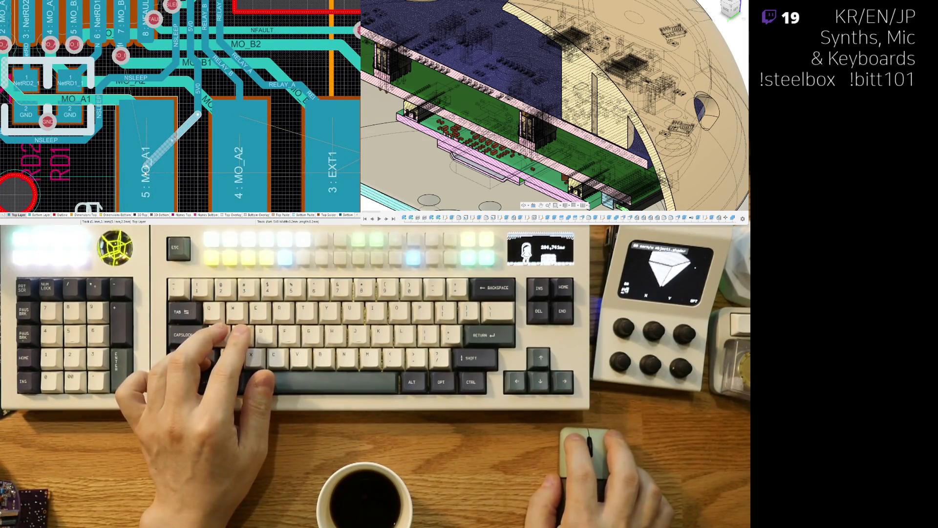
pyautogui.click(146, 172)
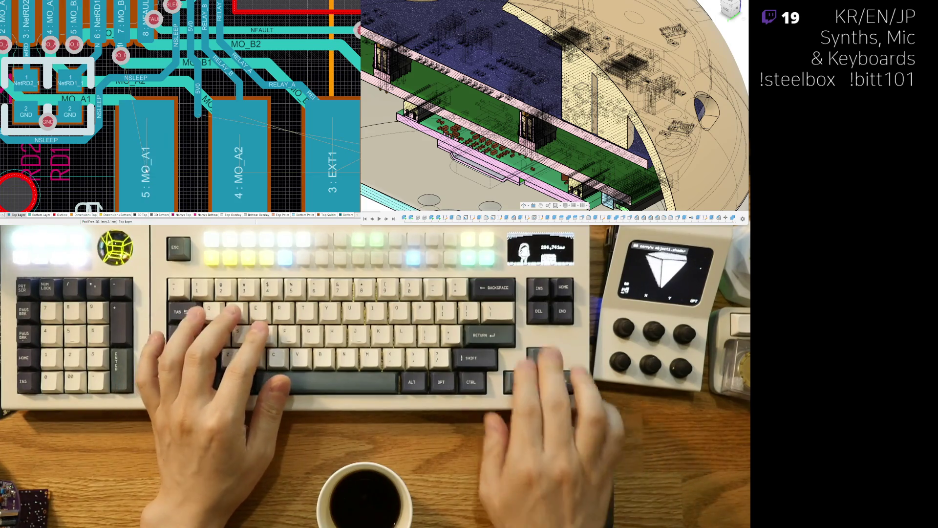
pyautogui.hotkey('ctrl', 'z')
# - Route the NSLEEP trace around the NetRD1 and NetRD2 resistor pads
pyautogui.click(239, 81)
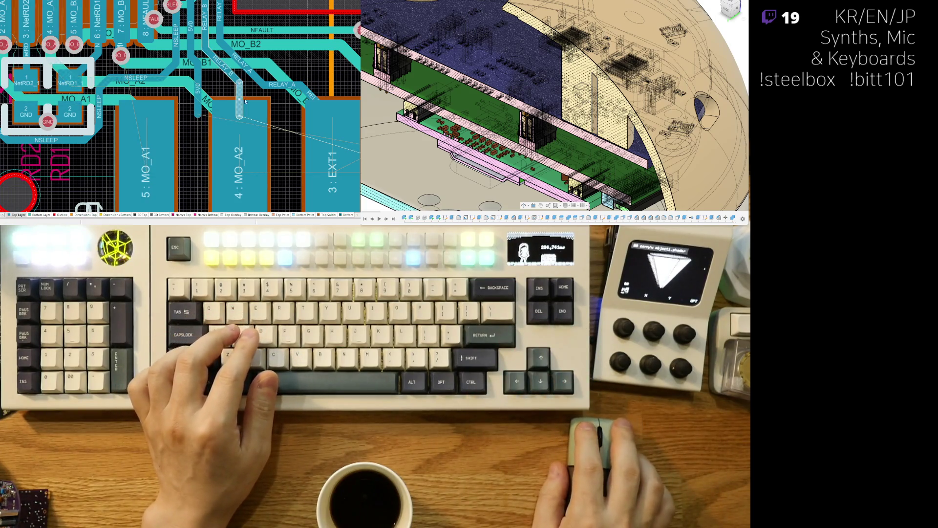
pyautogui.rightClick(259, 147)
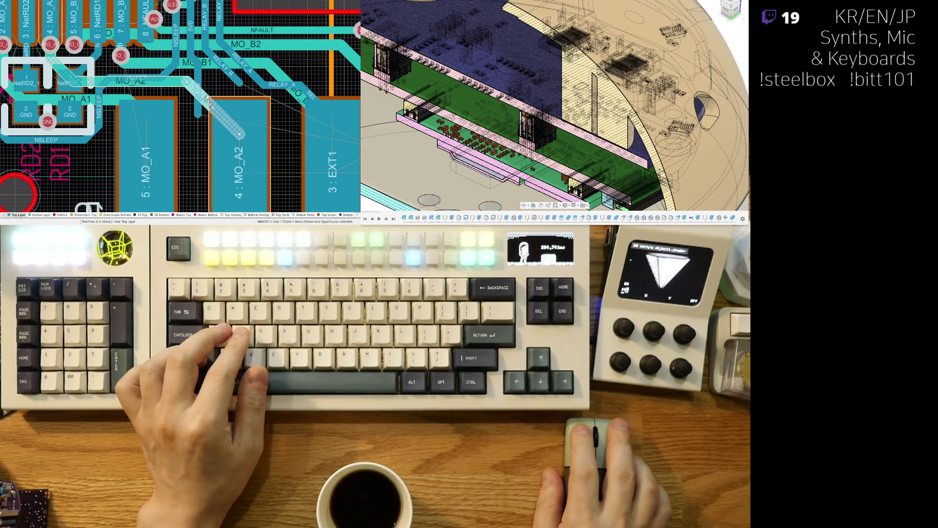
pyautogui.rightClick(240, 133)
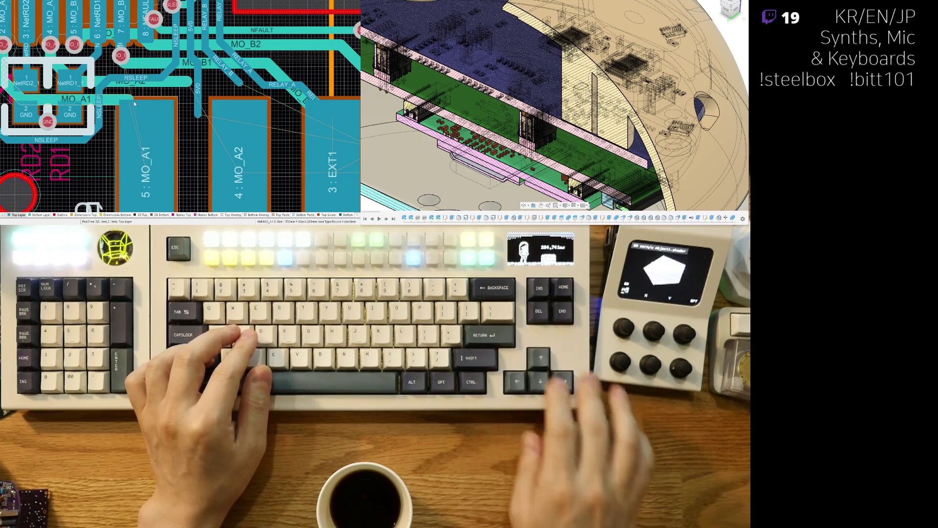
pyautogui.moveTo(141, 94); pyautogui.dragTo(206, 120, button='right')
pyautogui.click(230, 105)
pyautogui.rightClick(230, 105)
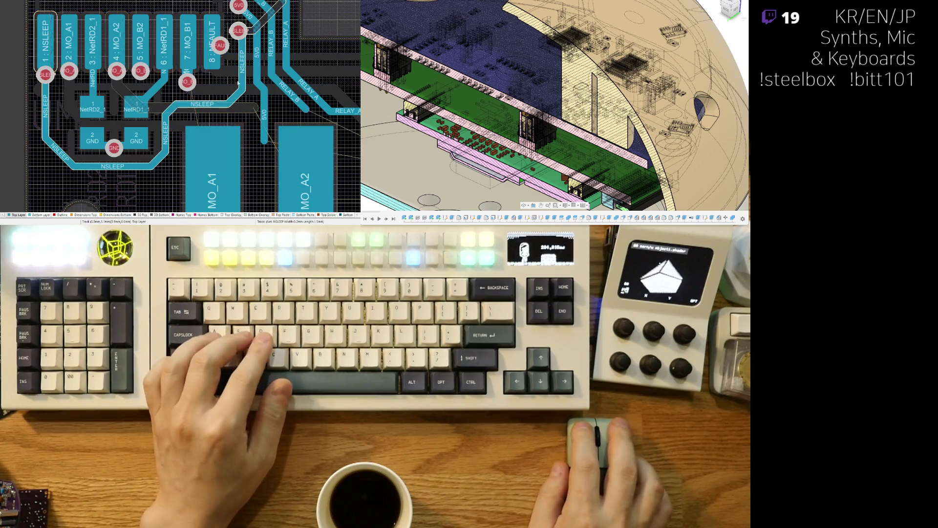
# - Delete the old NSLEEP track and move the NetRD1/NetRD2 resistors left of the driver IC
pyautogui.click(246, 34)
pyautogui.click(233, 99)
pyautogui.click(185, 102)
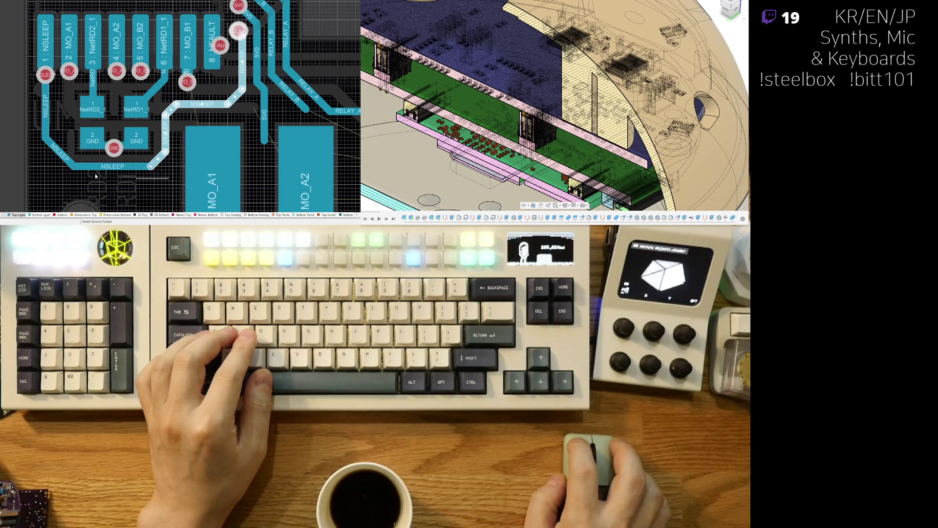
pyautogui.click(55, 162)
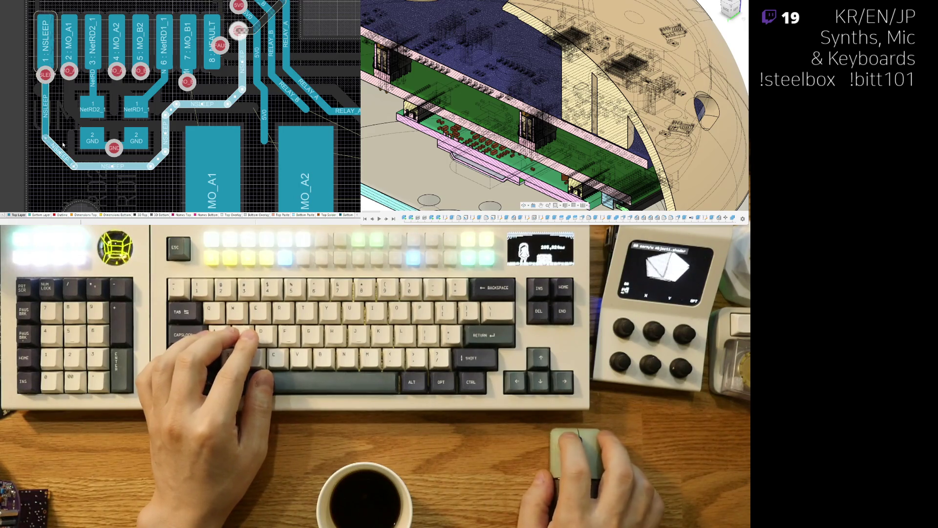
pyautogui.press('Delete')
pyautogui.moveTo(103, 125); pyautogui.dragTo(134, 118, button='right')
pyautogui.moveTo(135, 117)
pyautogui.mouseDown()
pyautogui.moveTo(36, 136)
pyautogui.moveTo(50, 132)
pyautogui.mouseUp()
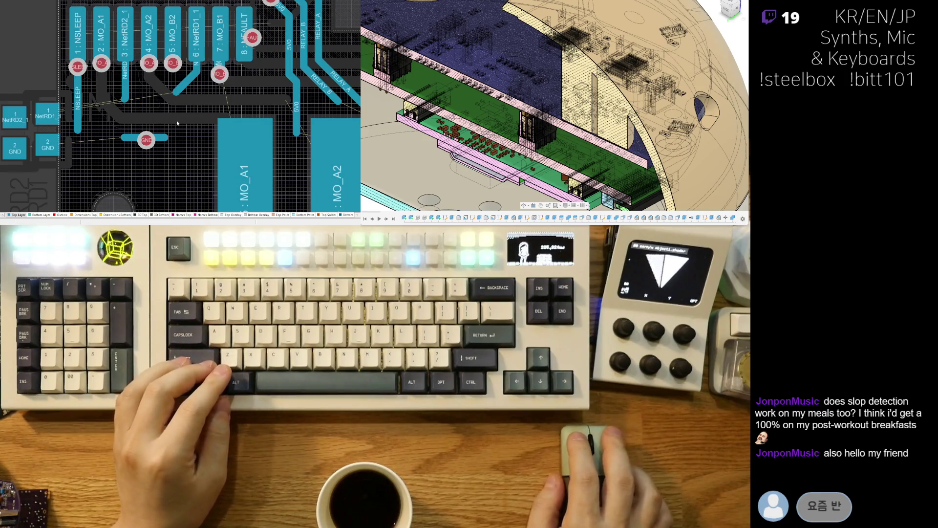
# - Delete the diagonal track, the GND via and the old MO_A1 segments at pin 2
pyautogui.scroll(1, 177, 121)
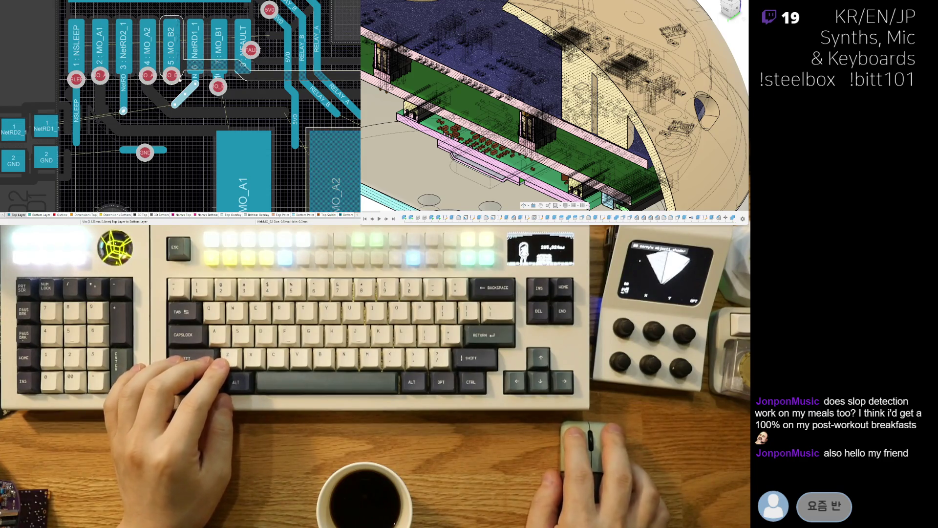
pyautogui.hotkey('ctrl', 'z')
pyautogui.moveTo(181, 177); pyautogui.dragTo(106, 134)
pyautogui.click(105, 134)
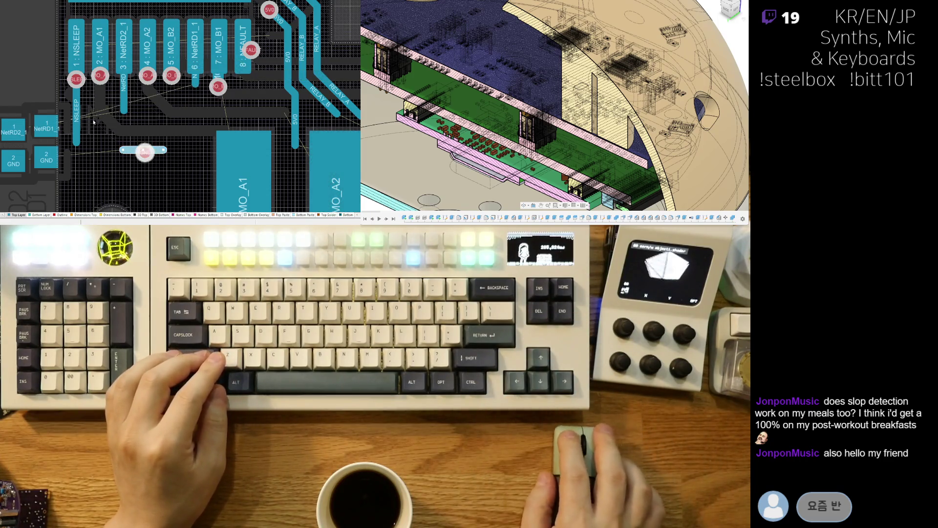
pyautogui.press('Delete')
pyautogui.hotkey('shift', 's')
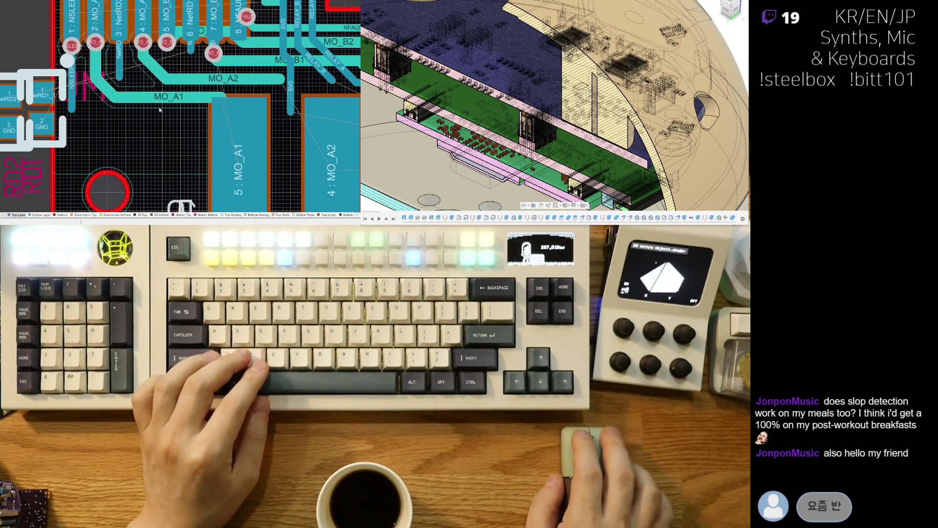
pyautogui.click(152, 110)
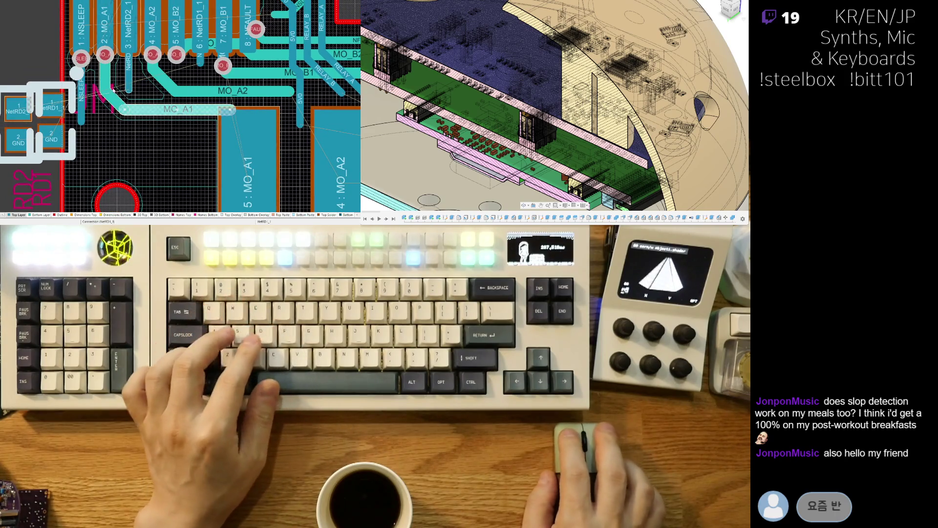
pyautogui.click(109, 74)
pyautogui.press('Delete')
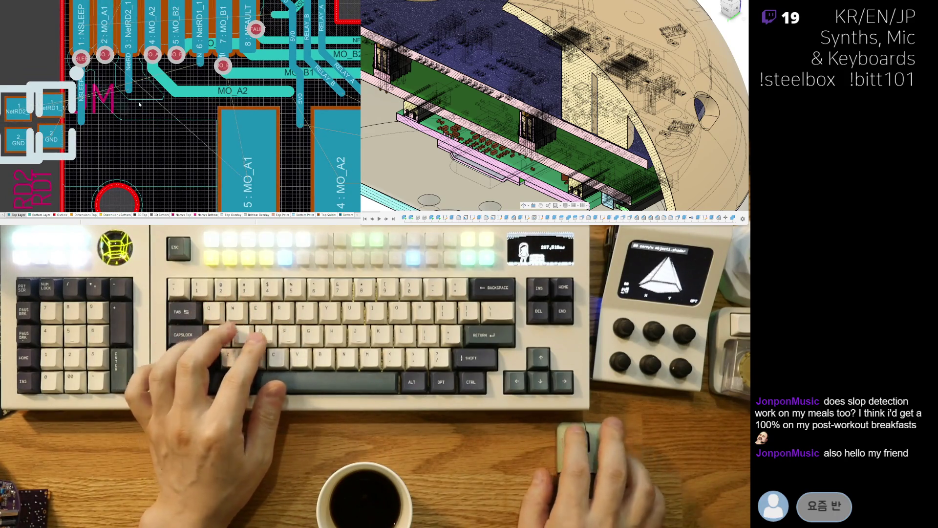
# - Route a new MO_A1 track from pin 2 down into the large MO_A1 pad
pyautogui.hotkey('ctrl', 'w')
pyautogui.click(107, 28)
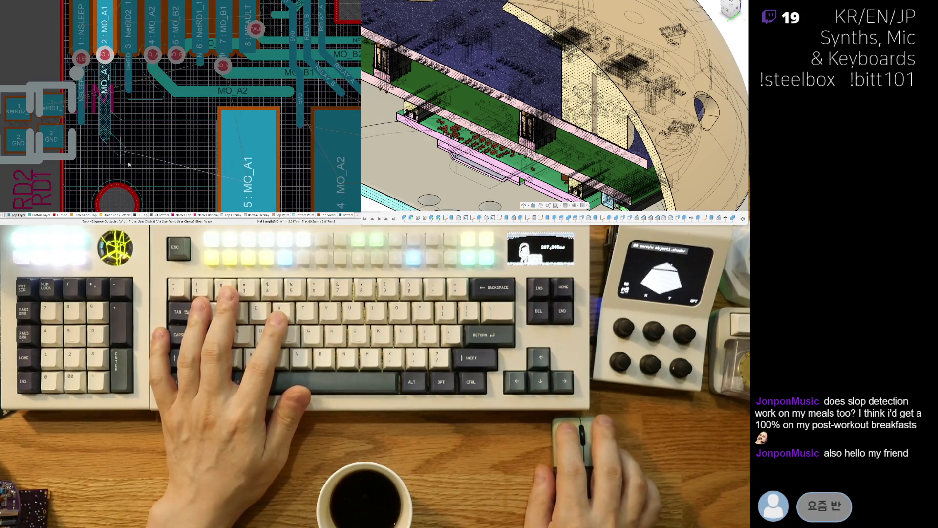
pyautogui.click(223, 181)
pyautogui.moveTo(131, 150); pyautogui.dragTo(150, 135)
pyautogui.moveTo(213, 181); pyautogui.dragTo(212, 121)
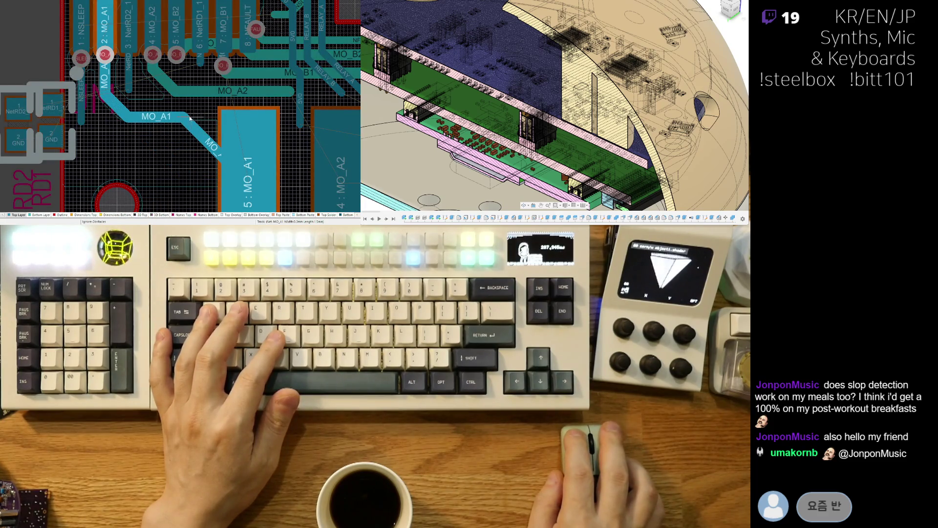
pyautogui.moveTo(186, 116)
pyautogui.mouseDown()
pyautogui.moveTo(251, 119)
pyautogui.moveTo(256, 183)
pyautogui.moveTo(248, 176)
pyautogui.mouseUp()
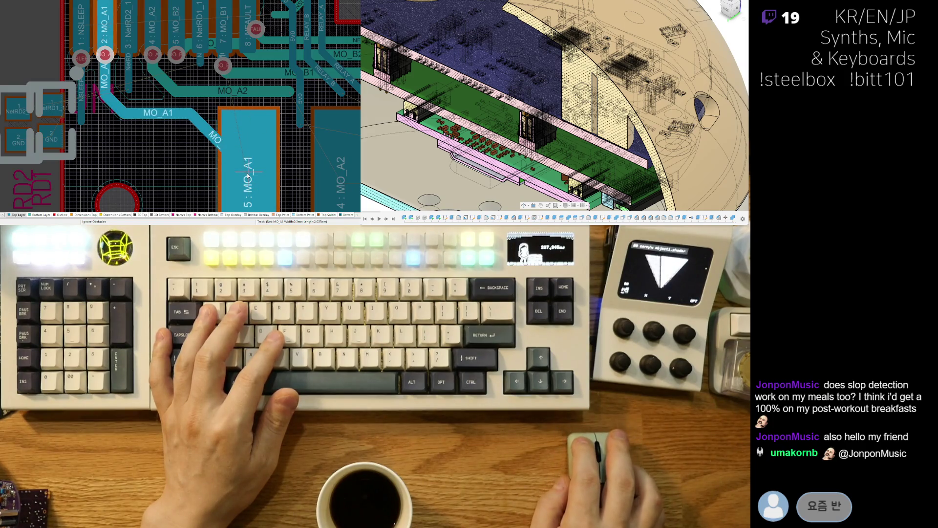
pyautogui.rightClick(267, 114)
pyautogui.moveTo(164, 130); pyautogui.dragTo(149, 146, button='middle')
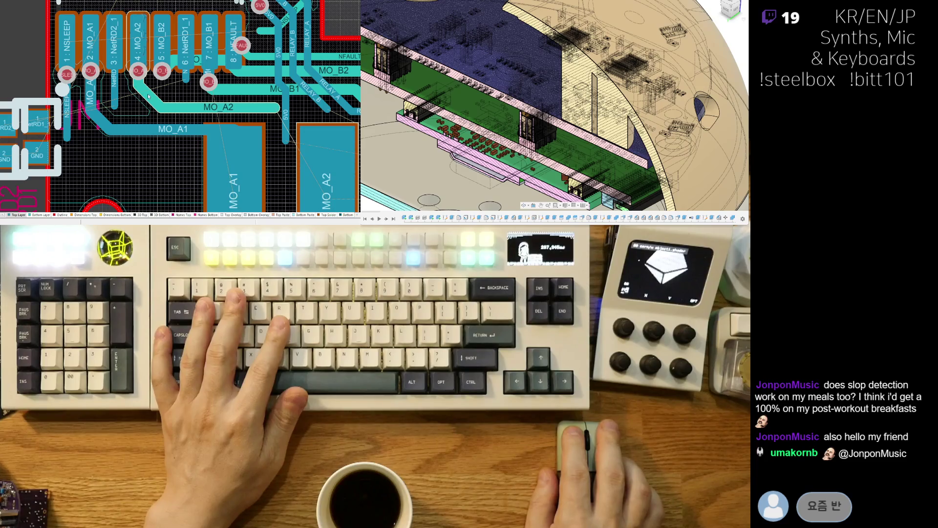
# - Delete the old MO_A2 track at pin 4 and the via at pin 2
pyautogui.moveTo(148, 97); pyautogui.dragTo(147, 105, button='middle')
pyautogui.click(133, 88)
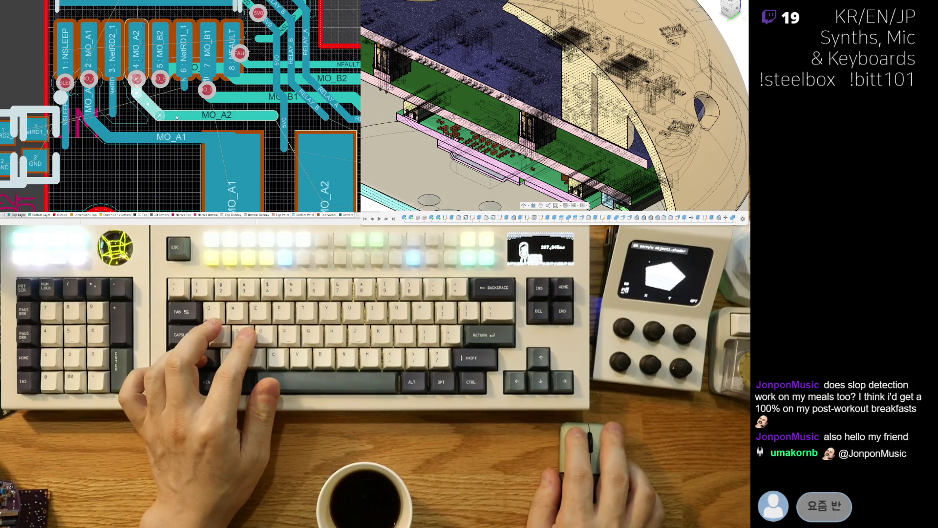
pyautogui.press('Delete')
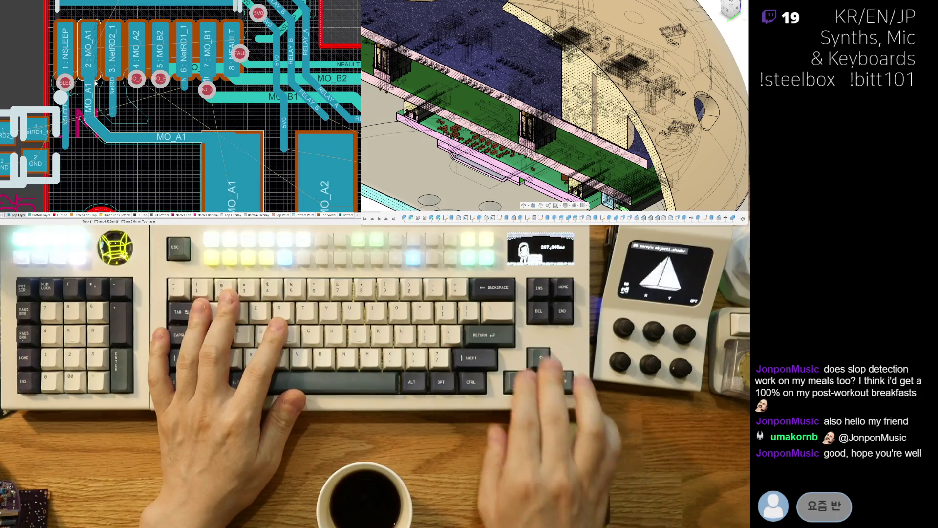
pyautogui.press('Delete')
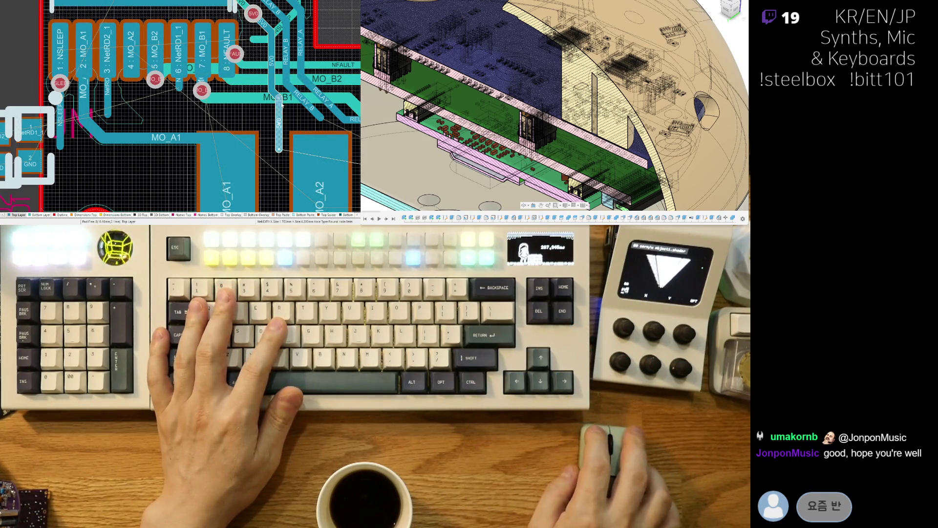
pyautogui.hscroll(3, 276, 110)
pyautogui.rightClick(288, 118)
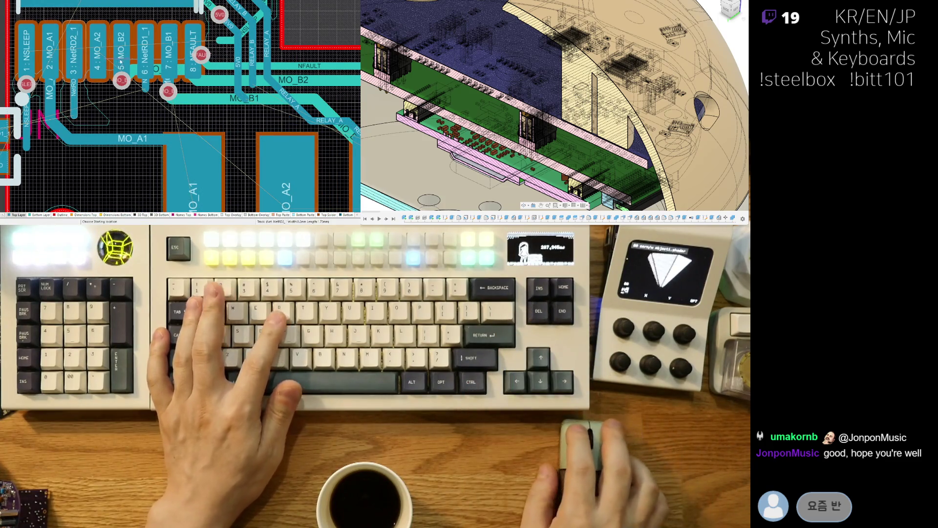
# - Route a new MO_A2 track from pin 4 down into the A2 pad
pyautogui.moveTo(103, 108); pyautogui.dragTo(100, 113, button='right')
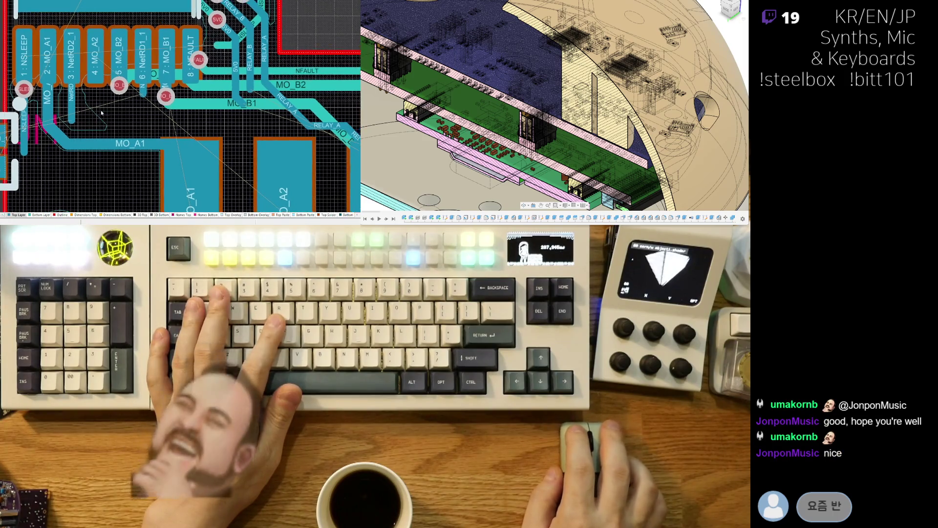
pyautogui.click(95, 80)
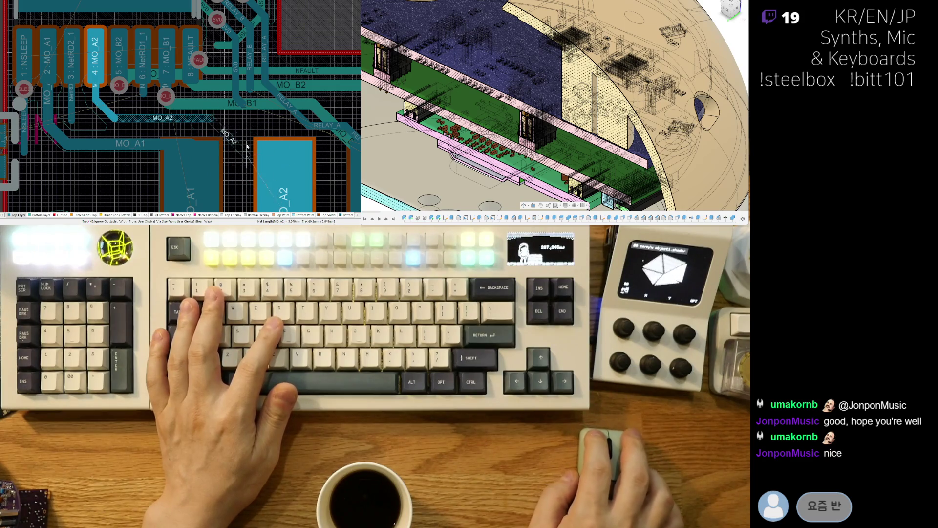
pyautogui.click(280, 136)
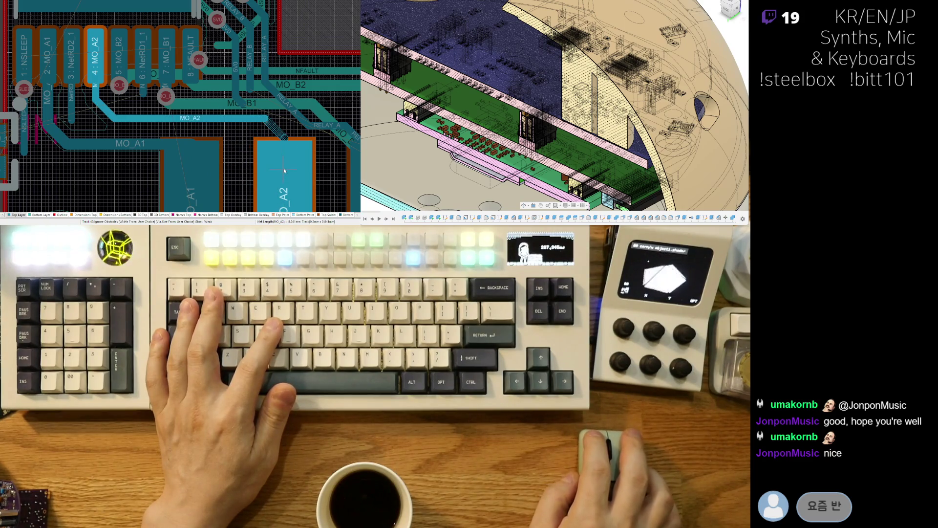
pyautogui.click(284, 170)
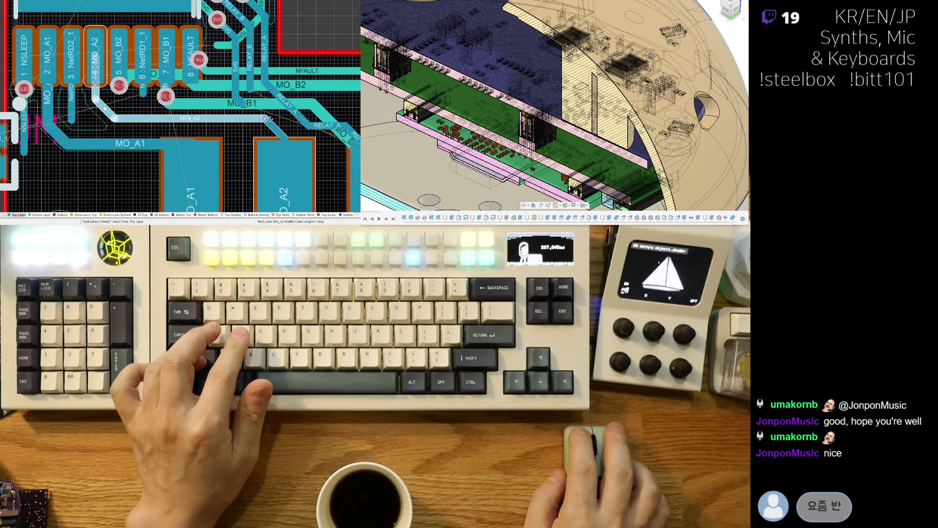
pyautogui.click(289, 145)
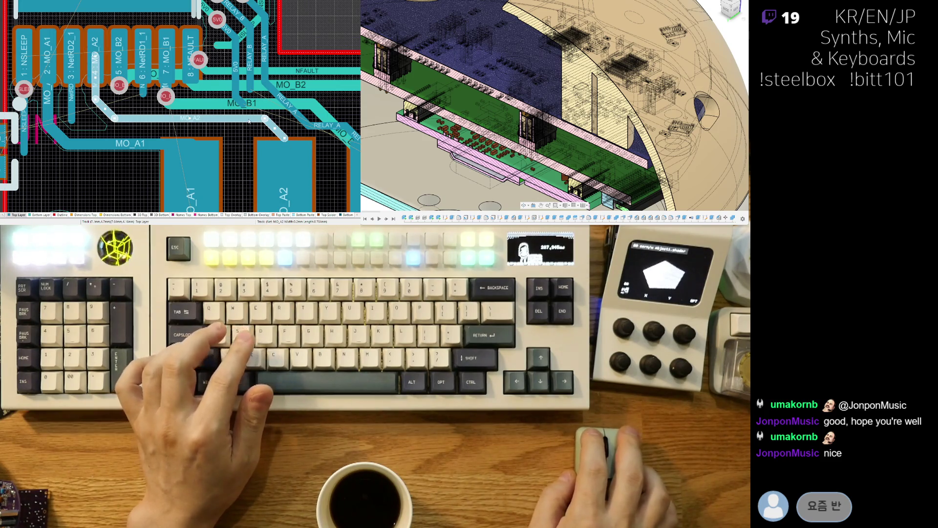
pyautogui.click(284, 175)
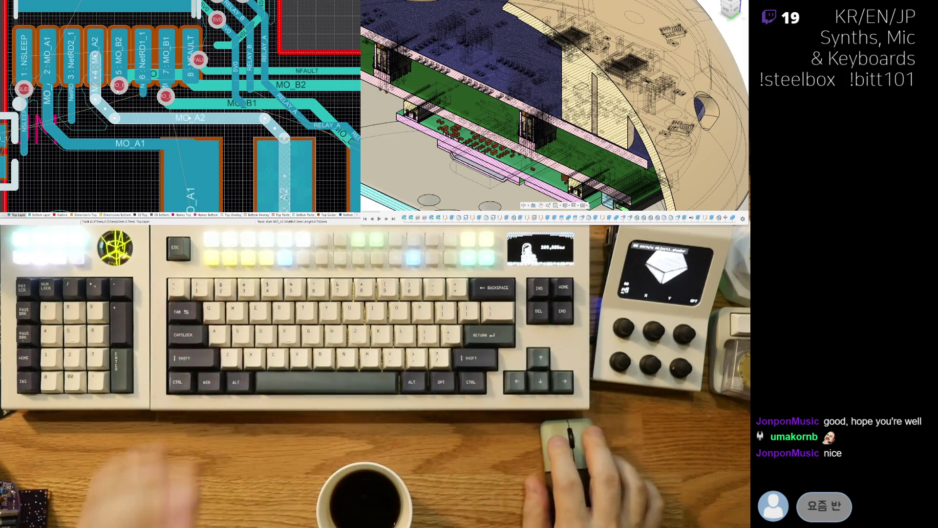
# - Lower the horizontal MO_A2 segment, undoing trial MO_A2 and MO_A1 edits
pyautogui.moveTo(209, 120)
pyautogui.mouseDown()
pyautogui.moveTo(261, 156)
pyautogui.moveTo(258, 145)
pyautogui.mouseUp()
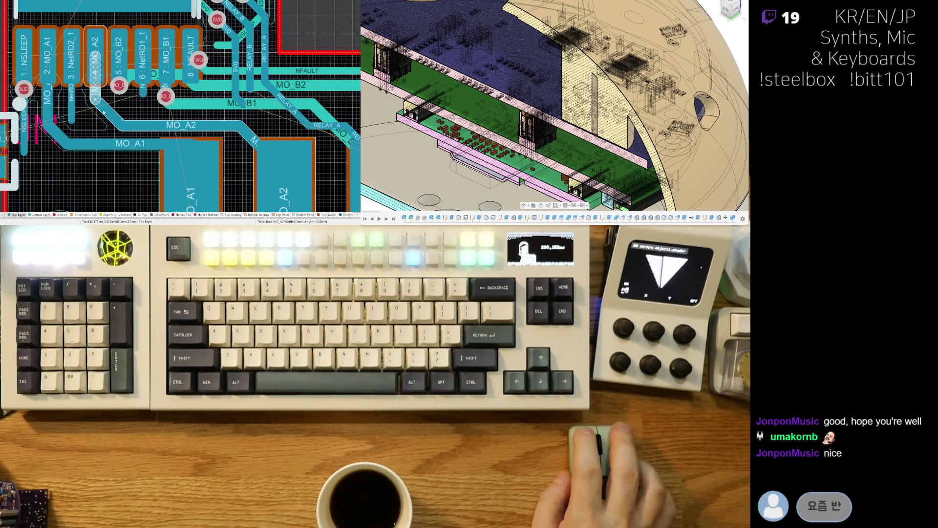
pyautogui.click(166, 125)
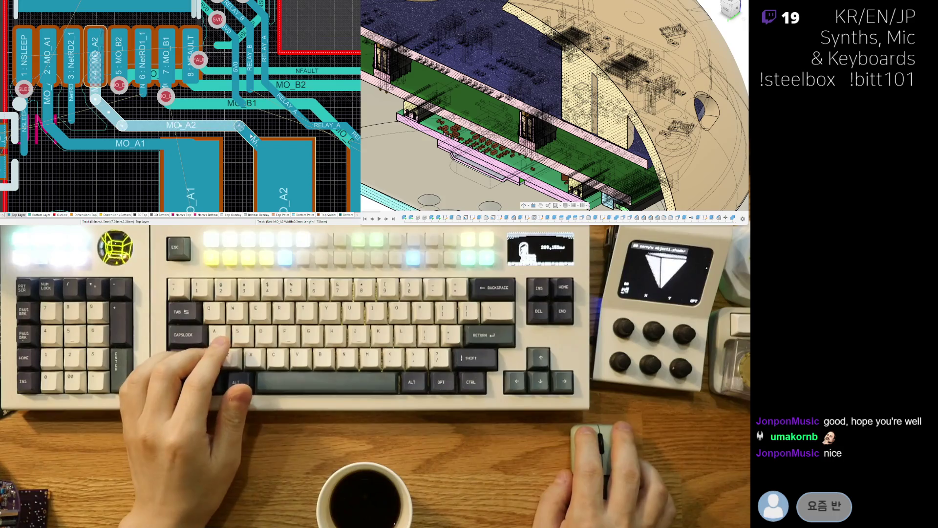
pyautogui.moveTo(240, 125); pyautogui.dragTo(287, 180)
pyautogui.hotkey('ctrl', 'z')
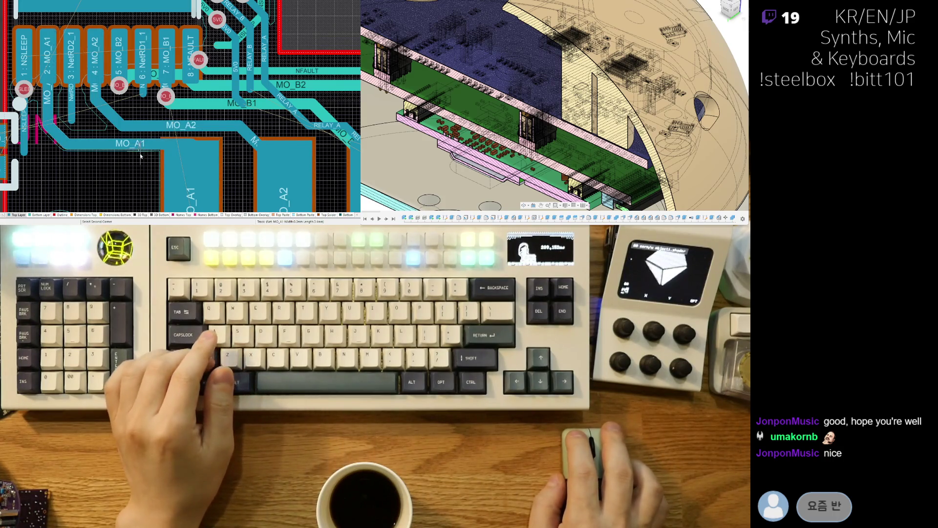
pyautogui.moveTo(152, 147); pyautogui.dragTo(147, 153)
pyautogui.hotkey('ctrl', 'z')
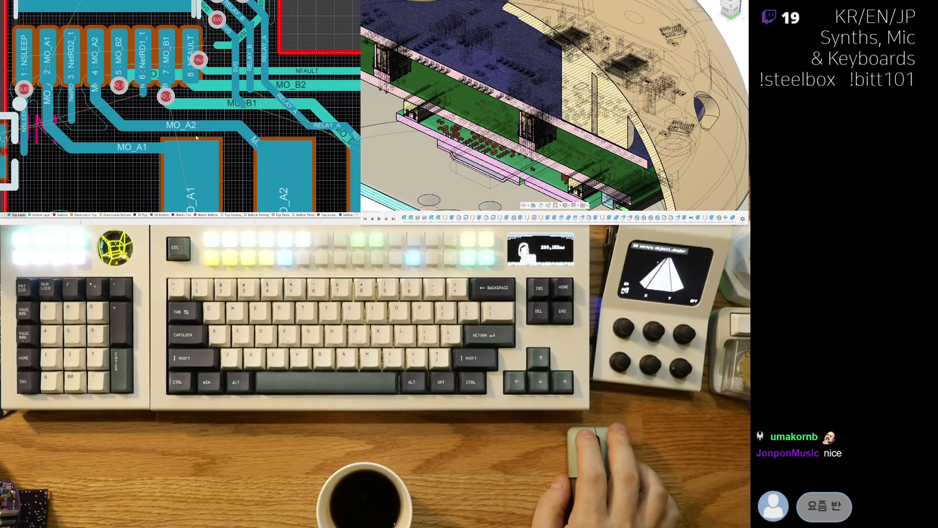
# - Delete the MO_B1/MO_B2 horizontal segments and the tracks near pins 5–8
pyautogui.keyDown('shift'); pyautogui.click(228, 101); pyautogui.keyUp('shift')
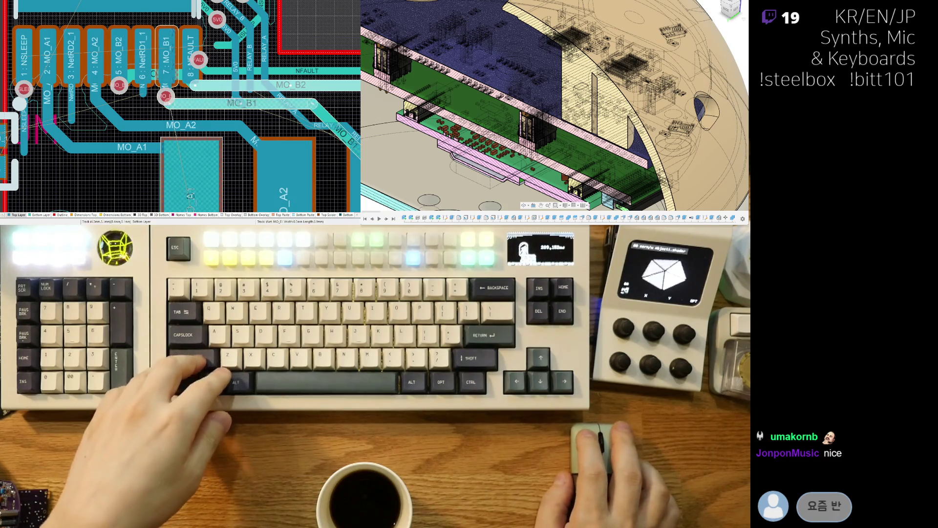
pyautogui.press('Delete')
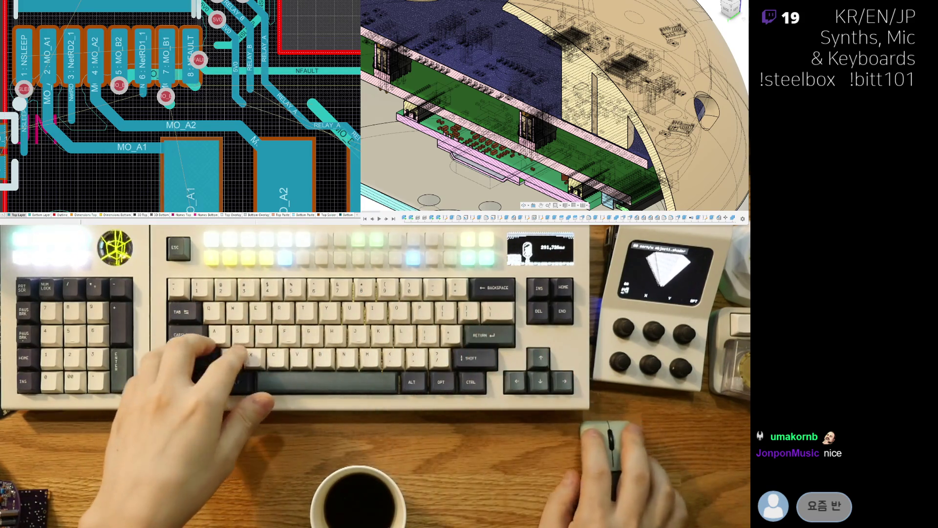
pyautogui.keyDown('ctrl'); pyautogui.scroll(2, 161, 98); pyautogui.keyUp('ctrl')
pyautogui.click(122, 79)
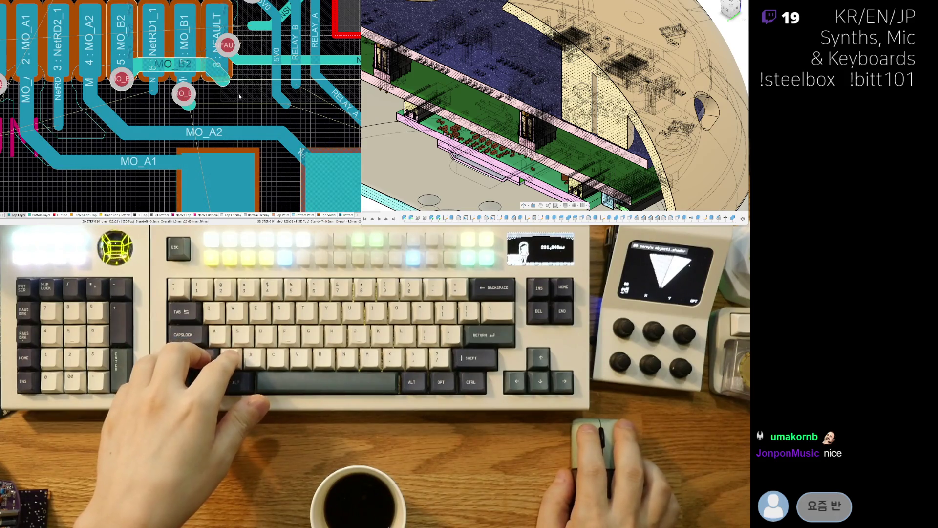
pyautogui.moveTo(239, 97); pyautogui.dragTo(131, 56)
pyautogui.click(115, 51)
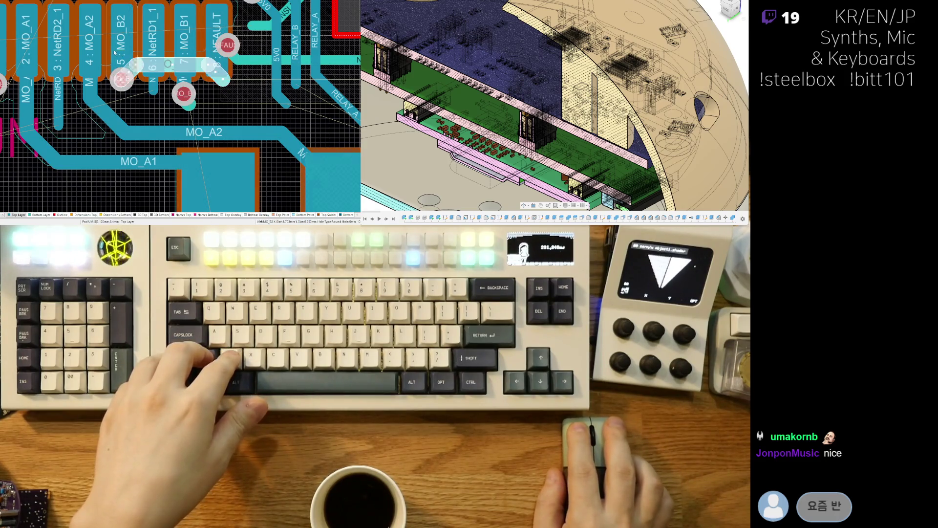
pyautogui.press('Delete')
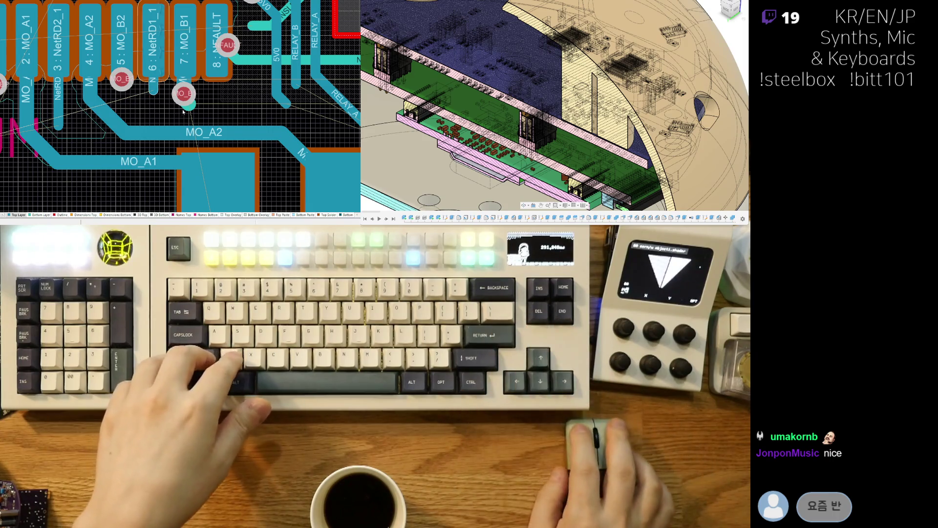
# - Start a route from the MO_B2 via, then cancel the unfinished EXT1 trace
pyautogui.click(207, 112)
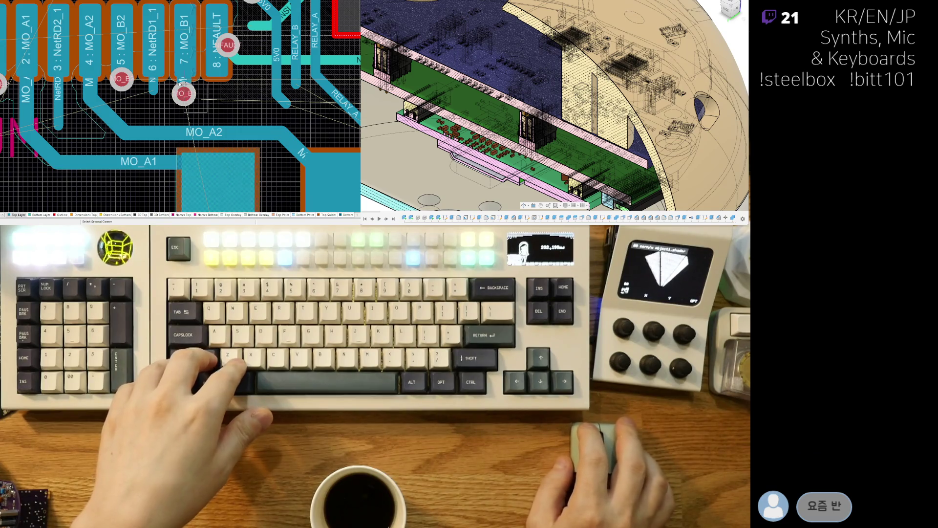
pyautogui.click(174, 77)
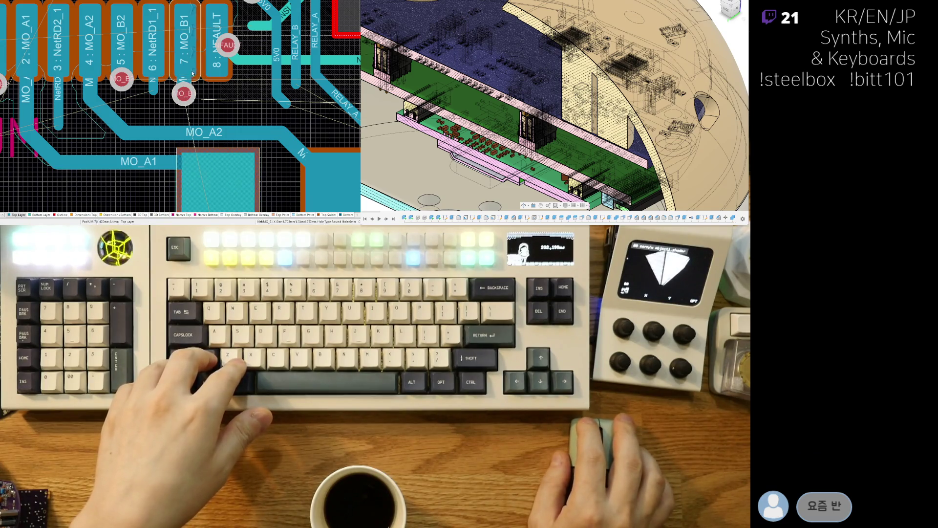
pyautogui.hotkey('ctrl', 'w')
pyautogui.click(124, 101)
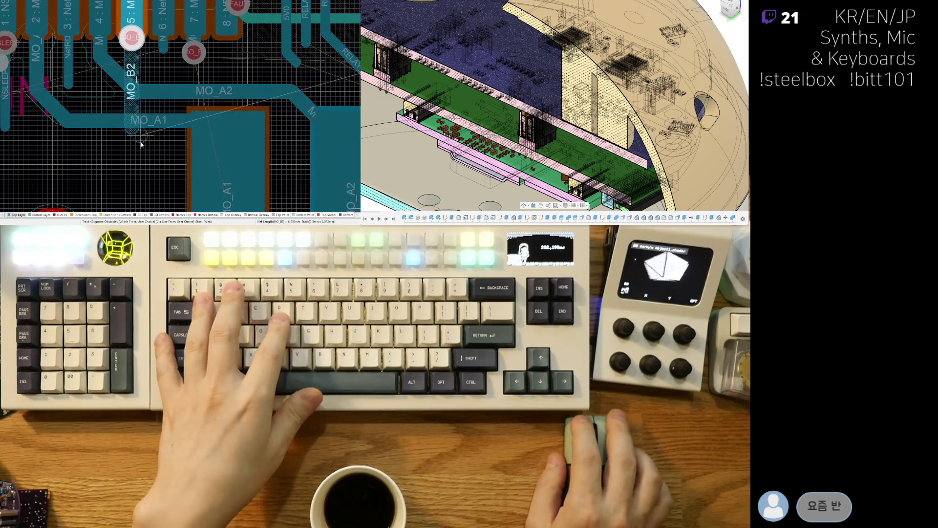
pyautogui.keyDown('ctrl'); pyautogui.scroll(-3, 148, 152); pyautogui.keyUp('ctrl')
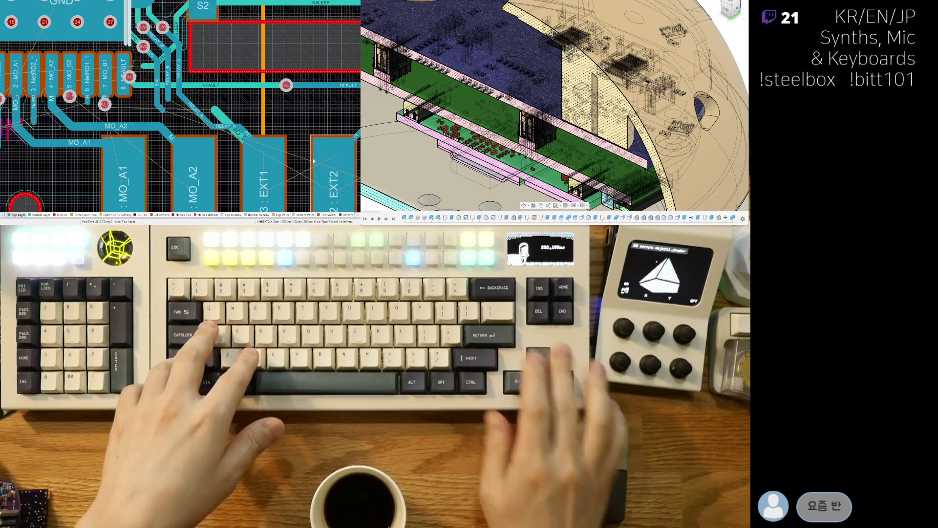
pyautogui.moveTo(226, 124); pyautogui.dragTo(199, 86, button='right')
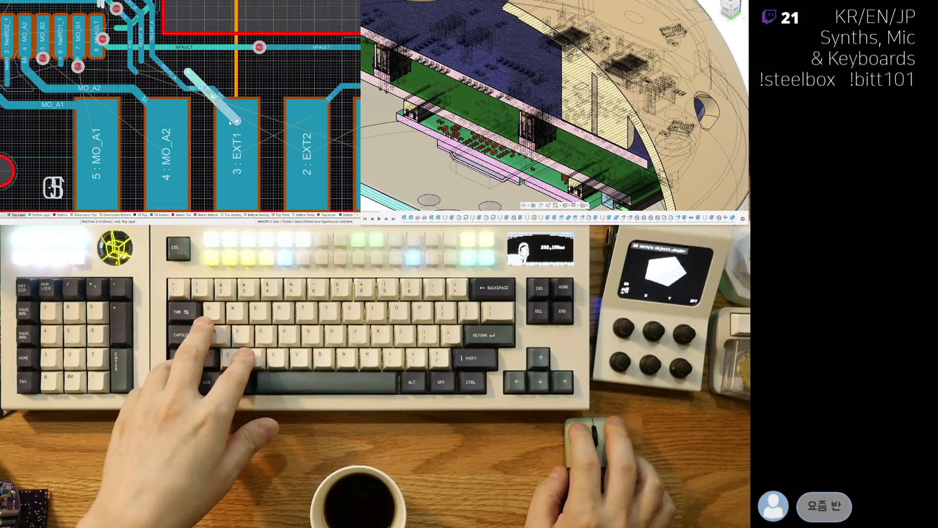
pyautogui.moveTo(263, 80); pyautogui.dragTo(257, 88, button='right')
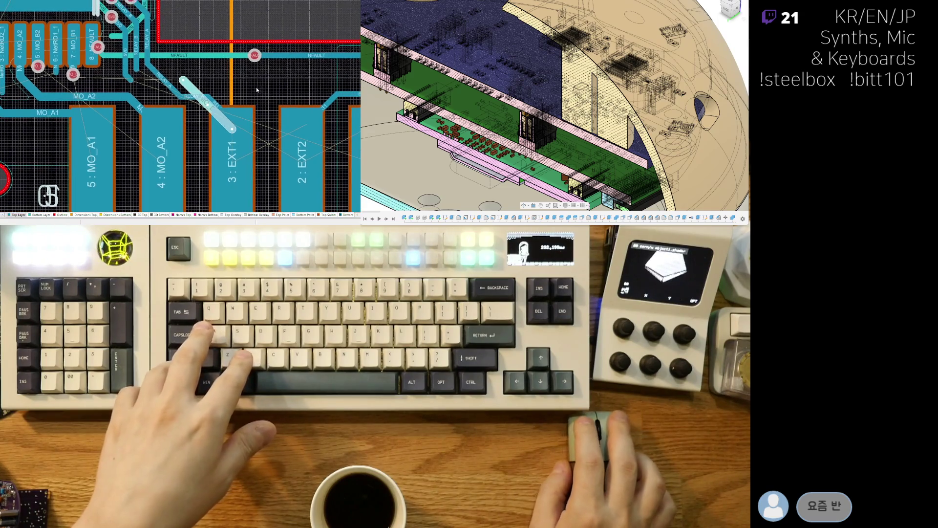
pyautogui.rightClick(265, 78)
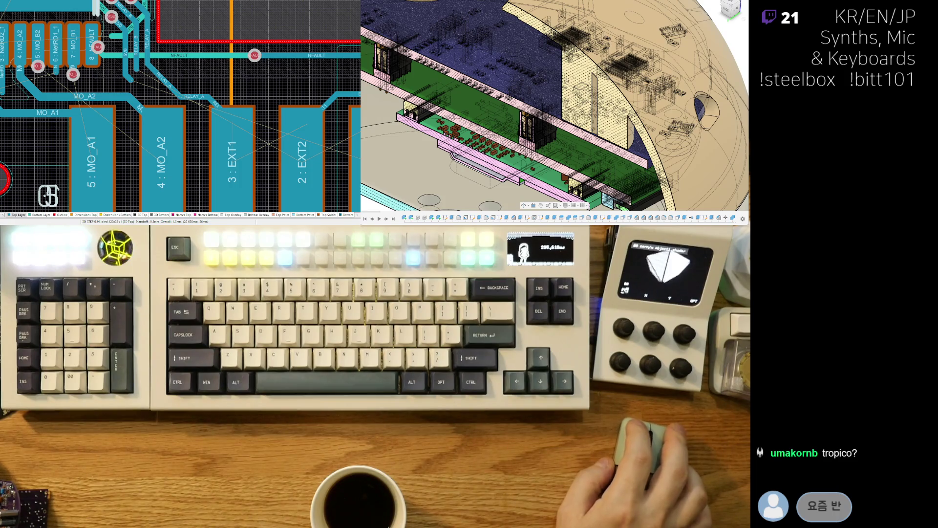
pyautogui.moveTo(209, 107); pyautogui.dragTo(228, 118, button='right')
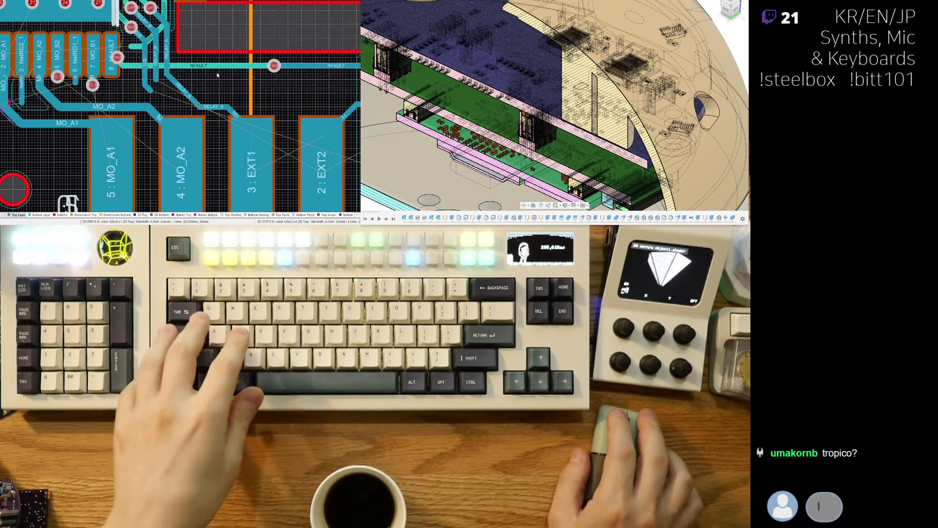
# - Try routes from the EXT1 pad, NFAULT pin 8 and the MO_B2 via, cancelling each
pyautogui.click(228, 117)
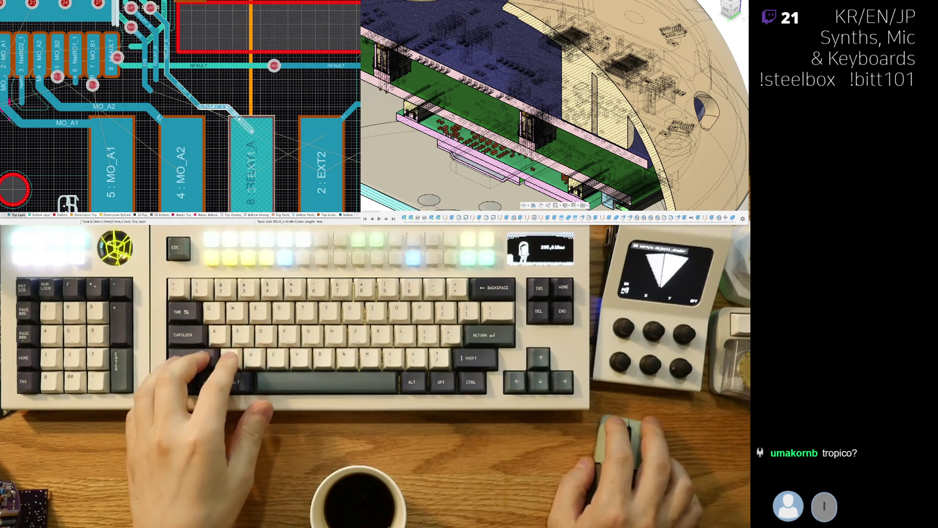
pyautogui.press('Escape')
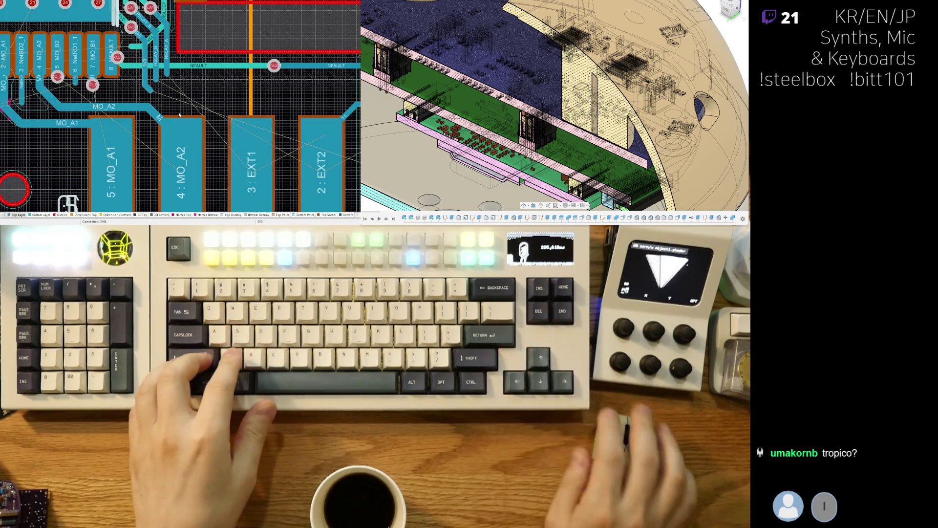
pyautogui.hotkey('ctrl', 'w')
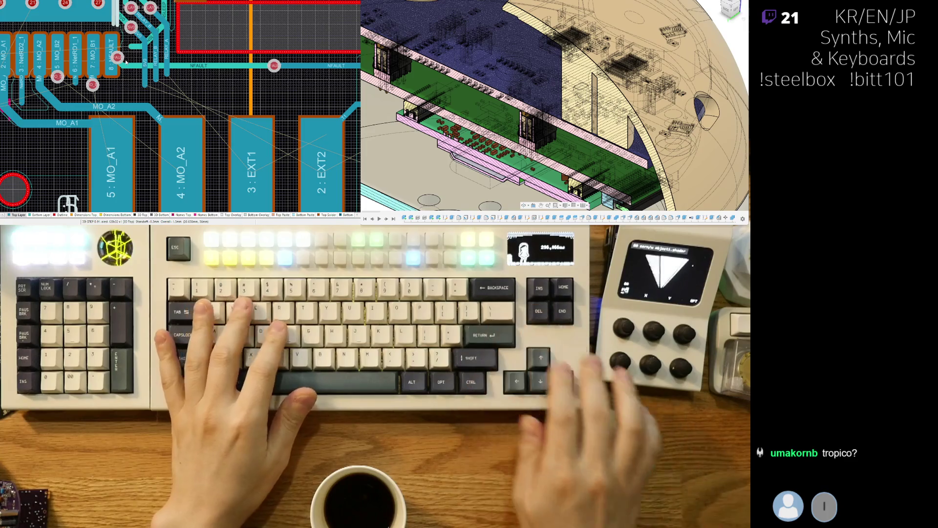
pyautogui.moveTo(93, 63); pyautogui.dragTo(127, 66, button='right')
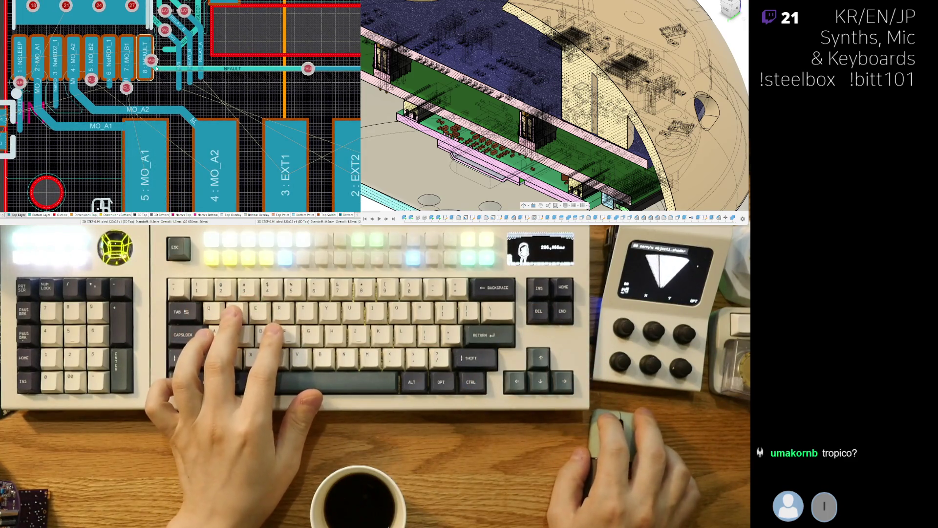
pyautogui.click(153, 60)
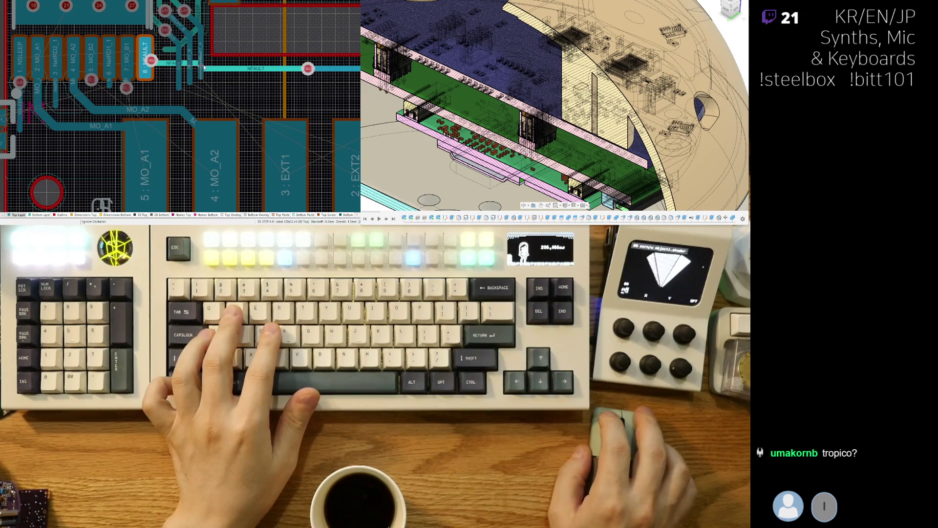
pyautogui.press('Escape')
pyautogui.moveTo(234, 81); pyautogui.dragTo(249, 80, button='right')
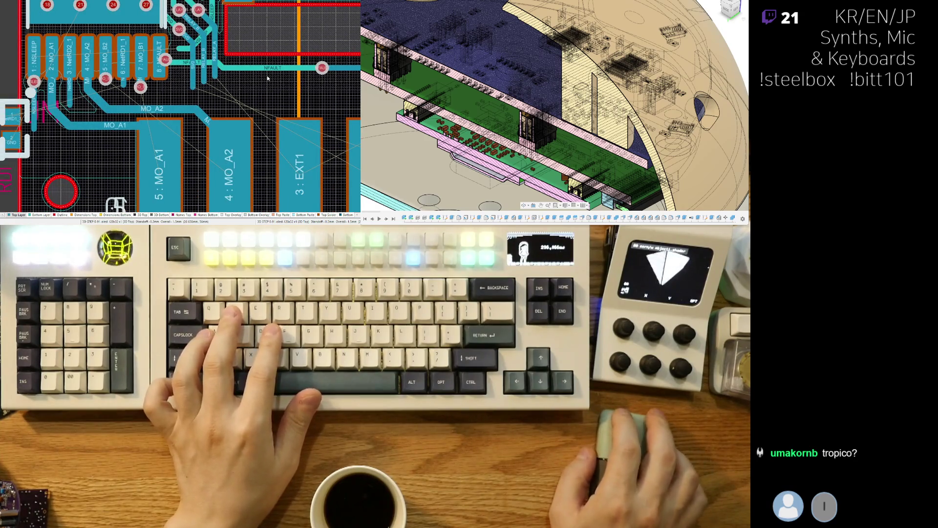
pyautogui.scroll(-1, 225, 86)
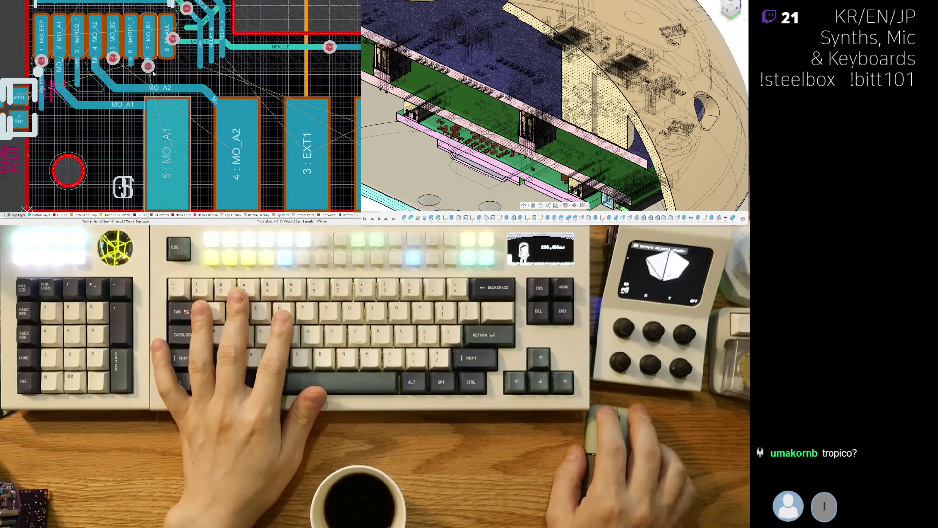
pyautogui.scroll(-1, 143, 80)
pyautogui.click(106, 59)
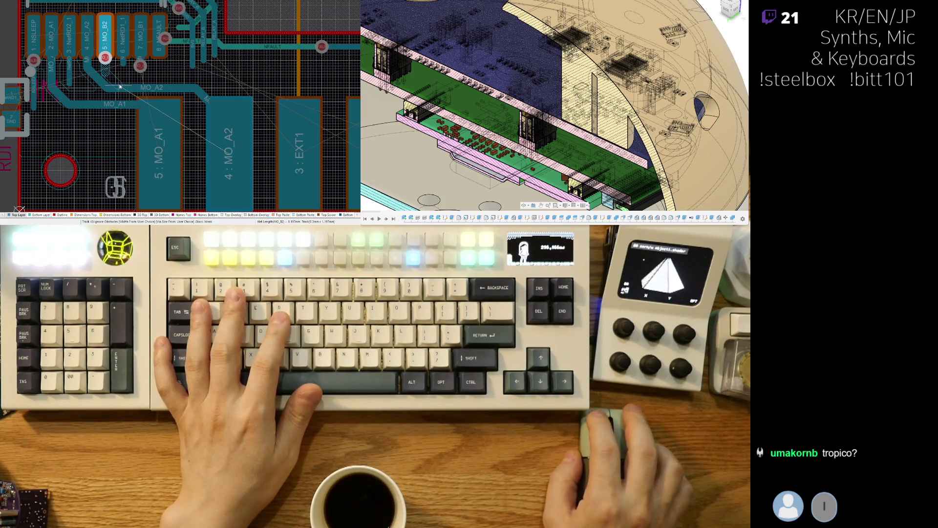
pyautogui.rightClick(119, 110)
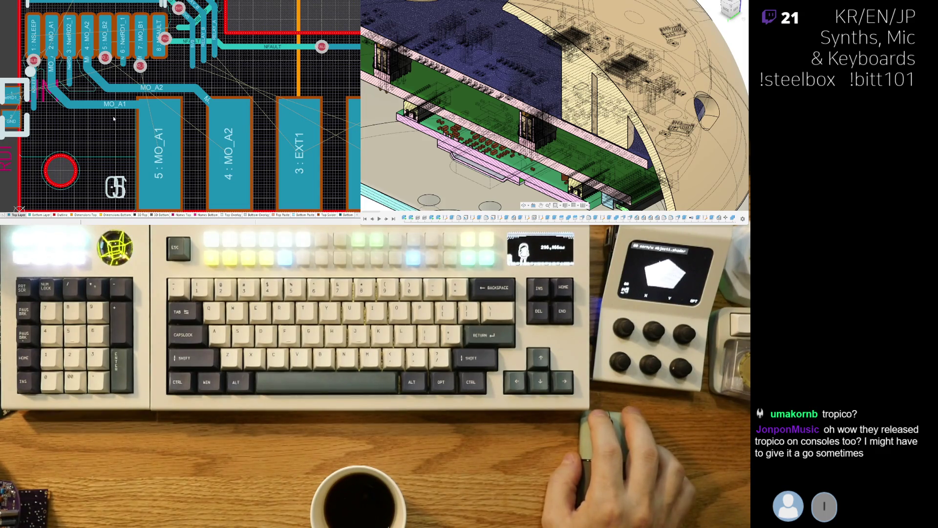
# - Move the MO_B1 via beside the driver IC and begin routing MO_B1 on the bottom layer
pyautogui.click(141, 72)
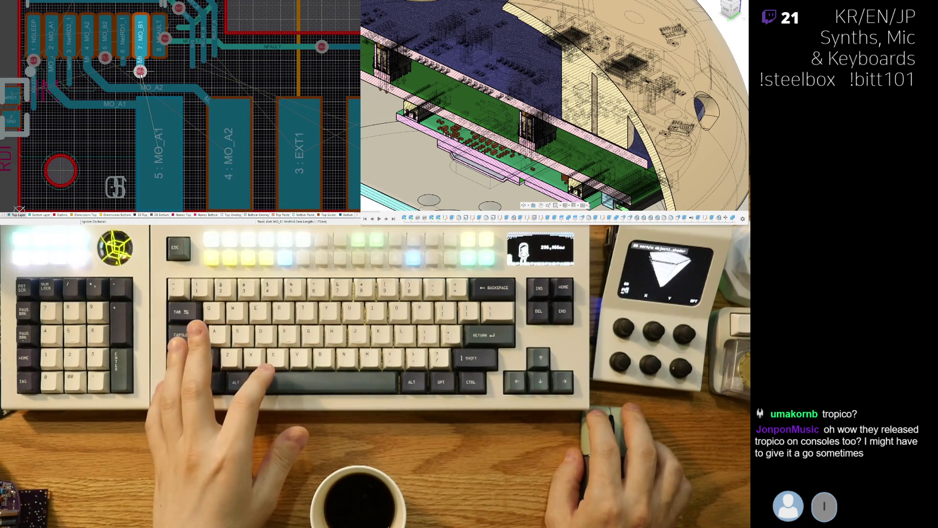
pyautogui.click(141, 73)
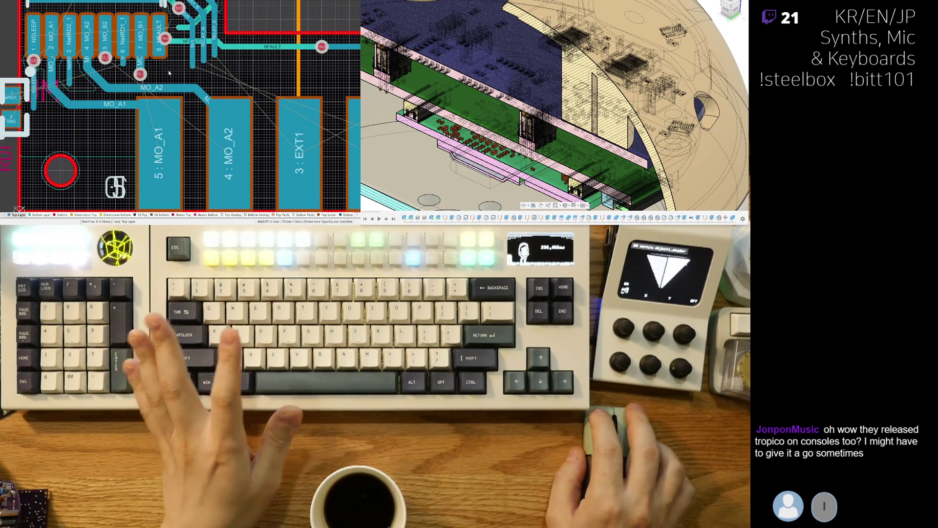
pyautogui.hotkey('ctrl', 'w')
pyautogui.click(141, 74)
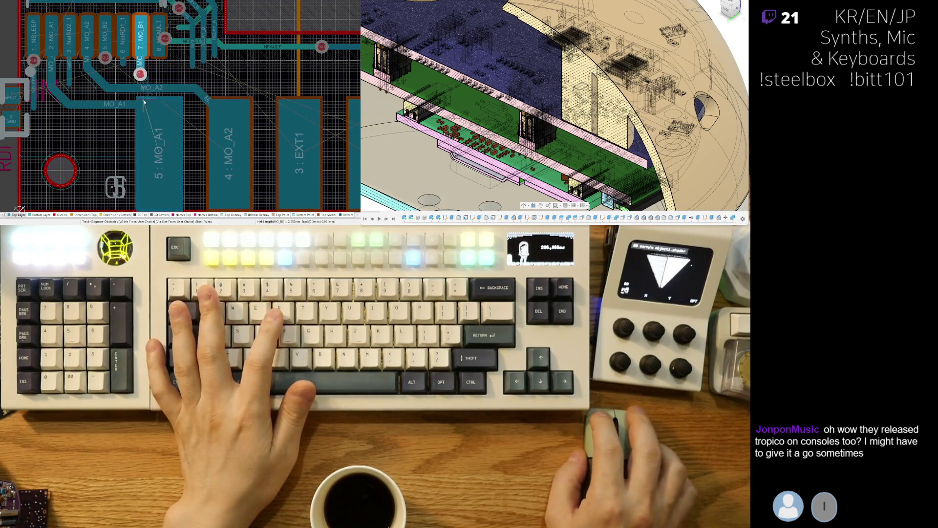
pyautogui.moveTo(143, 101); pyautogui.dragTo(117, 109, button='right')
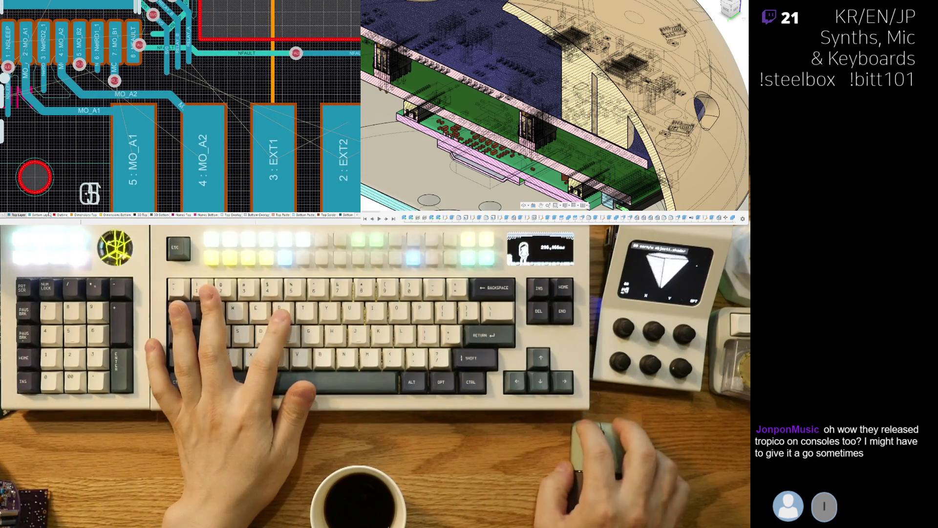
pyautogui.click(114, 81)
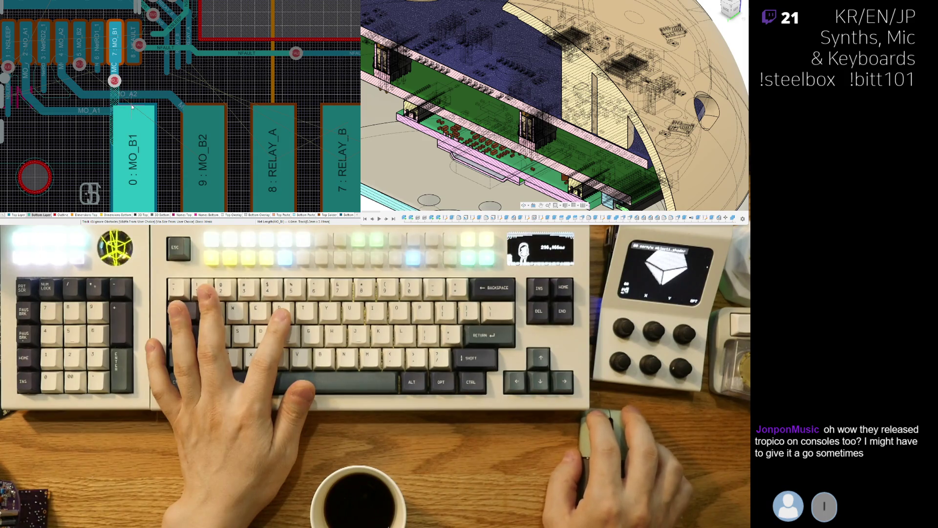
# - Drop the MO_B1 route and run a bottom-layer MO_B2 track from its via to pad 9
pyautogui.rightClick(135, 162)
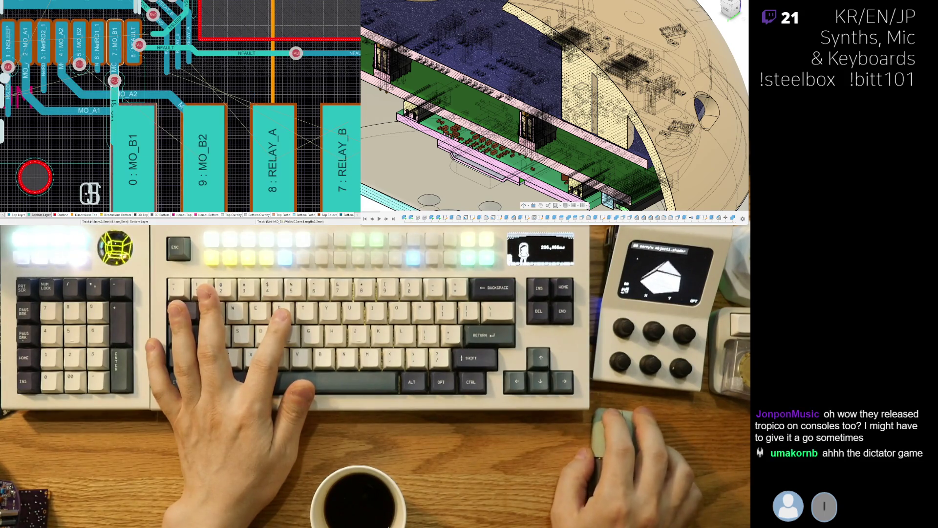
pyautogui.click(140, 75)
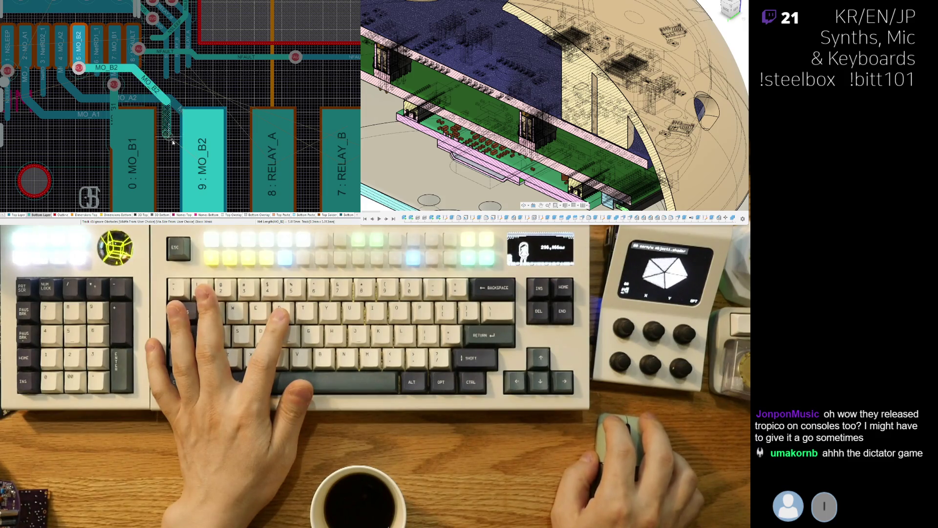
pyautogui.click(201, 166)
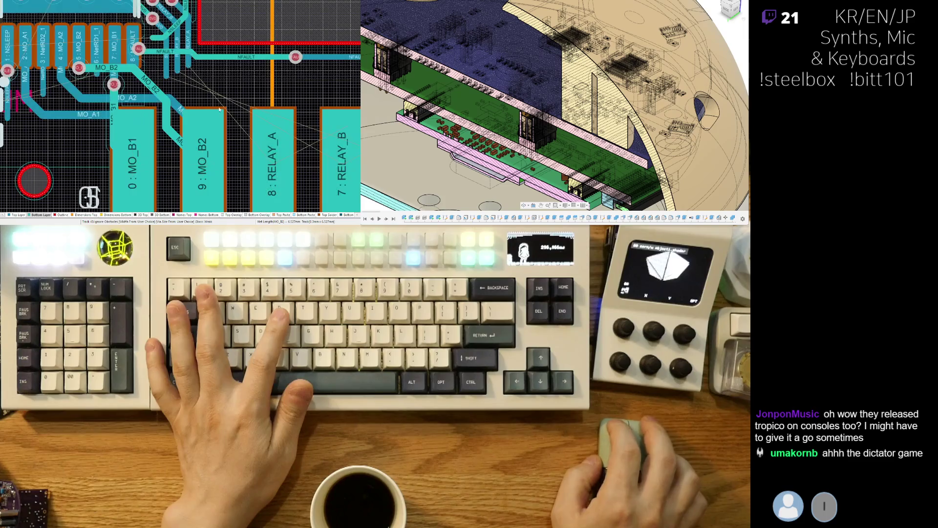
pyautogui.rightClick(240, 96)
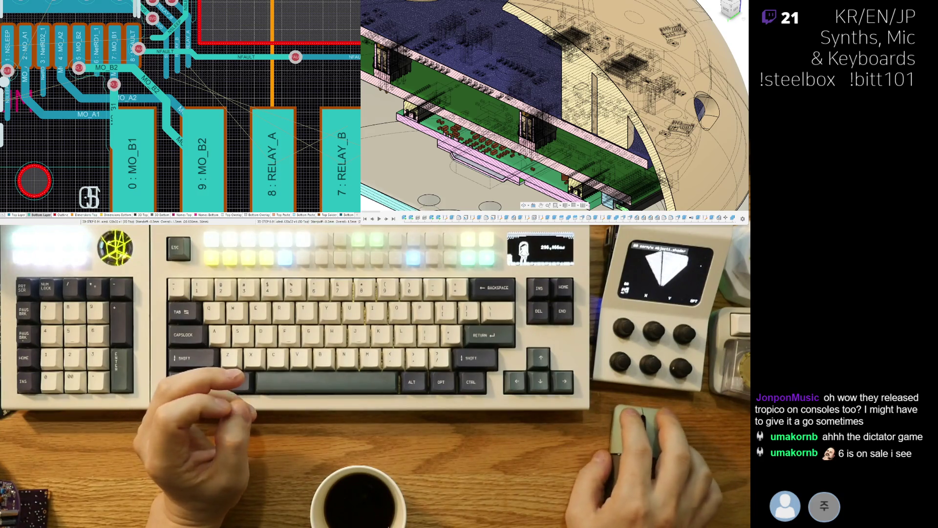
# - Reroute the end of the MO_B2 track into pad 9, then view IC pins 1–8
pyautogui.click(177, 141)
pyautogui.keyDown('ctrl'); pyautogui.scroll(2, 177, 141); pyautogui.keyUp('ctrl')
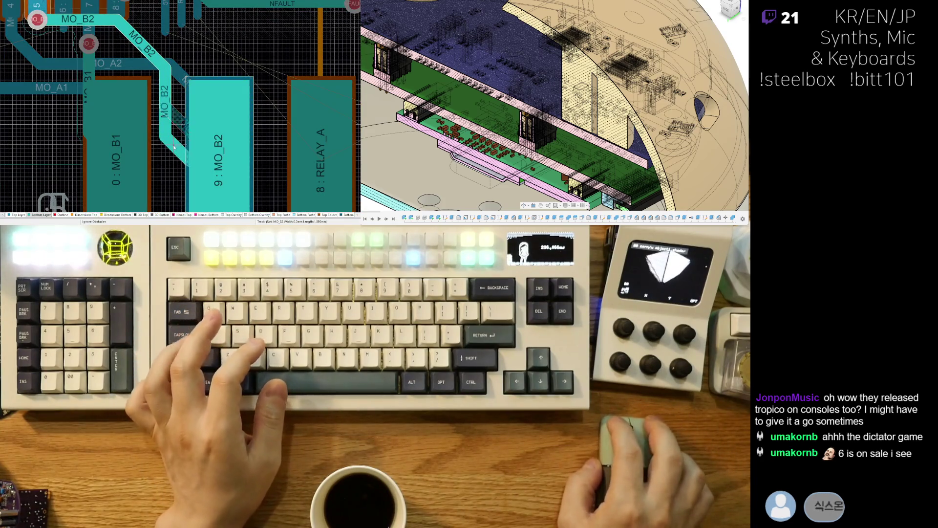
pyautogui.click(184, 155)
pyautogui.click(168, 109)
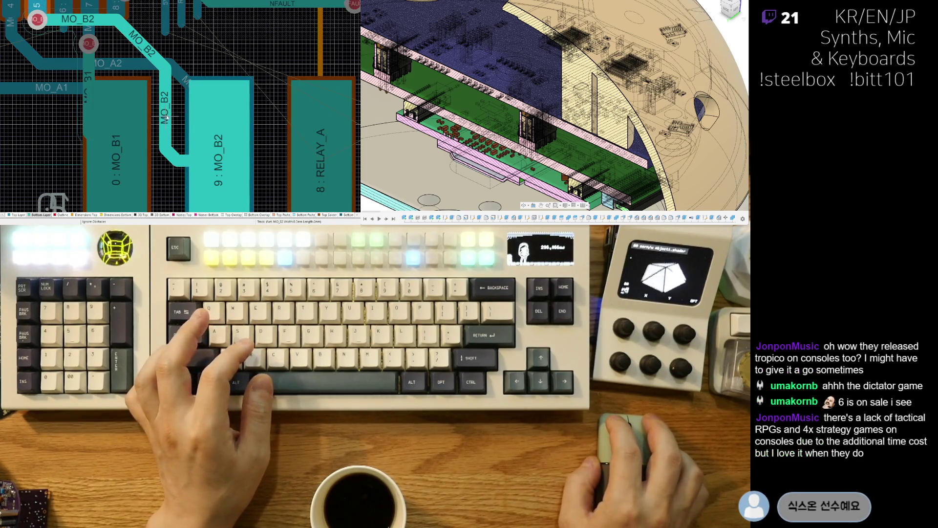
pyautogui.click(177, 158)
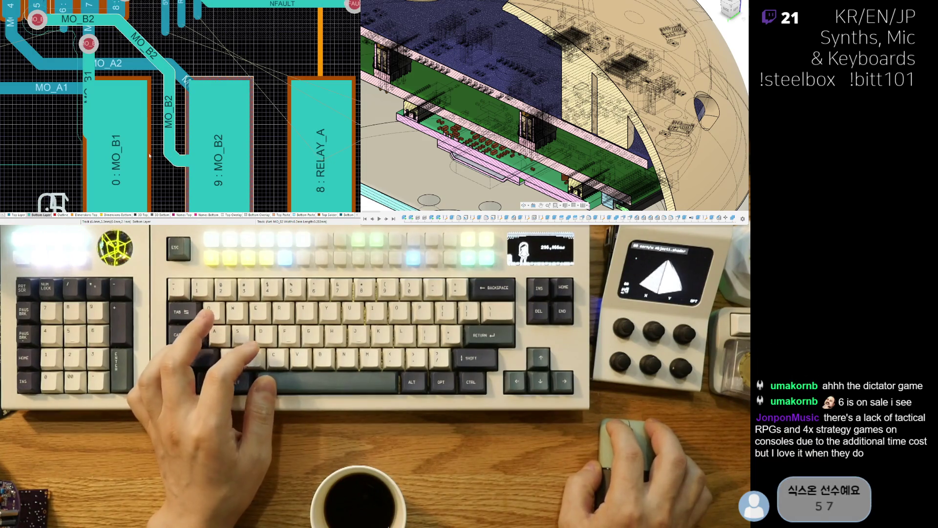
pyautogui.click(180, 156)
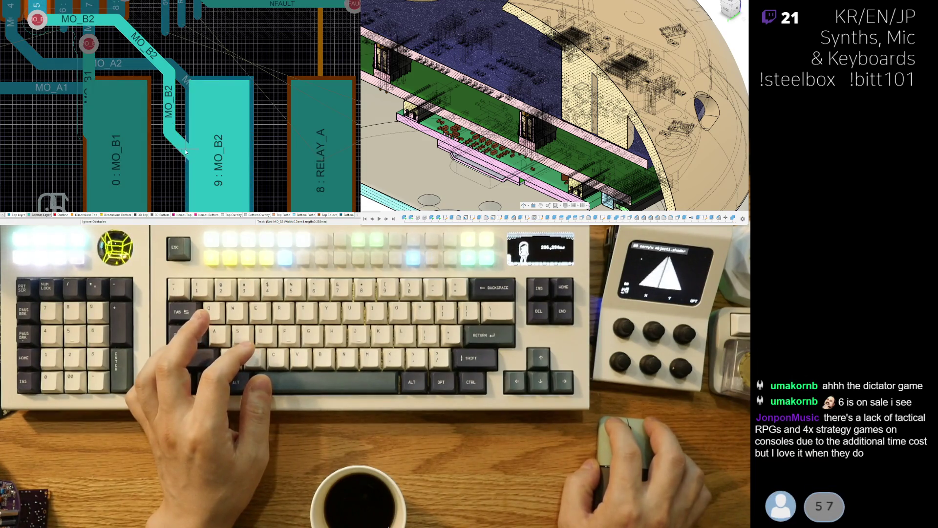
pyautogui.rightClick(186, 152)
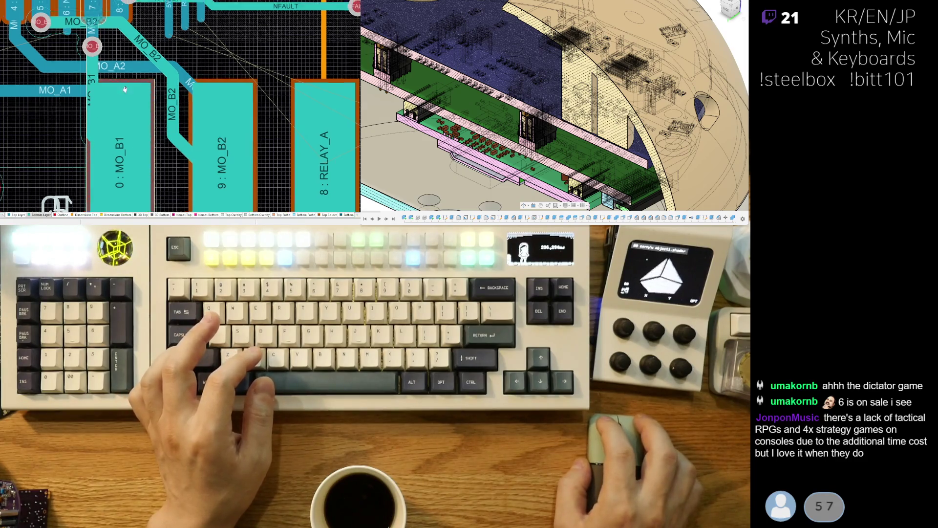
pyautogui.keyDown('ctrl'); pyautogui.scroll(-3, 125, 90); pyautogui.keyUp('ctrl')
pyautogui.keyDown('ctrl'); pyautogui.scroll(3, 181, 64); pyautogui.keyUp('ctrl')
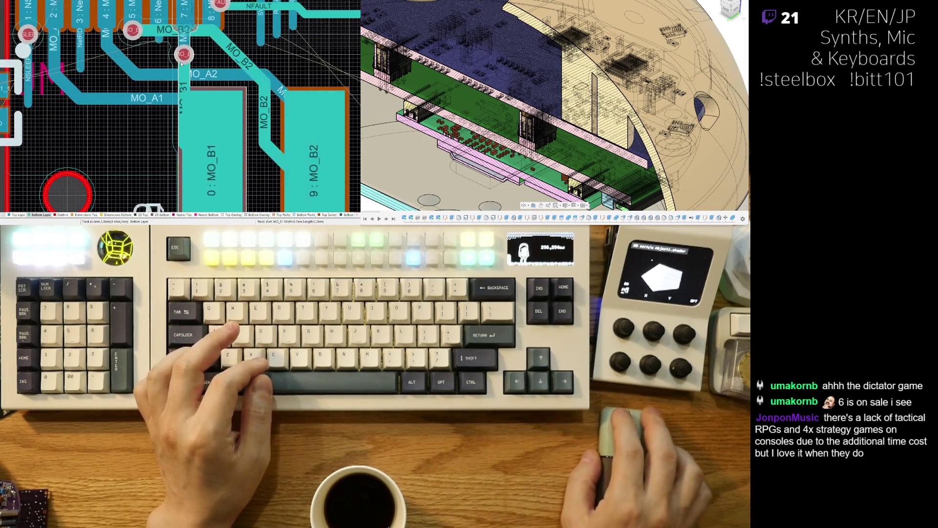
pyautogui.scroll(3, 188, 83)
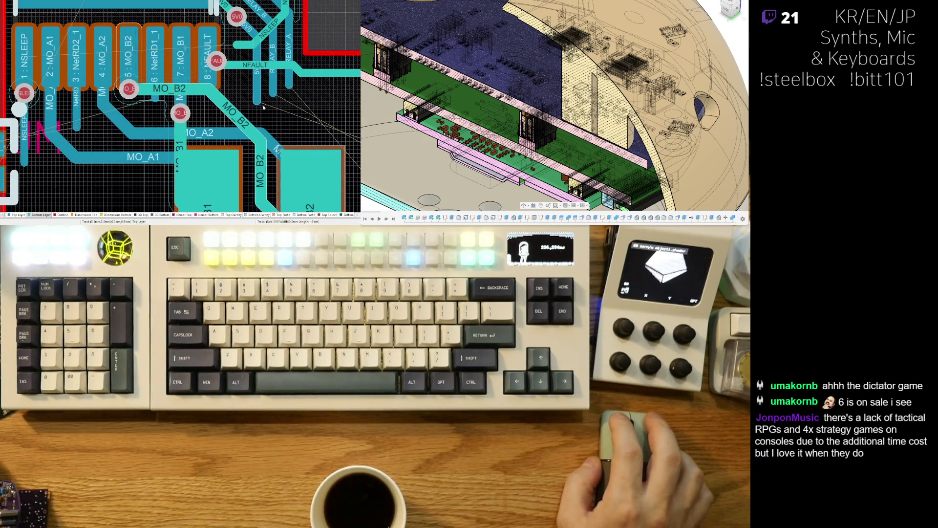
pyautogui.moveTo(271, 114)
pyautogui.mouseDown(button='right')
pyautogui.moveTo(157, 28)
pyautogui.moveTo(266, 145)
pyautogui.mouseUp(button='right')
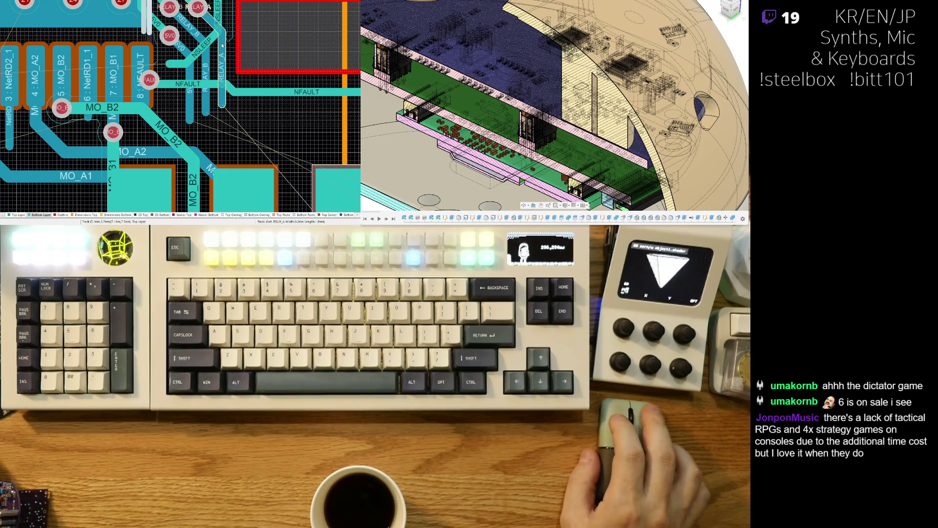
pyautogui.keyDown('ctrl'); pyautogui.scroll(-3, 219, 39); pyautogui.keyUp('ctrl')
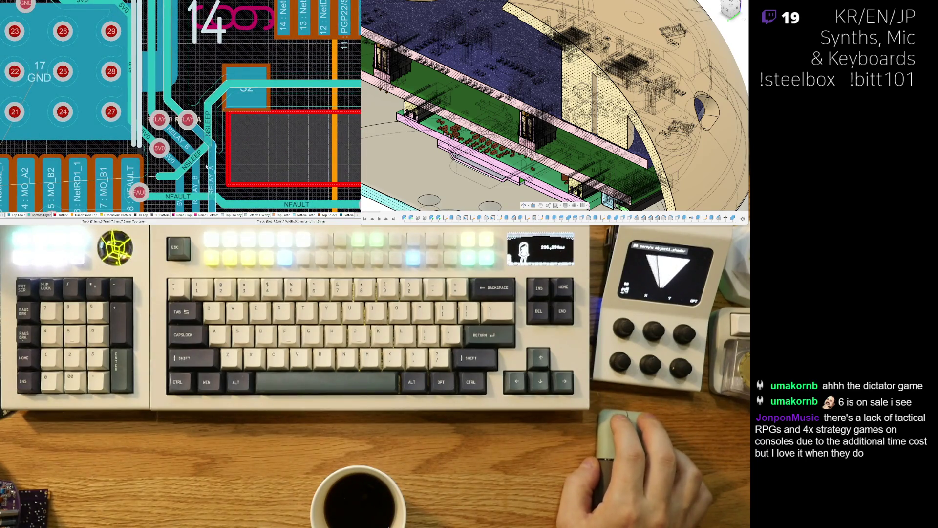
# - Preview the board in 3D, return to 2D, and drag the MO_B2 diagonal segment up-left
pyautogui.keyDown('ctrl'); pyautogui.scroll(3, 192, 87); pyautogui.keyUp('ctrl')
pyautogui.press('3')
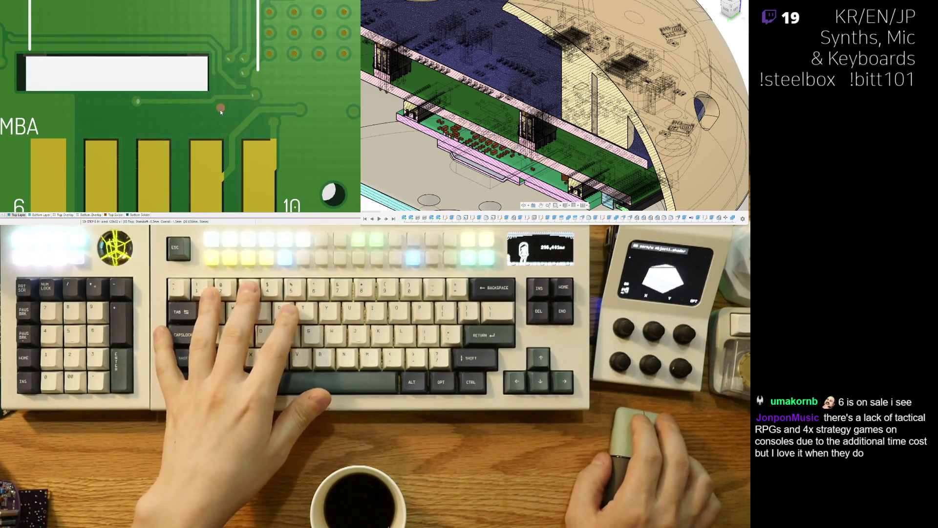
pyautogui.press('2')
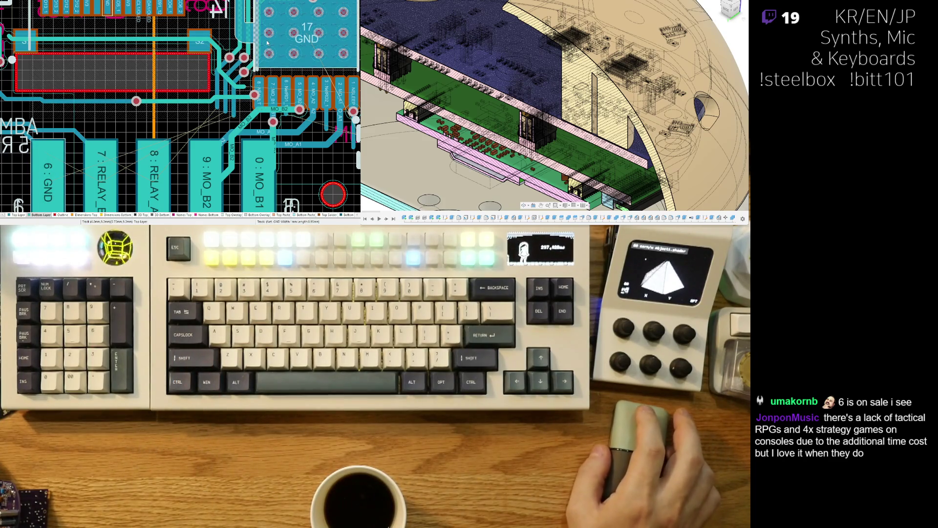
pyautogui.keyDown('ctrl'); pyautogui.scroll(3, 211, 99); pyautogui.keyUp('ctrl')
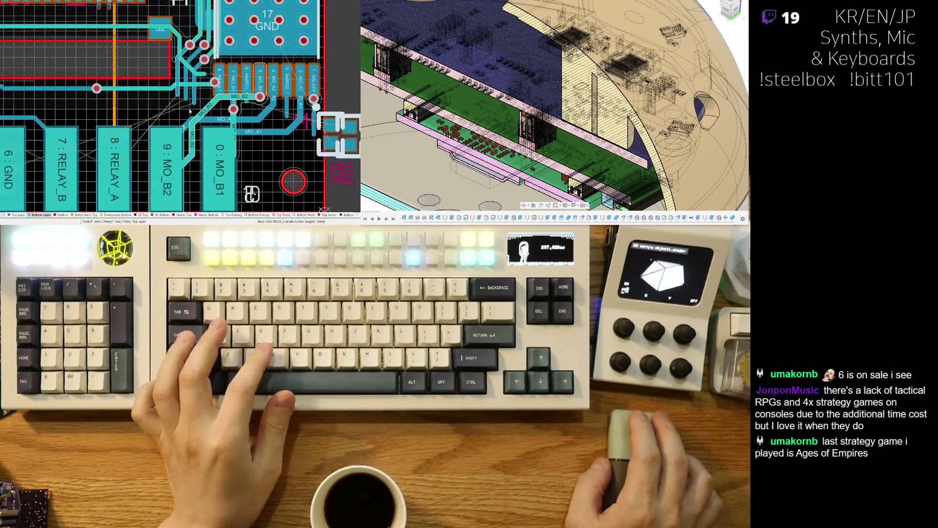
pyautogui.keyDown('ctrl'); pyautogui.scroll(2, 211, 99); pyautogui.keyUp('ctrl')
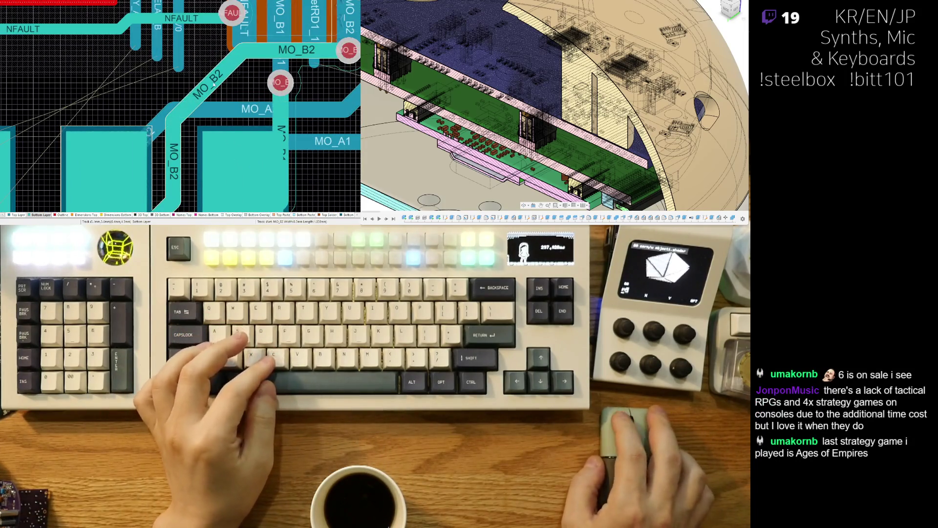
pyautogui.keyDown('ctrl'); pyautogui.scroll(2, 201, 81); pyautogui.keyUp('ctrl')
pyautogui.moveTo(199, 78); pyautogui.dragTo(197, 75)
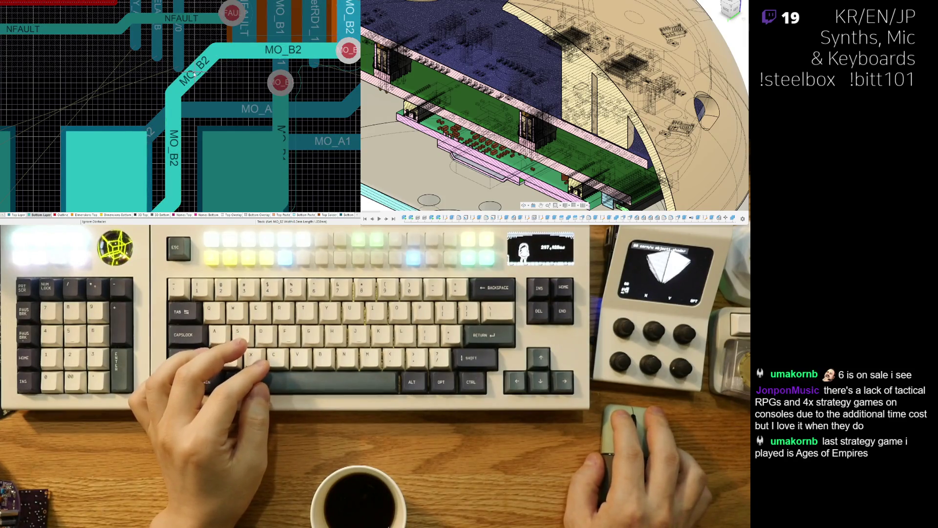
pyautogui.keyDown('ctrl'); pyautogui.scroll(-3, 194, 74); pyautogui.keyUp('ctrl')
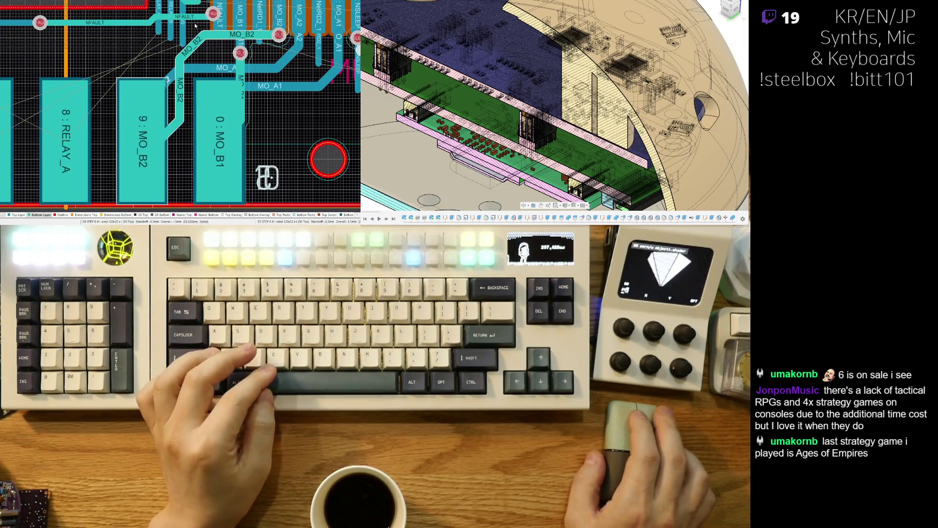
pyautogui.keyDown('ctrl'); pyautogui.scroll(3, 195, 25); pyautogui.keyUp('ctrl')
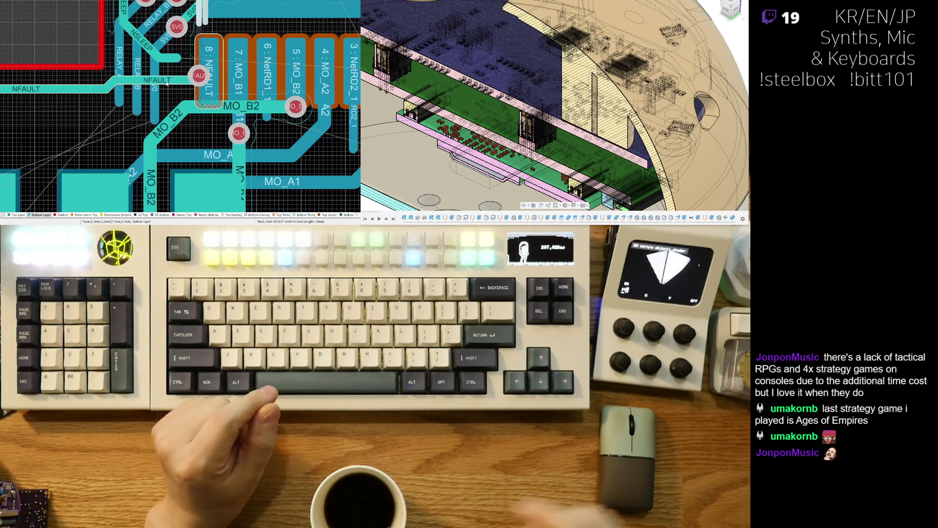
# - Reshape the MO_A2 track so it drops straight down from pad 4
pyautogui.hscroll(2, 183, 95)
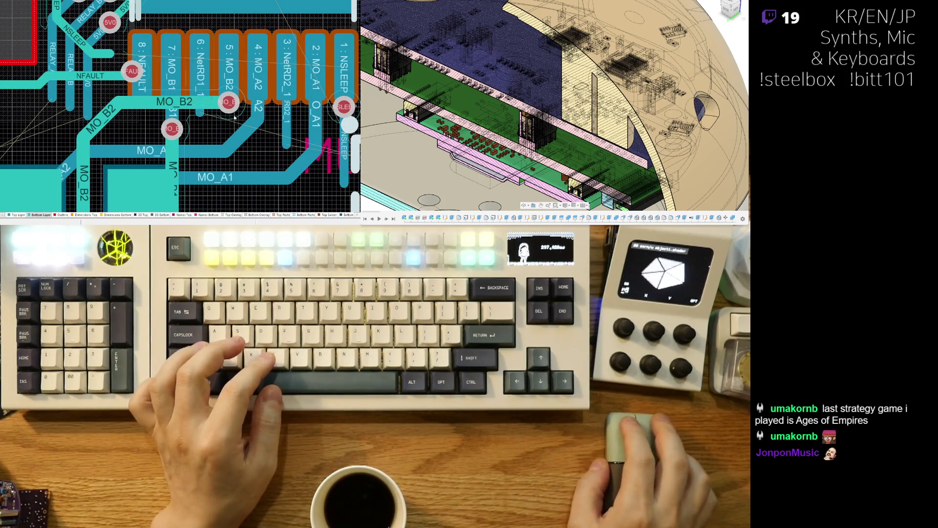
pyautogui.moveTo(243, 130); pyautogui.dragTo(251, 140)
pyautogui.moveTo(281, 169); pyautogui.dragTo(220, 154, button='right')
# - Move the NetRD1 resistor left toward the driver IC pins
pyautogui.moveTo(334, 168); pyautogui.dragTo(293, 158, button='right')
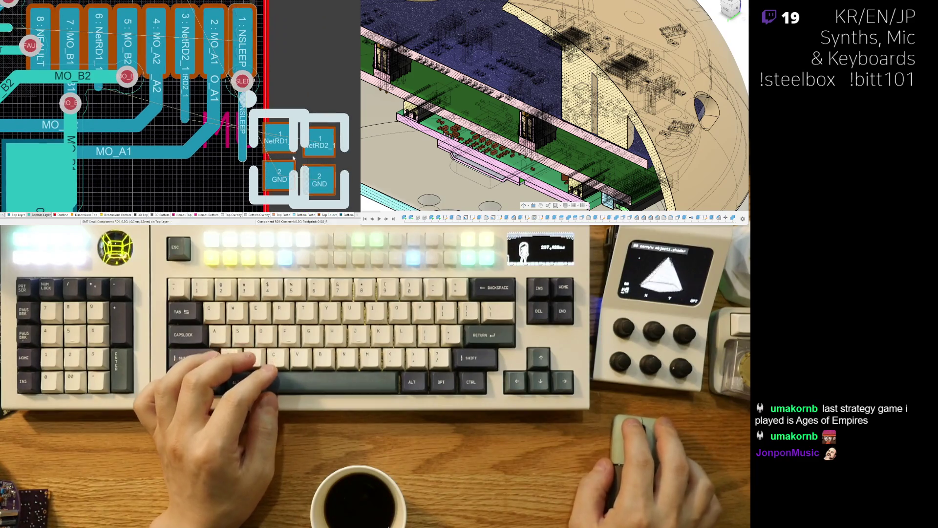
pyautogui.moveTo(284, 152); pyautogui.dragTo(260, 161)
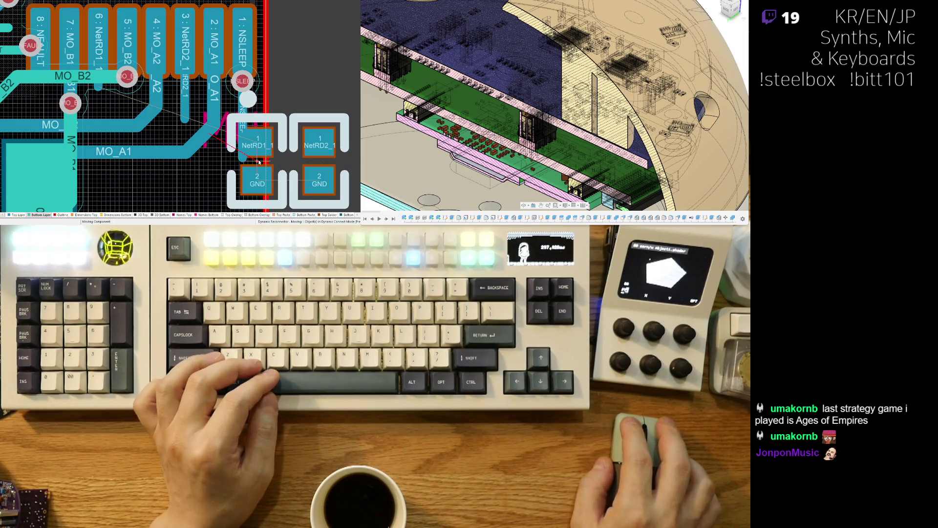
pyautogui.moveTo(221, 162); pyautogui.dragTo(255, 142, button='right')
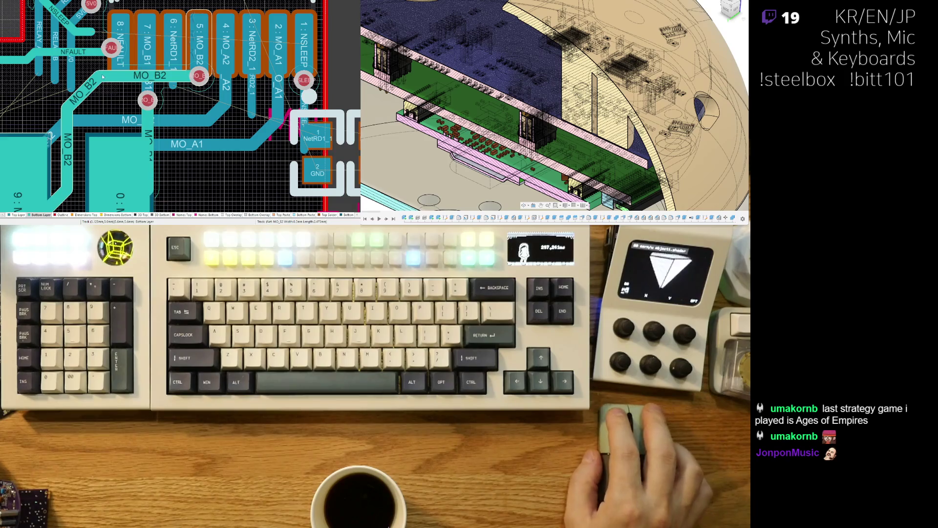
# - Move the NFAULT via further down and route a track from the NFAULT pad to it
pyautogui.moveTo(120, 75); pyautogui.dragTo(257, 88, button='right')
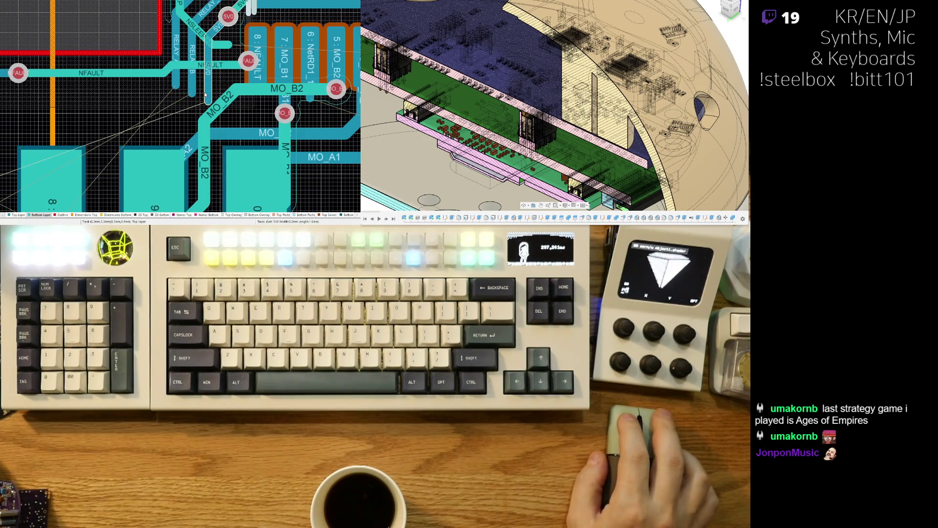
pyautogui.moveTo(247, 65); pyautogui.dragTo(159, 77, button='right')
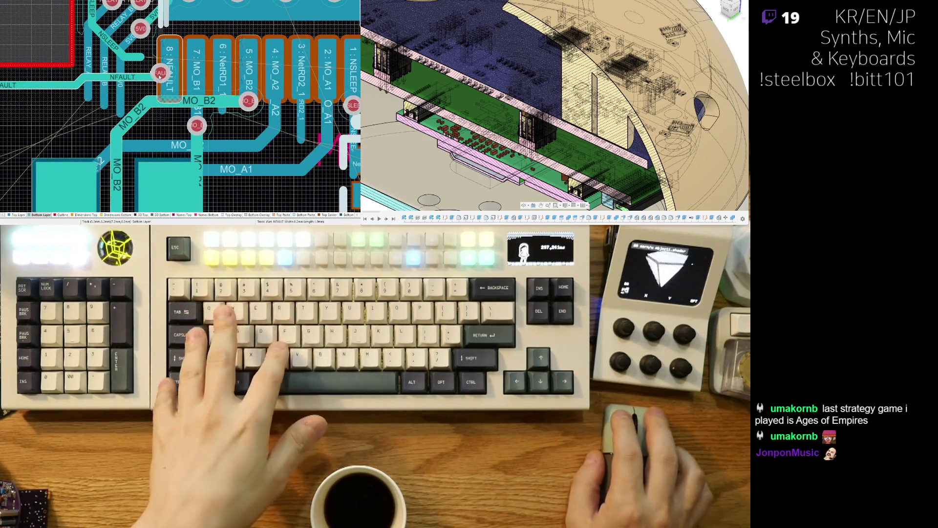
pyautogui.moveTo(160, 73); pyautogui.dragTo(172, 129)
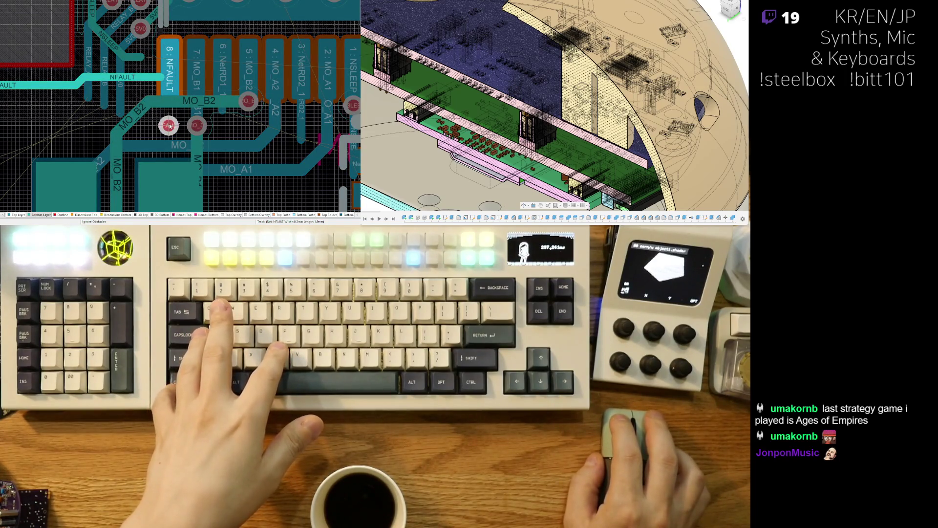
pyautogui.hotkey('ctrl', 'w')
pyautogui.click(171, 127)
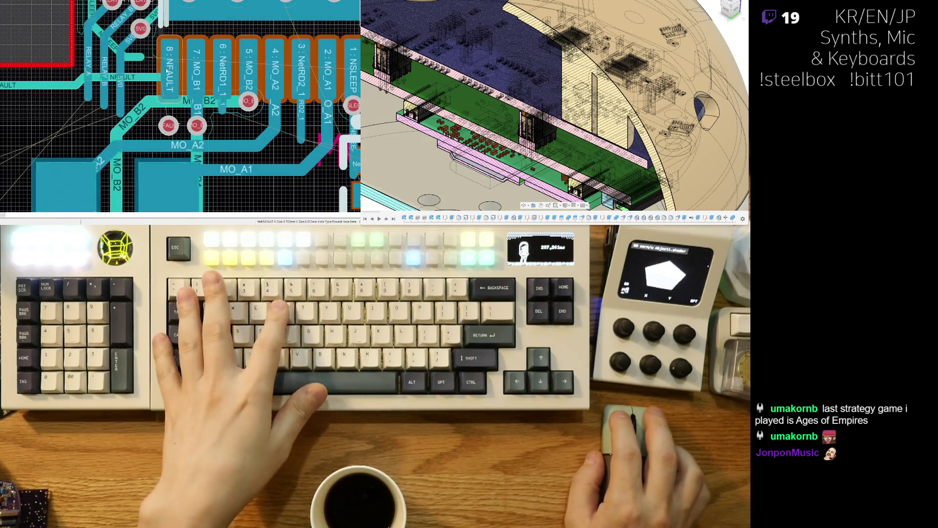
pyautogui.moveTo(170, 126); pyautogui.dragTo(250, 141, button='right')
# - Delete the NFAULT via, angle the stub end diagonally and extend it right
pyautogui.press('e')
pyautogui.press('d')
pyautogui.click(249, 142)
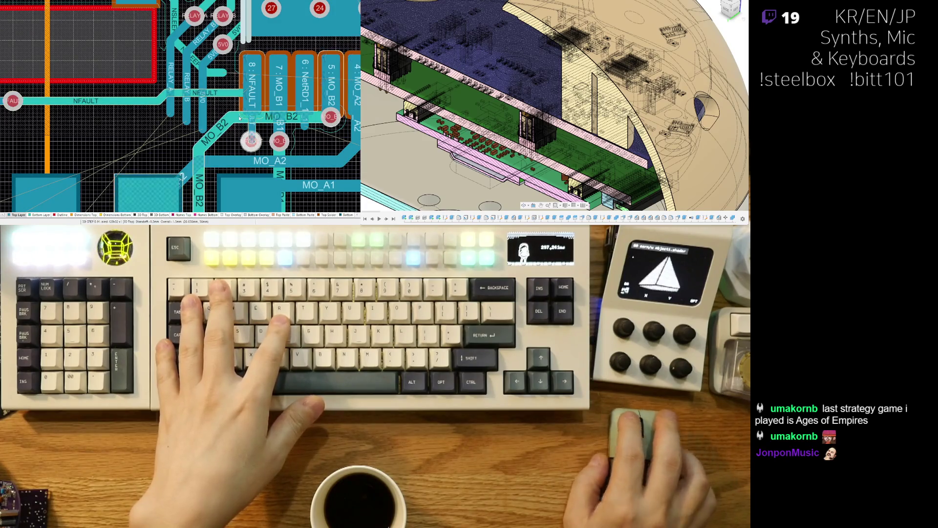
pyautogui.moveTo(256, 143); pyautogui.dragTo(261, 117, button='right')
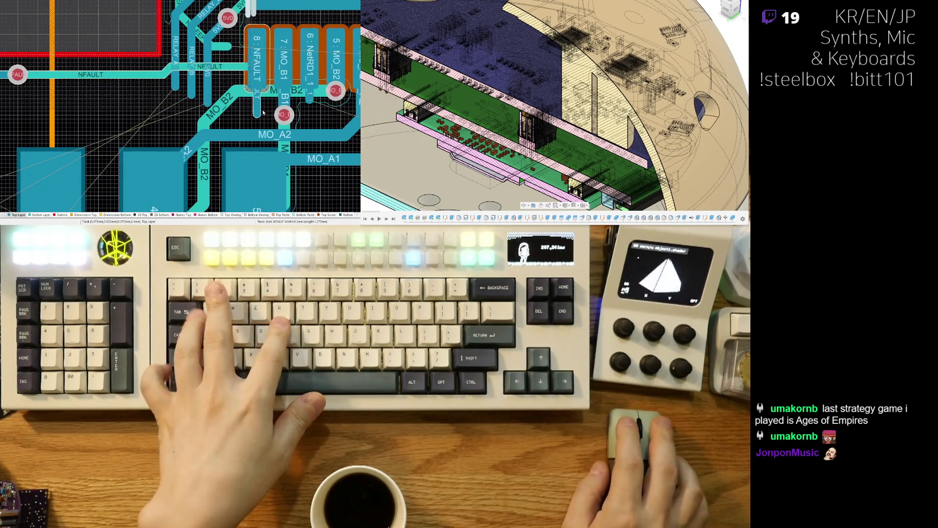
pyautogui.moveTo(255, 116); pyautogui.dragTo(243, 116)
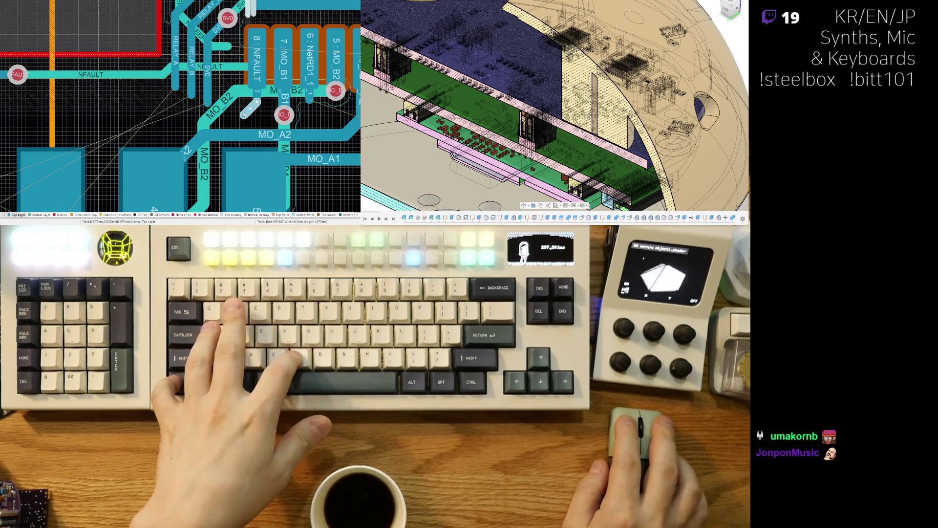
pyautogui.moveTo(126, 115); pyautogui.dragTo(178, 115)
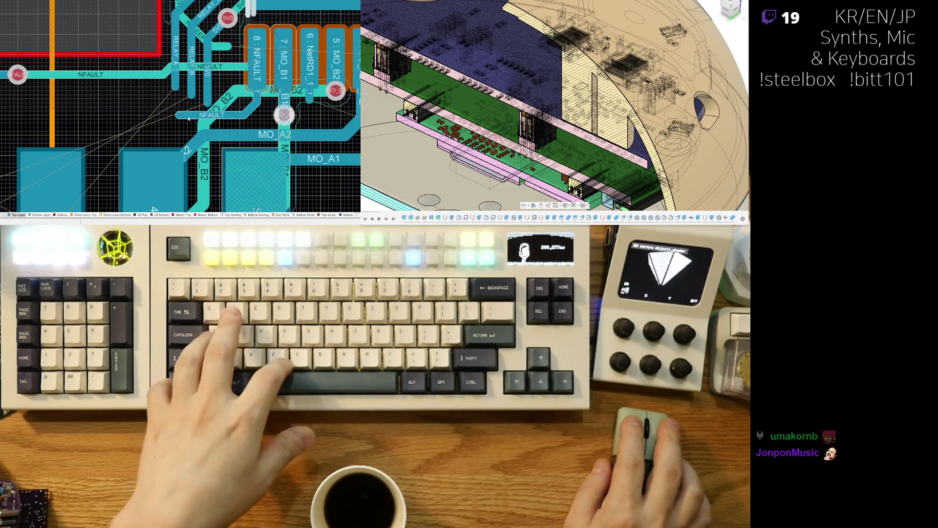
# - Delete the horizontal and diagonal NFAULT track segments
pyautogui.moveTo(189, 118); pyautogui.dragTo(201, 148, button='right')
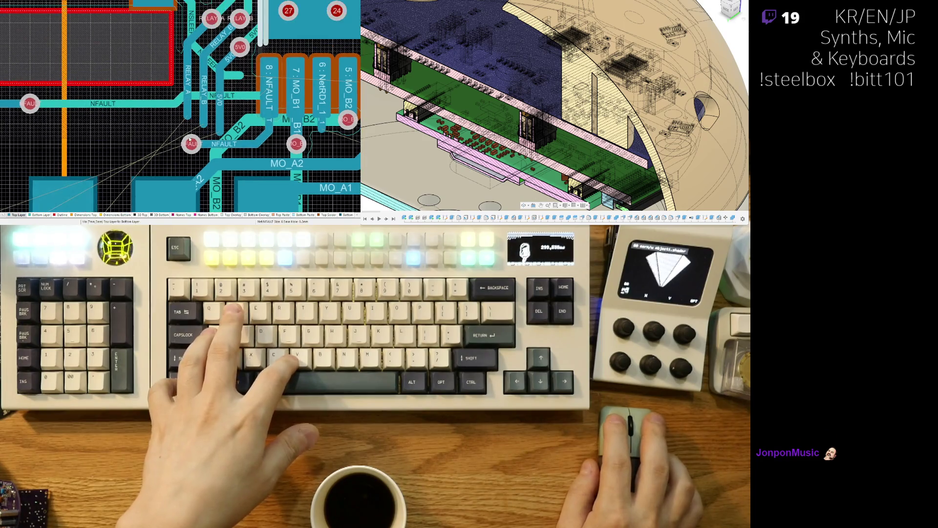
pyautogui.click(244, 96)
pyautogui.click(163, 105)
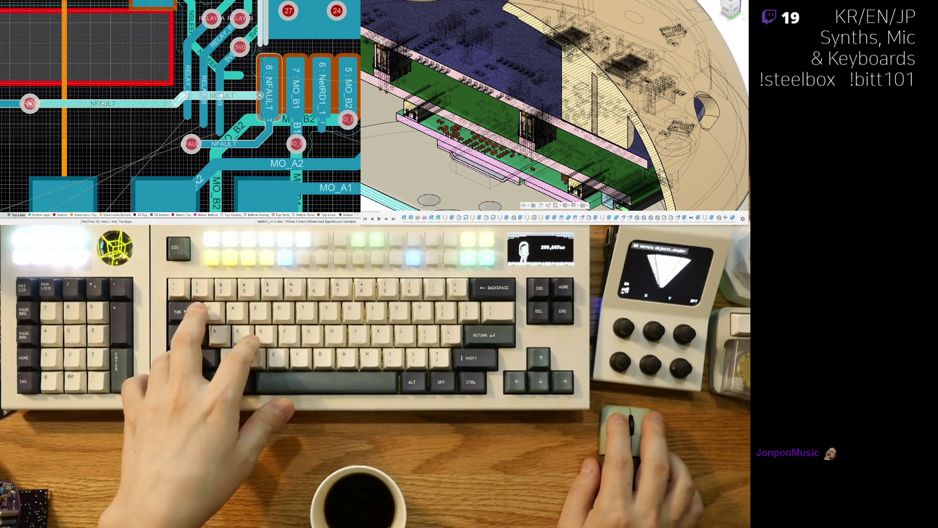
pyautogui.press('Delete')
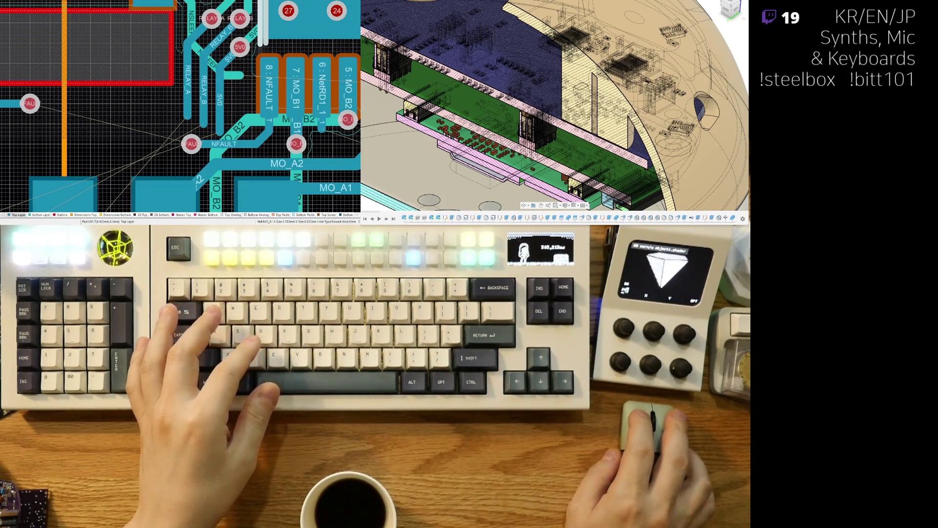
# - Delete the RELAY_B-connected relay and 5V0 tracks and vias, then box-delete the leftover relay vias
pyautogui.keyDown('ctrl'); pyautogui.scroll(-4, 191, 83); pyautogui.keyUp('ctrl')
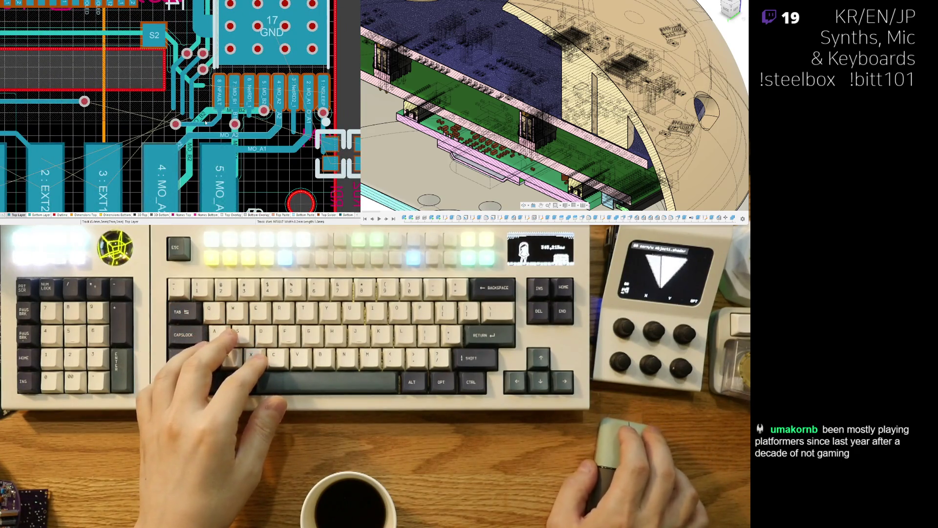
pyautogui.moveTo(310, 100); pyautogui.dragTo(320, 111, button='right')
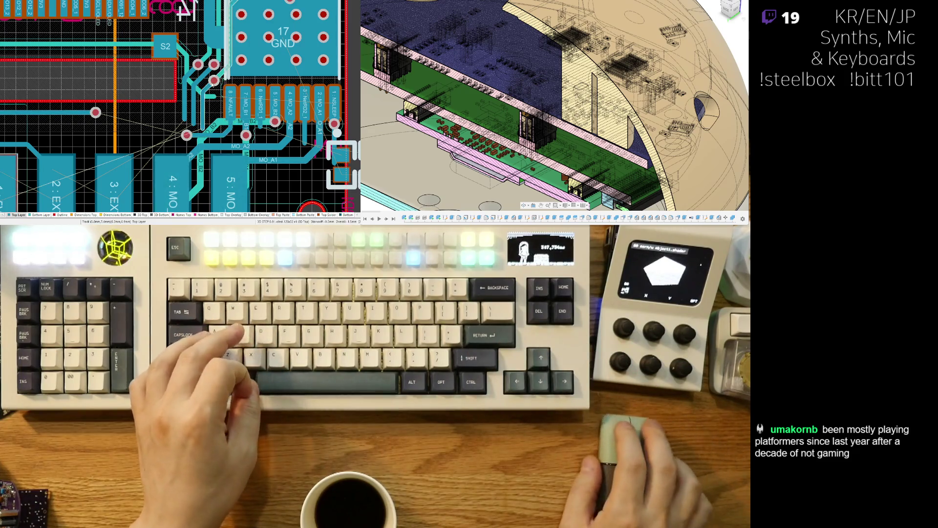
pyautogui.keyDown('ctrl'); pyautogui.scroll(4, 195, 53); pyautogui.keyUp('ctrl')
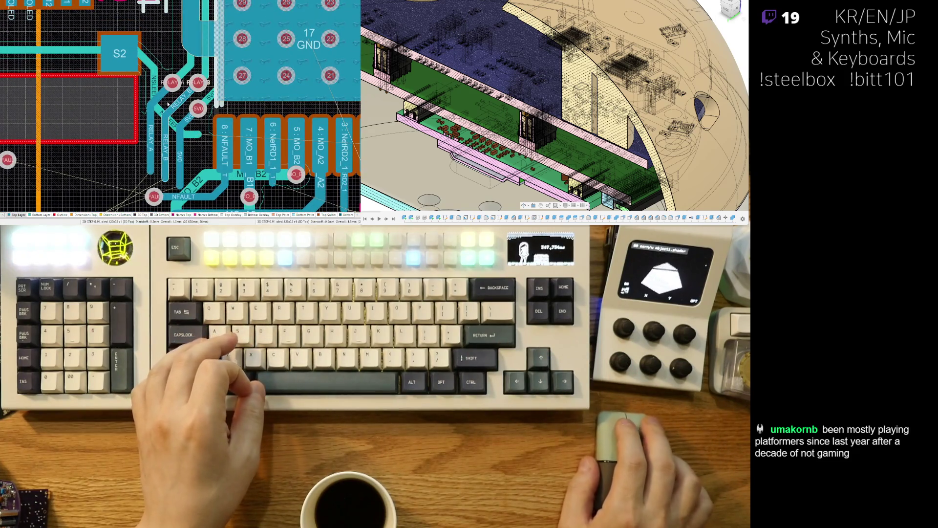
pyautogui.click(158, 109)
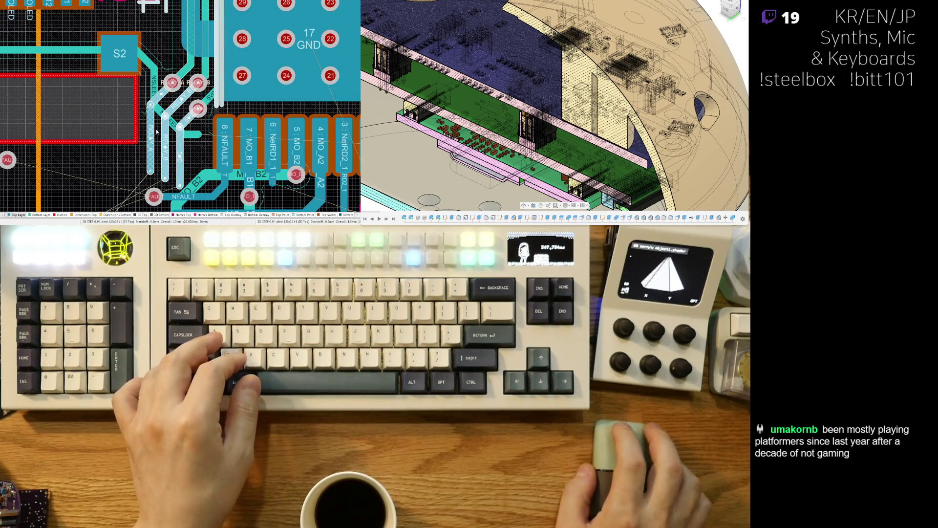
pyautogui.press('Delete')
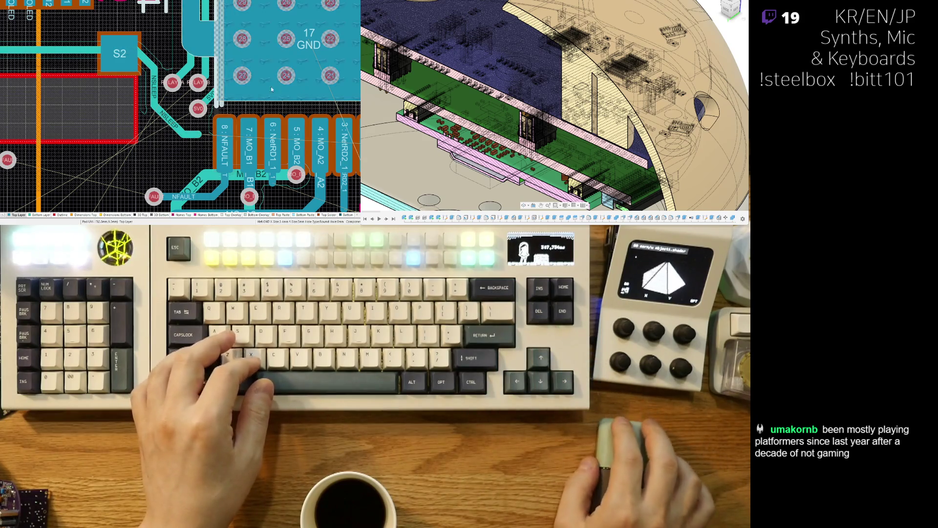
pyautogui.moveTo(157, 57); pyautogui.dragTo(214, 131)
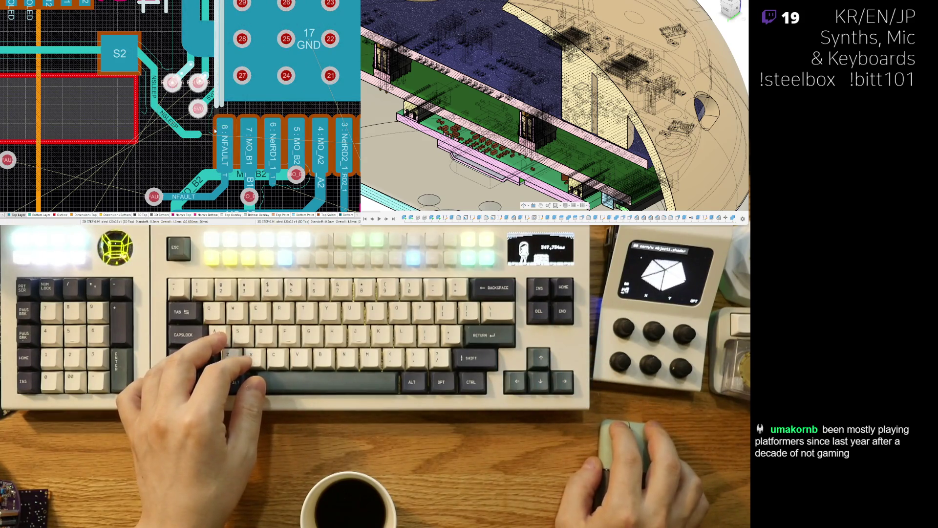
pyautogui.press('Delete')
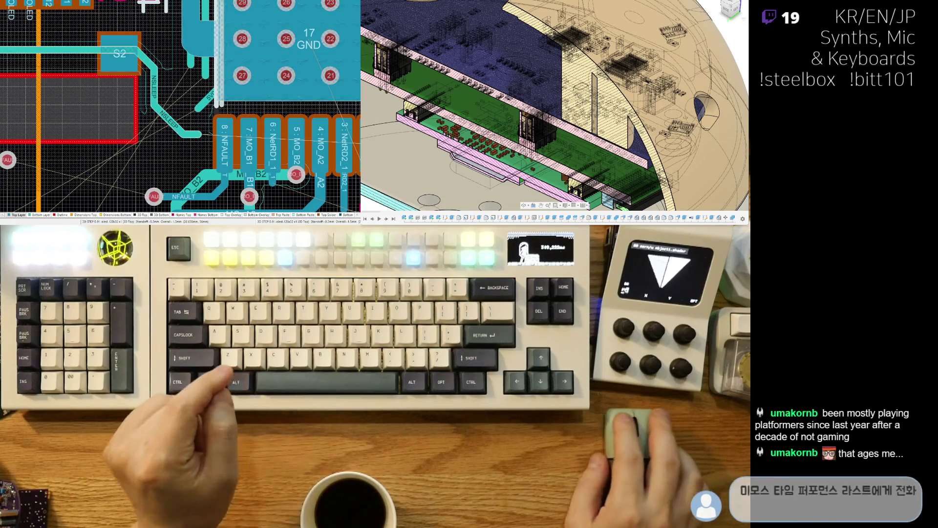
# - Start an NSLEEP track at its via and run it left across the pad row
pyautogui.moveTo(212, 106); pyautogui.dragTo(193, 106, button='right')
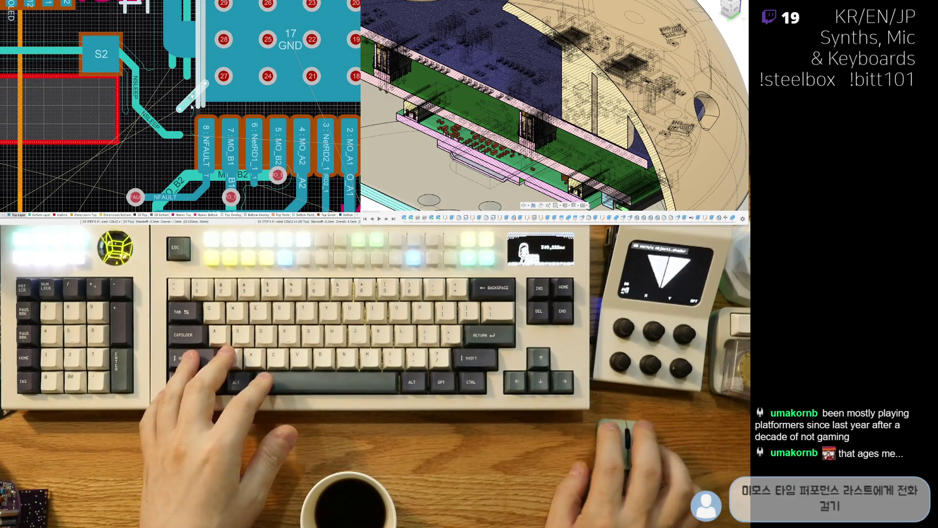
pyautogui.moveTo(214, 113)
pyautogui.mouseDown(button='right')
pyautogui.moveTo(224, 84)
pyautogui.moveTo(160, 58)
pyautogui.mouseUp(button='right')
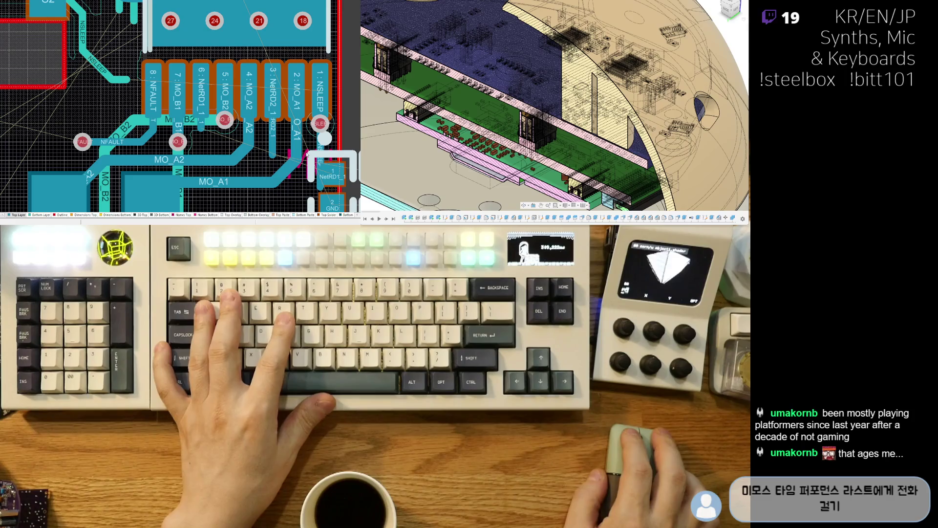
pyautogui.moveTo(184, 207); pyautogui.dragTo(218, 162, button='right')
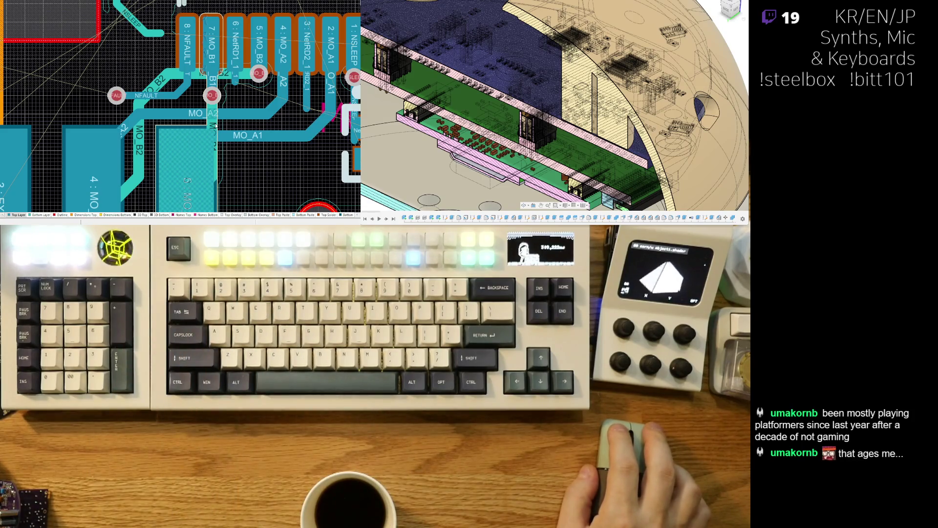
pyautogui.moveTo(216, 125); pyautogui.dragTo(151, 174, button='right')
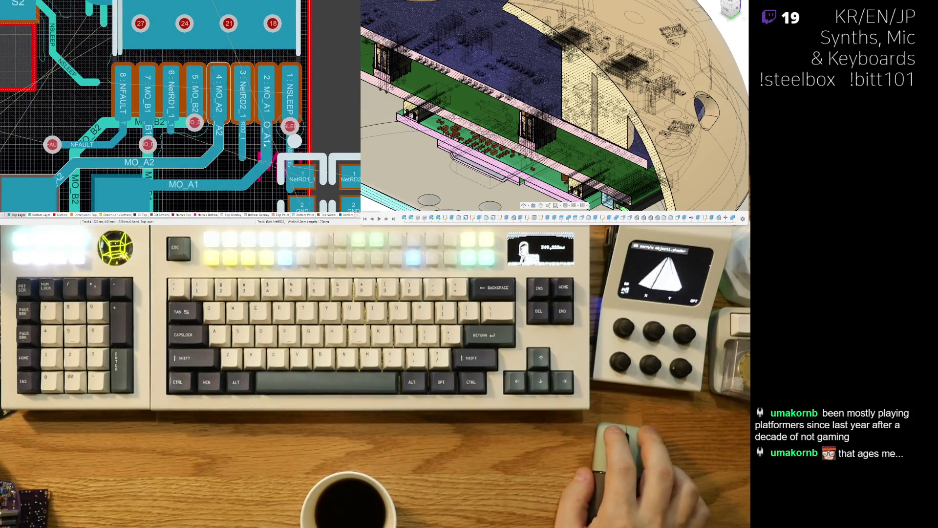
pyautogui.hotkey('ctrl', 'w')
pyautogui.click(286, 130)
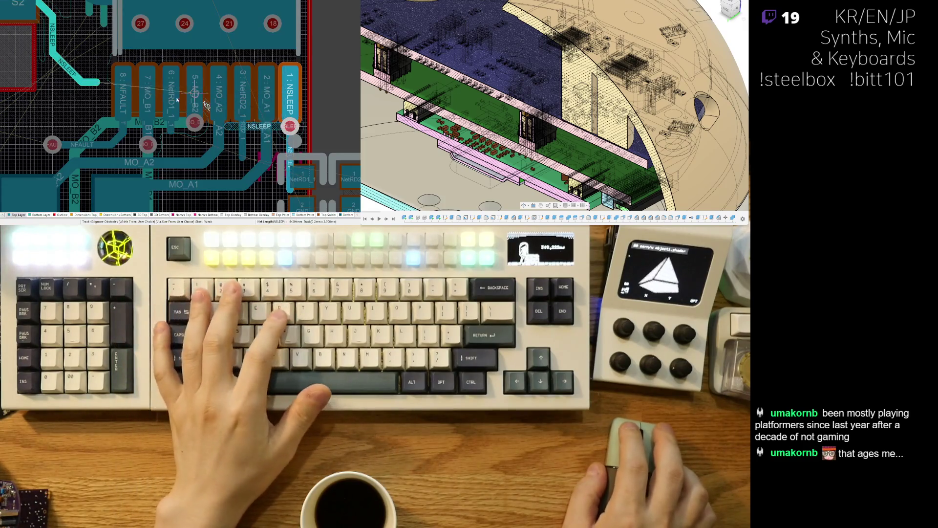
pyautogui.rightClick(180, 131)
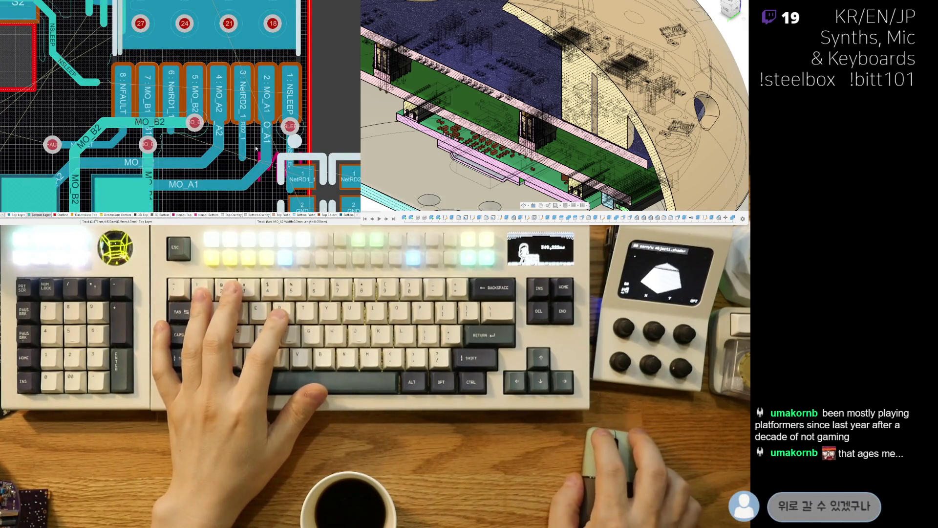
pyautogui.click(290, 127)
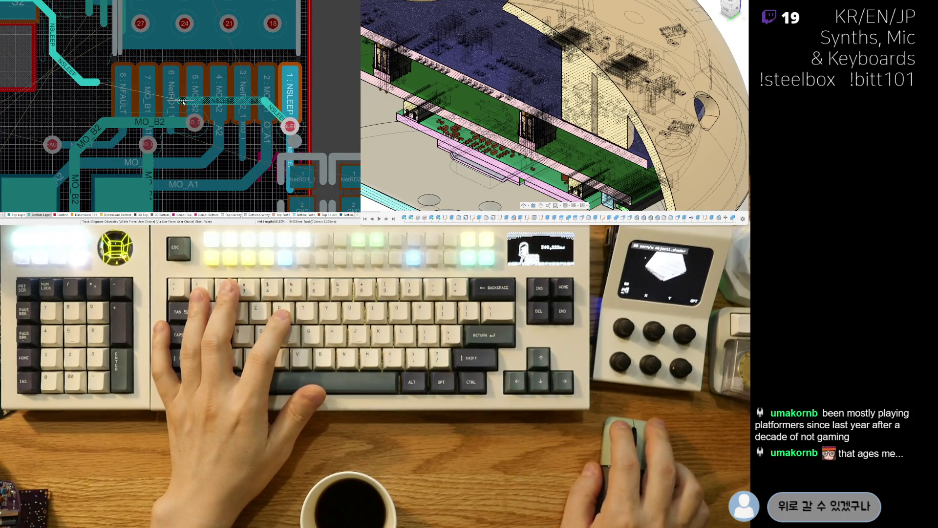
pyautogui.click(96, 103)
pyautogui.rightClick(96, 104)
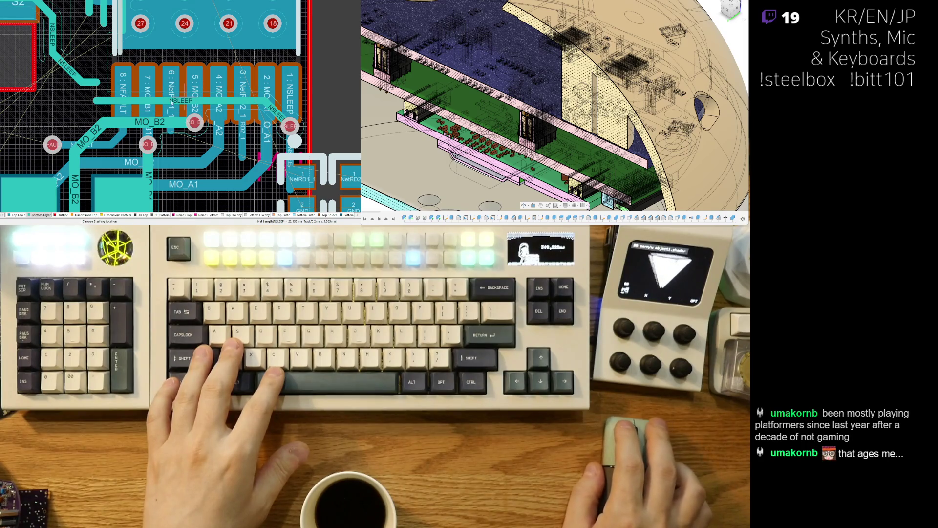
# - Nudge the new NSLEEP track slightly lower beneath the pads
pyautogui.hscroll(5, 123, 97)
pyautogui.hscroll(1, 91, 99)
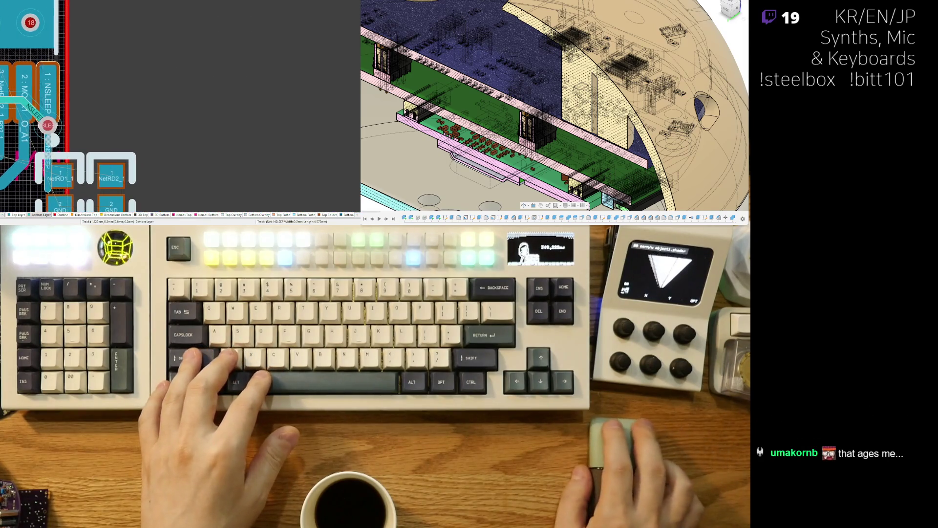
pyautogui.hscroll(-7, 58, 103)
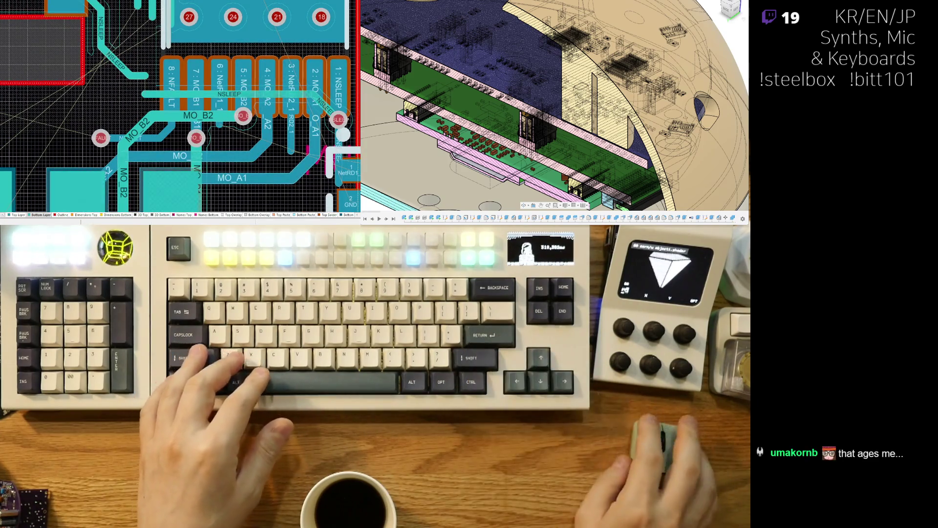
pyautogui.moveTo(155, 121); pyautogui.dragTo(149, 124, button='right')
pyautogui.keyDown('ctrl'); pyautogui.scroll(2, 149, 124); pyautogui.keyUp('ctrl')
pyautogui.moveTo(154, 84); pyautogui.dragTo(154, 92)
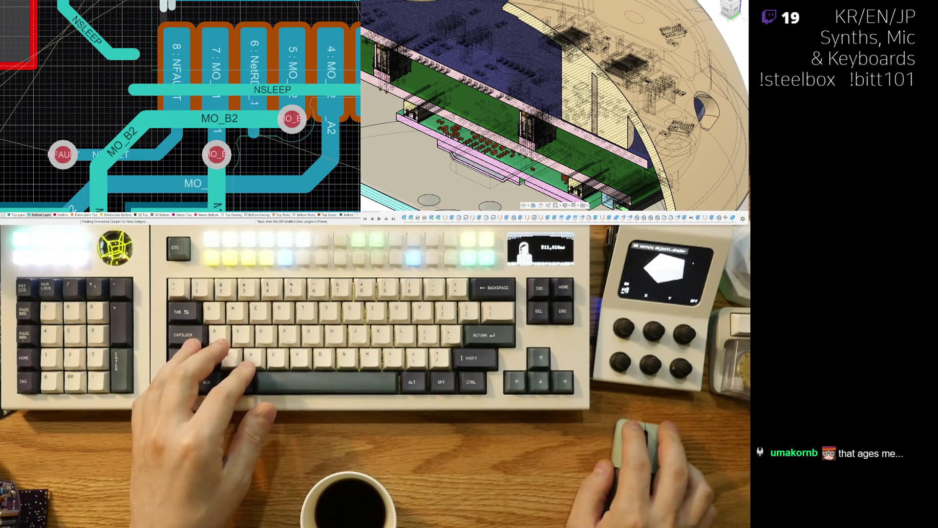
# - Move the MO_B2 via down and try a Top Layer MO_B2 track to pad 5, then undo it
pyautogui.moveTo(296, 129)
pyautogui.mouseDown()
pyautogui.moveTo(293, 158)
pyautogui.moveTo(279, 131)
pyautogui.mouseUp()
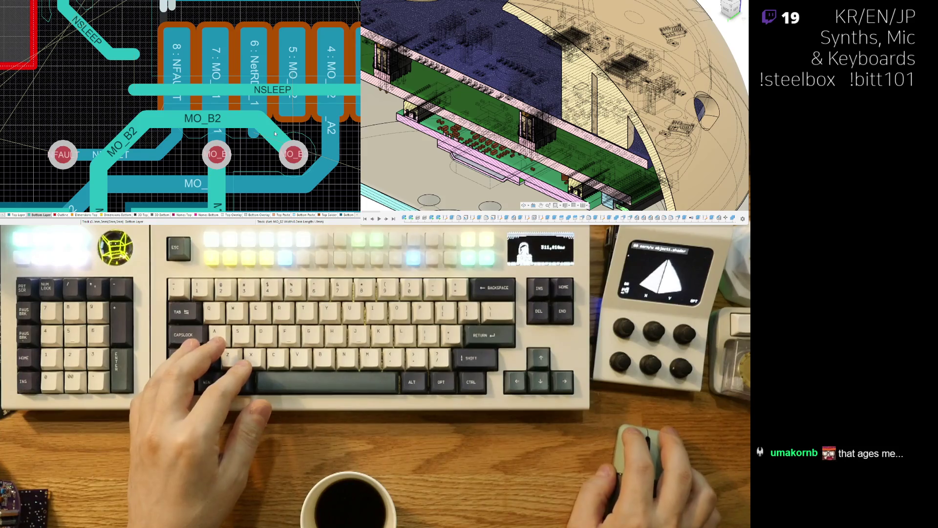
pyautogui.hotkey('ctrl', 'w')
pyautogui.click(288, 107)
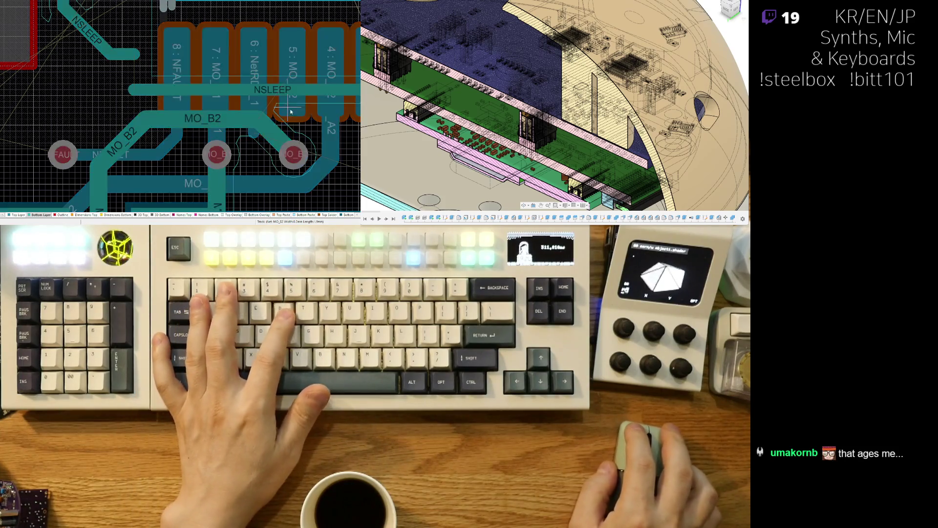
pyautogui.rightClick(297, 152)
pyautogui.click(289, 107)
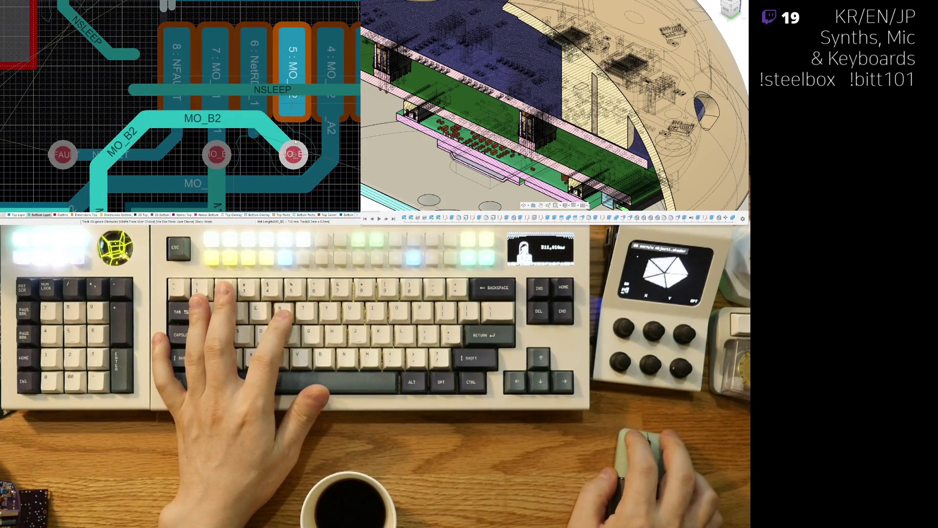
pyautogui.rightClick(289, 105)
pyautogui.press('KP_Multiply')
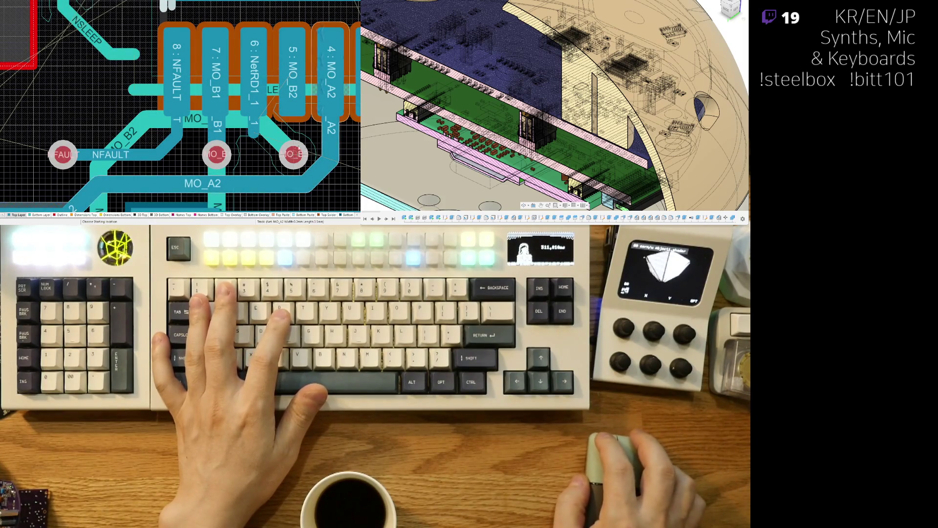
pyautogui.click(296, 153)
pyautogui.click(293, 69)
pyautogui.moveTo(275, 138); pyautogui.dragTo(244, 84, button='right')
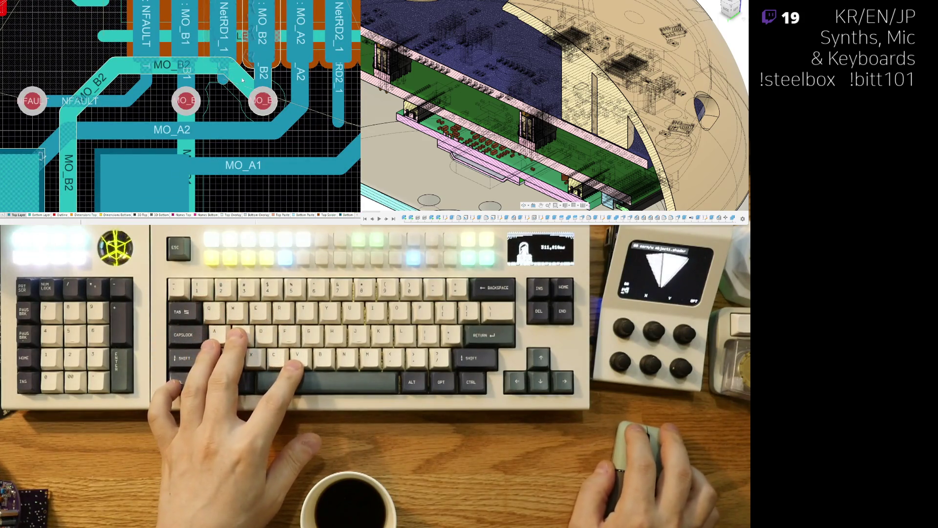
pyautogui.hotkey('ctrl', 'z')
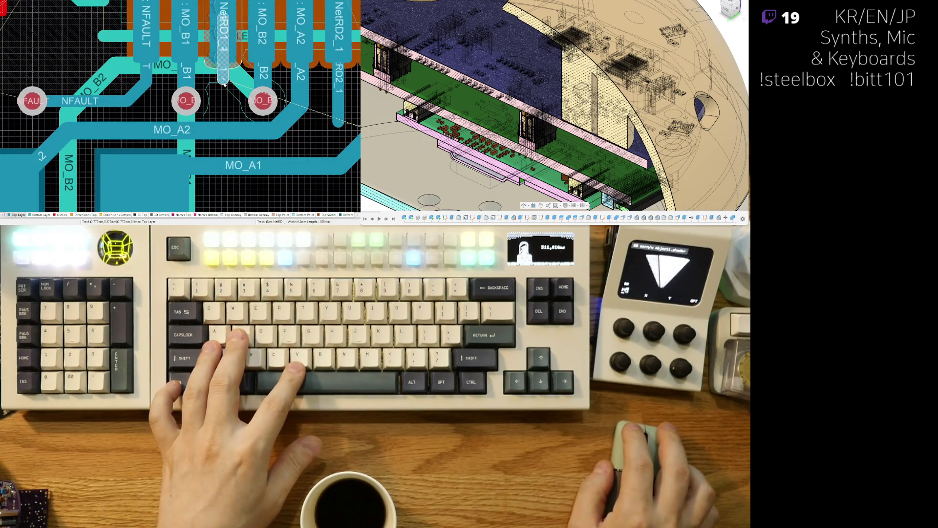
# - Route a NetRD1_1 track ending in a via, and lay a new MO_B2 trace path
pyautogui.click(223, 80)
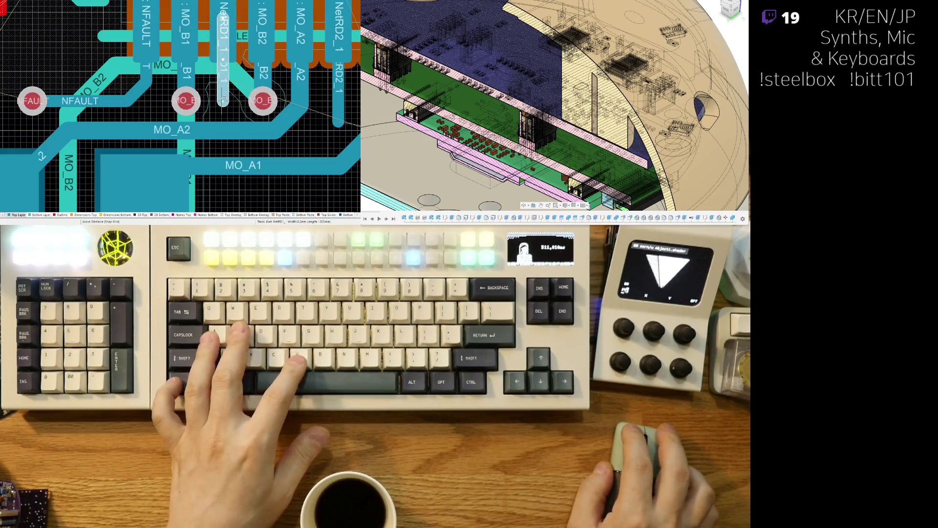
pyautogui.press('2')
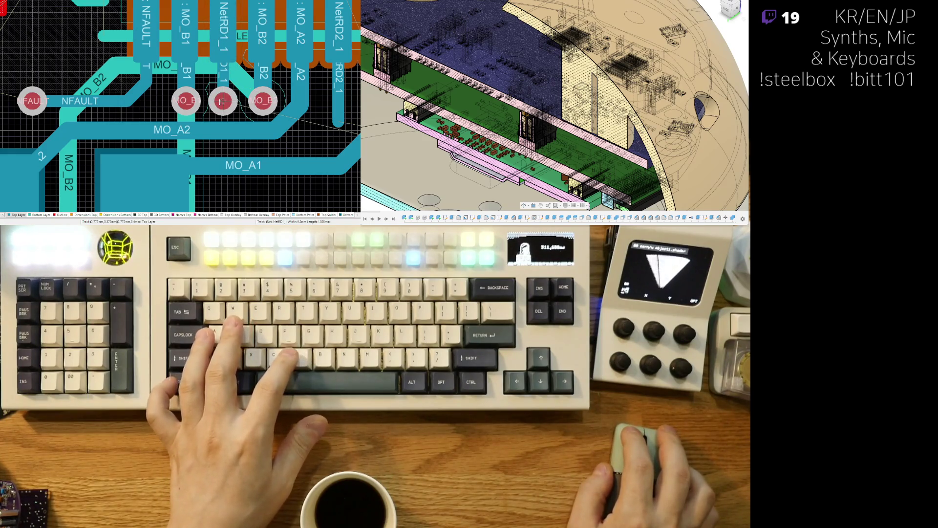
pyautogui.hotkey('ctrl', 'z')
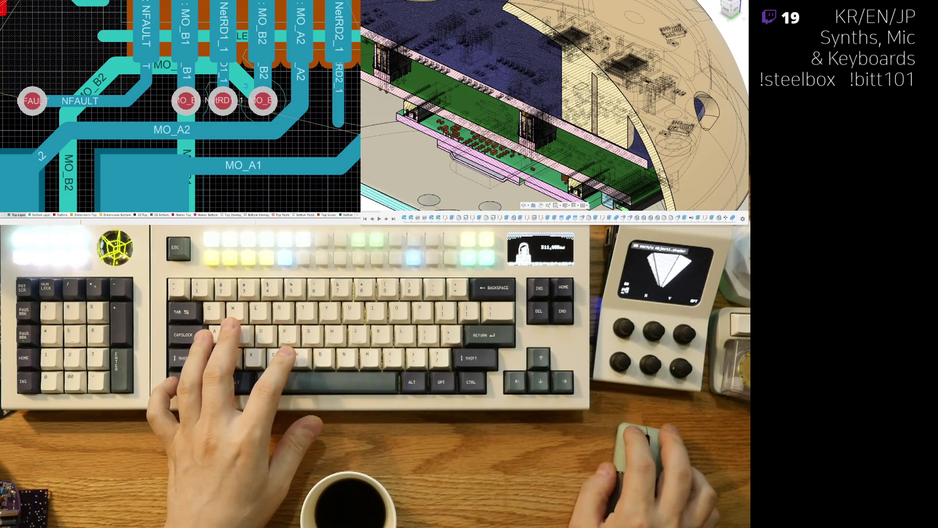
pyautogui.click(252, 76)
pyautogui.rightClick(251, 76)
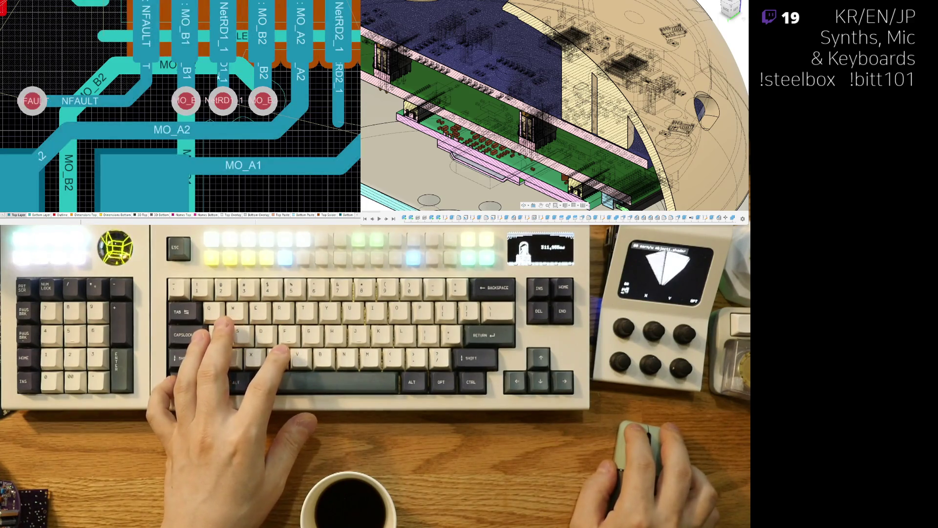
pyautogui.click(93, 84)
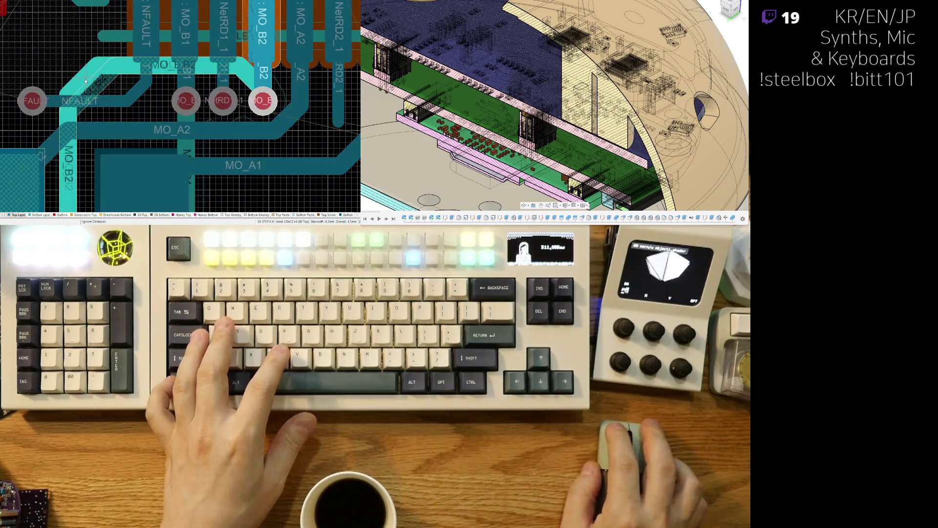
pyautogui.click(85, 81)
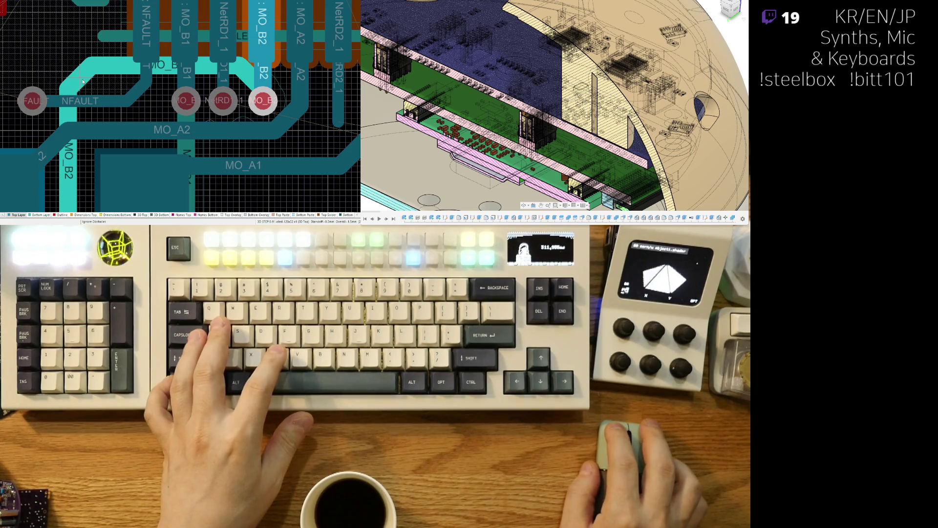
pyautogui.rightClick(67, 60)
# - Move the NSLEEP track down behind the IC pads
pyautogui.keyDown('ctrl'); pyautogui.scroll(-3, 87, 56); pyautogui.keyUp('ctrl')
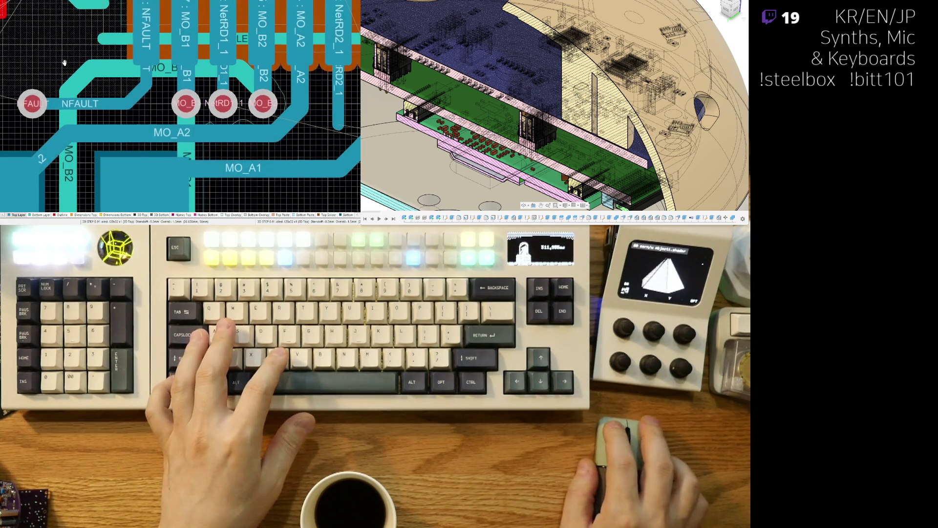
pyautogui.keyDown('ctrl'); pyautogui.scroll(3, 120, 54); pyautogui.keyUp('ctrl')
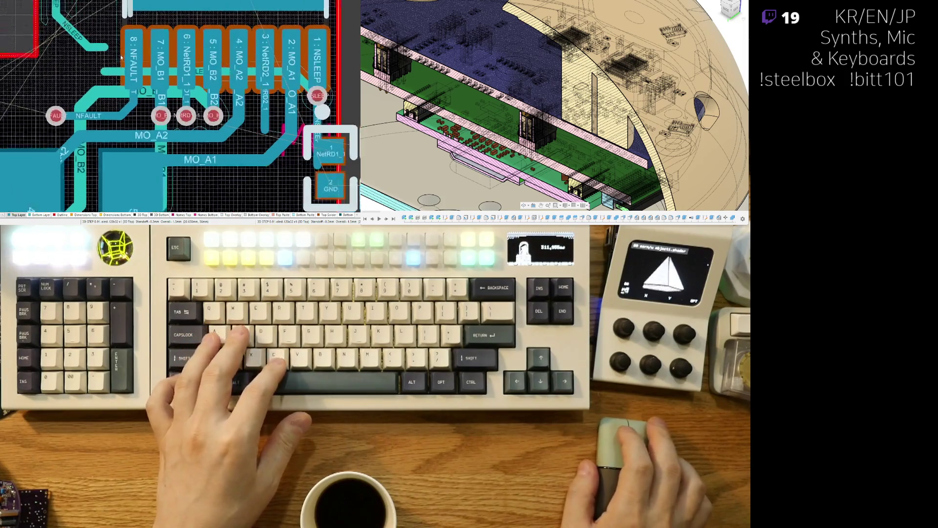
pyautogui.moveTo(119, 77); pyautogui.dragTo(120, 82)
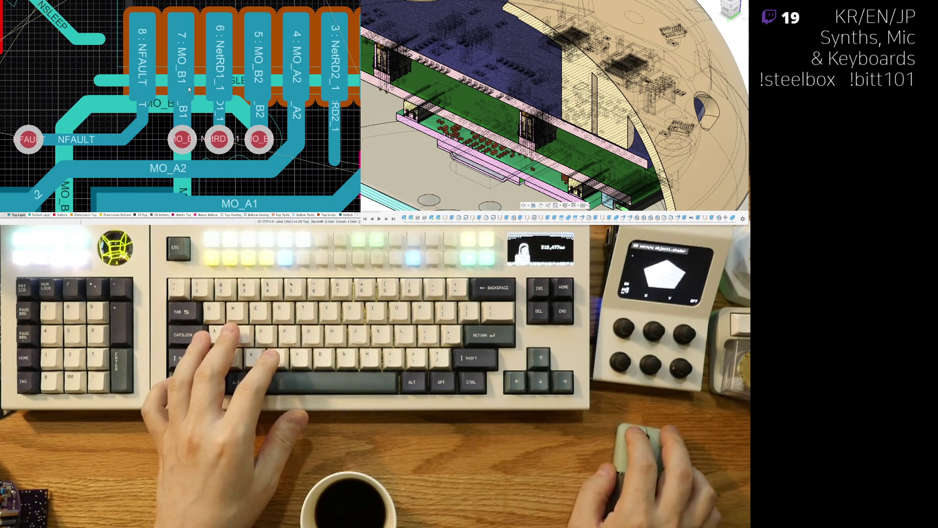
pyautogui.keyDown('ctrl'); pyautogui.scroll(-3, 189, 90); pyautogui.keyUp('ctrl')
pyautogui.keyDown('ctrl'); pyautogui.scroll(3, 276, 94); pyautogui.keyUp('ctrl')
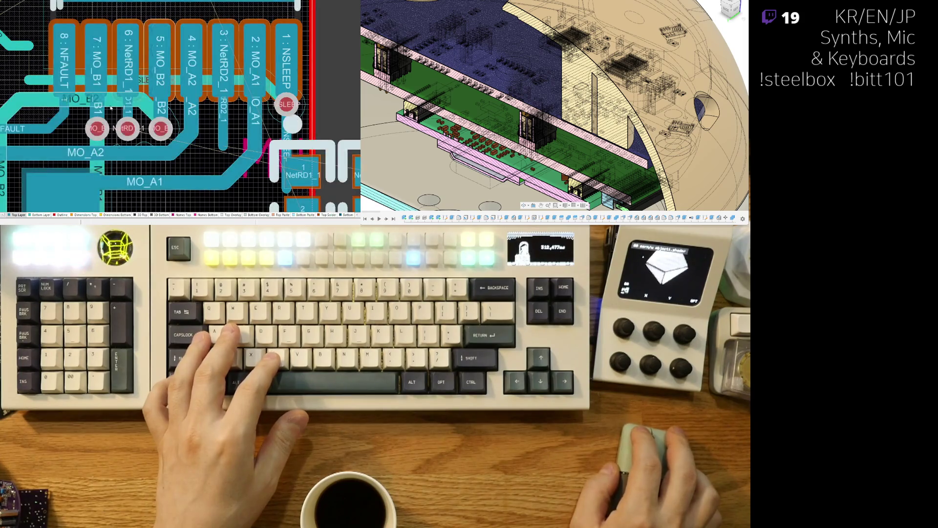
pyautogui.hscroll(-5, 277, 105)
pyautogui.scroll(-2, 273, 123)
pyautogui.hscroll(5, 274, 123)
# - Move NetRD1 below the MO_A1 trace and bring NetRD2 beside it, rotated horizontal
pyautogui.hotkey('ctrl', 'w')
pyautogui.moveTo(156, 139); pyautogui.dragTo(122, 120, button='right')
pyautogui.moveTo(279, 97)
pyautogui.mouseDown()
pyautogui.moveTo(133, 129)
pyautogui.moveTo(127, 141)
pyautogui.mouseUp()
pyautogui.moveTo(127, 140); pyautogui.dragTo(83, 112, button='right')
pyautogui.moveTo(300, 85); pyautogui.dragTo(158, 96)
pyautogui.press('space')
pyautogui.press('space')
pyautogui.press('space')
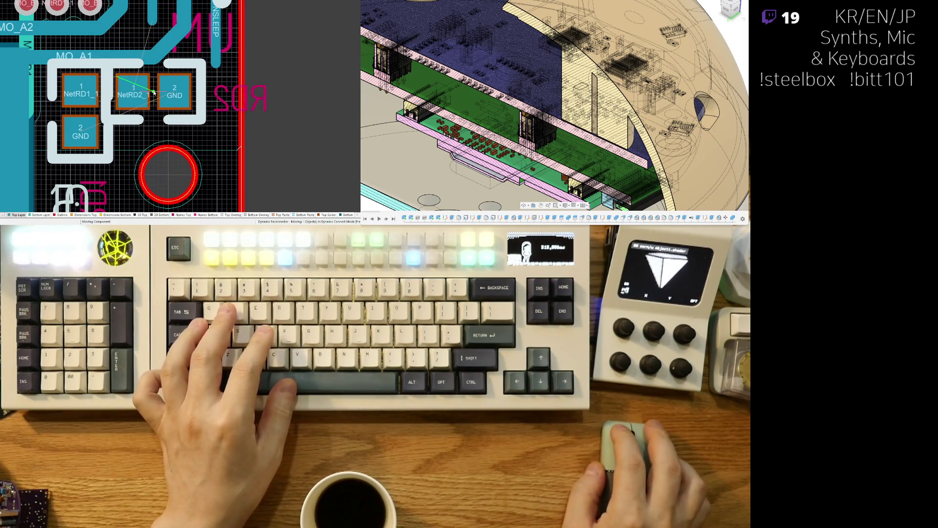
# - Place NetRD2 next to NetRD1, pull the MO_A1 segment up and remove the RD2 via
pyautogui.moveTo(156, 93); pyautogui.dragTo(158, 92)
pyautogui.moveTo(158, 92); pyautogui.dragTo(220, 135, button='right')
pyautogui.moveTo(165, 97)
pyautogui.mouseDown()
pyautogui.moveTo(230, 84)
pyautogui.moveTo(222, 44)
pyautogui.mouseUp()
pyautogui.click(221, 63)
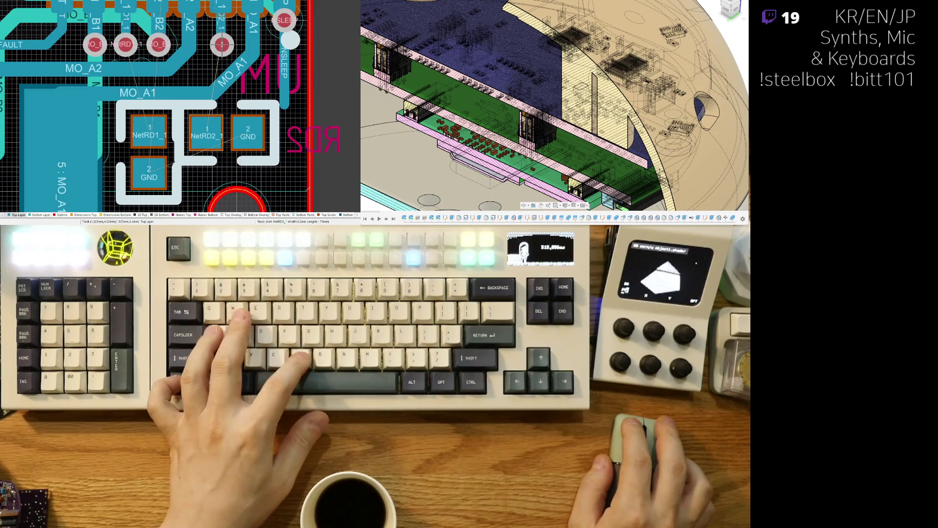
pyautogui.hotkey('ctrl', 'z')
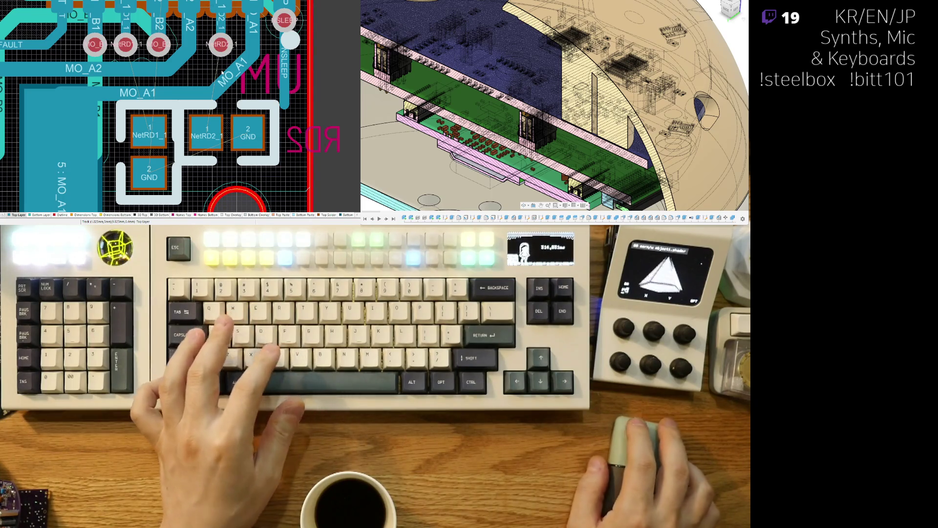
pyautogui.moveTo(230, 83); pyautogui.dragTo(225, 88, button='right')
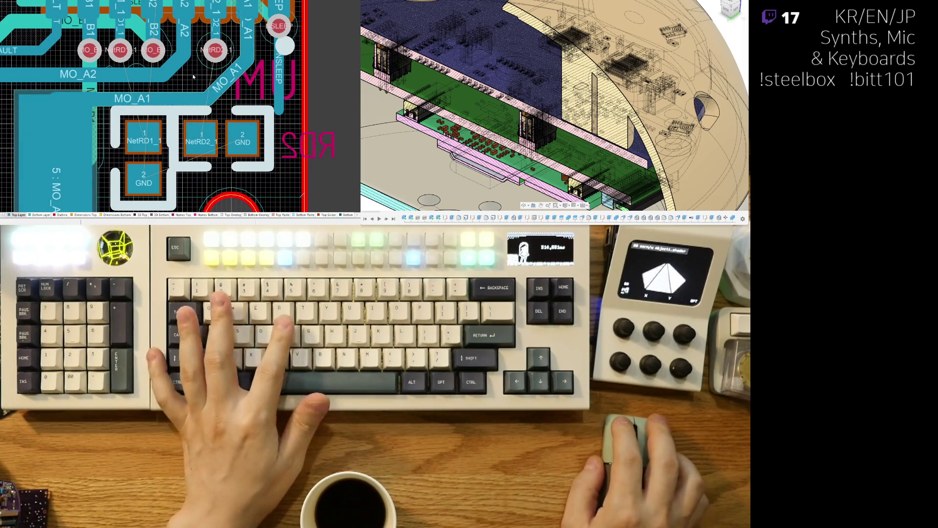
# - Line NetRD1 and NetRD2 up side by side and rotate each by 180°
pyautogui.moveTo(242, 137); pyautogui.dragTo(251, 117, button='right')
pyautogui.moveTo(231, 117); pyautogui.dragTo(230, 114)
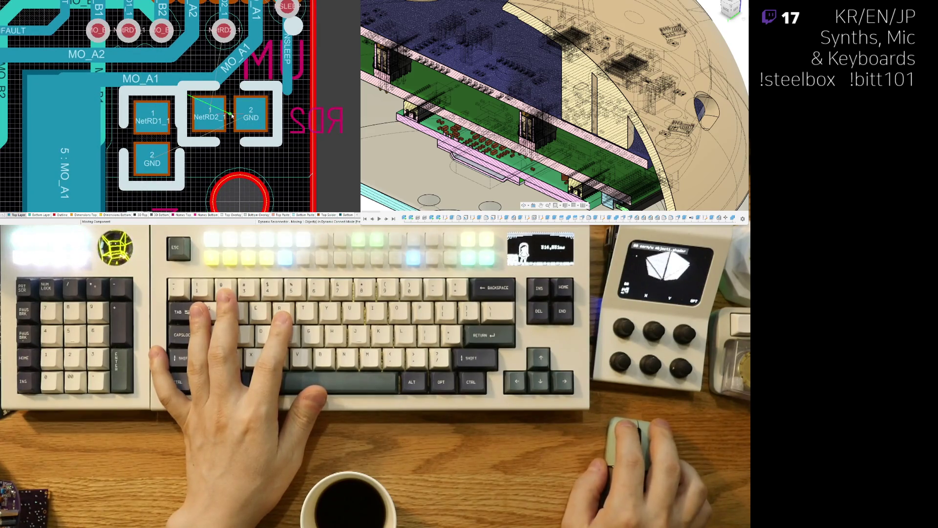
pyautogui.moveTo(152, 141); pyautogui.dragTo(153, 136)
pyautogui.click(153, 136)
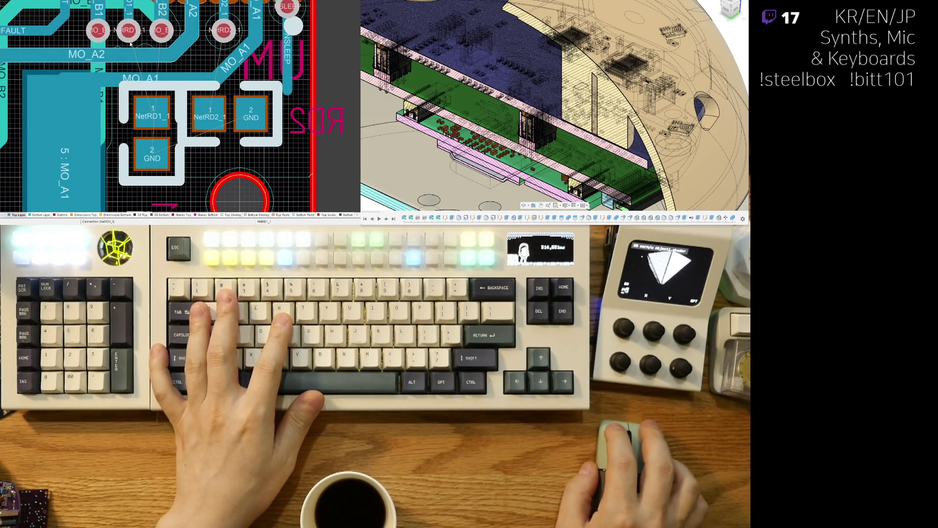
pyautogui.moveTo(198, 128); pyautogui.dragTo(221, 132, button='right')
pyautogui.moveTo(176, 139); pyautogui.dragTo(176, 139)
pyautogui.press('space')
pyautogui.press('space')
pyautogui.moveTo(278, 106); pyautogui.dragTo(249, 118)
pyautogui.press('space')
pyautogui.press('space')
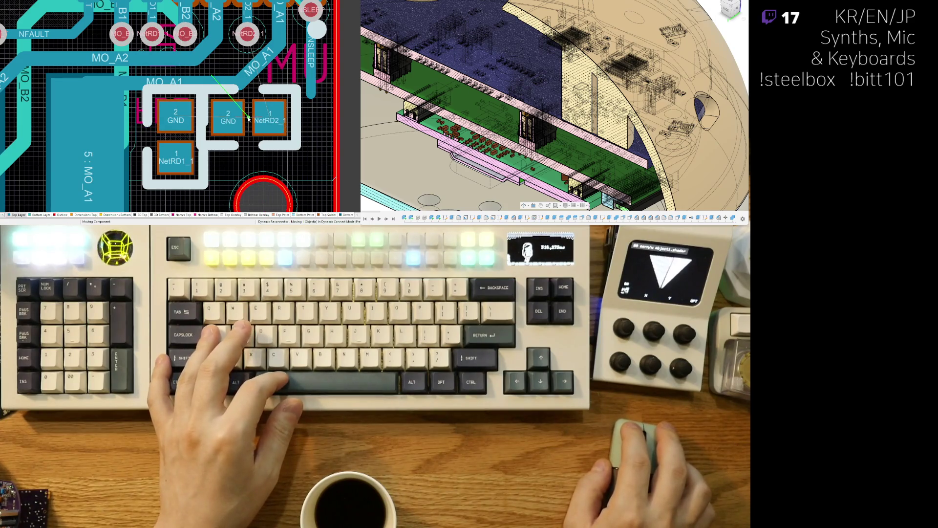
# - On the Bottom Layer, route a trace from the NetRD1 via into the NetRD1_1 resistor pad
pyautogui.click(248, 119)
pyautogui.press('KP_Multiply')
pyautogui.hotkey('ctrl', 'w')
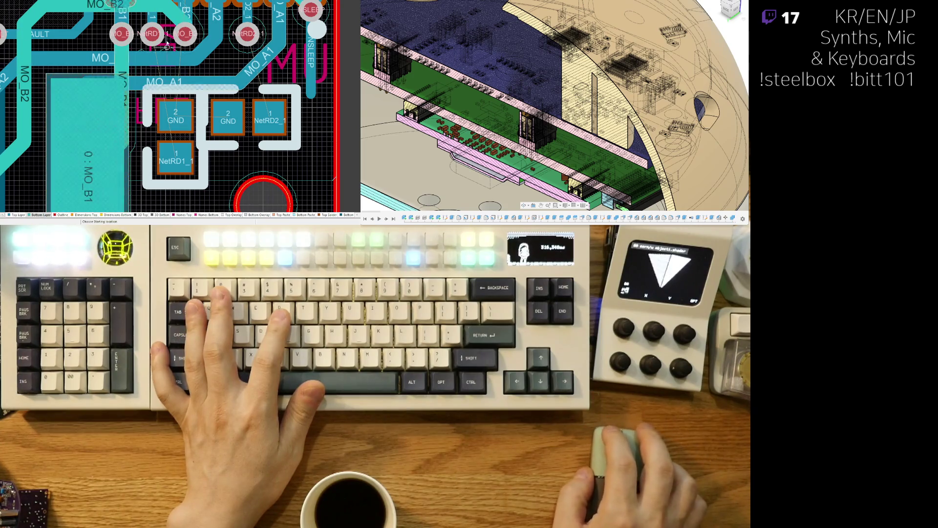
pyautogui.click(167, 47)
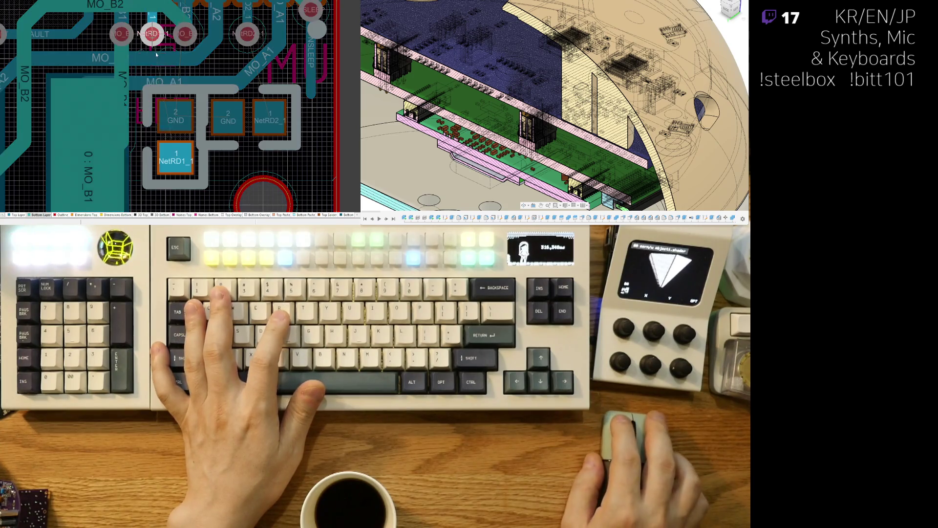
pyautogui.click(160, 159)
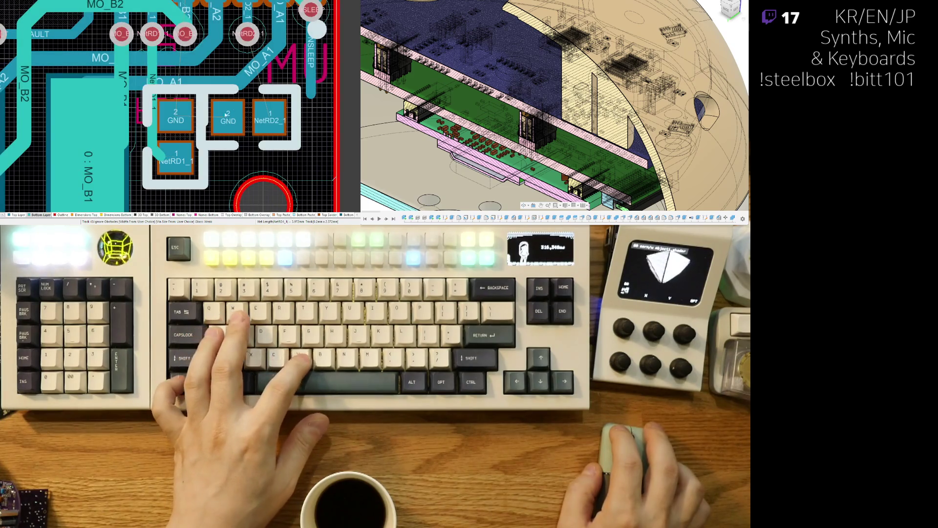
pyautogui.click(161, 156)
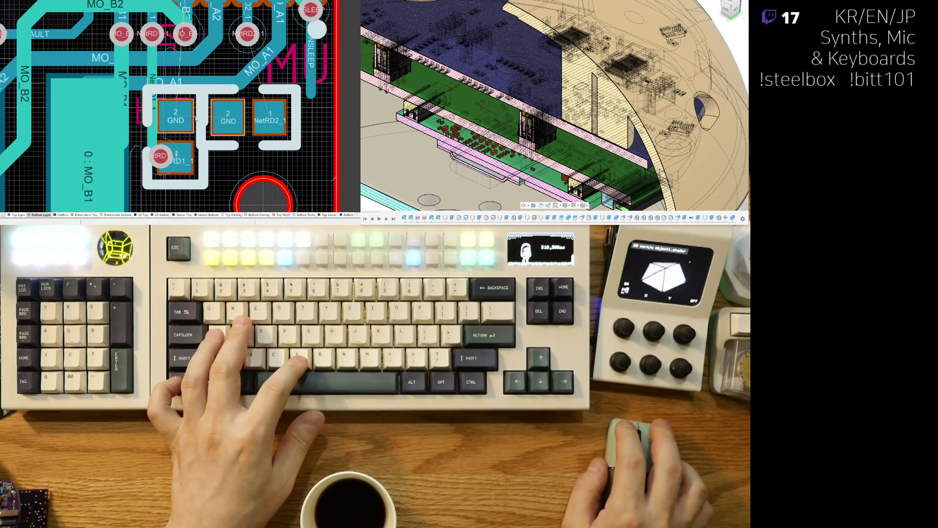
# - Route the NetRD2 via down to the NetRD2_1 pad on the bottom layer, ending in a via
pyautogui.keyDown('ctrl'); pyautogui.keyDown('shift'); pyautogui.scroll(-1, 200, 127); pyautogui.keyUp('shift'); pyautogui.keyUp('ctrl')
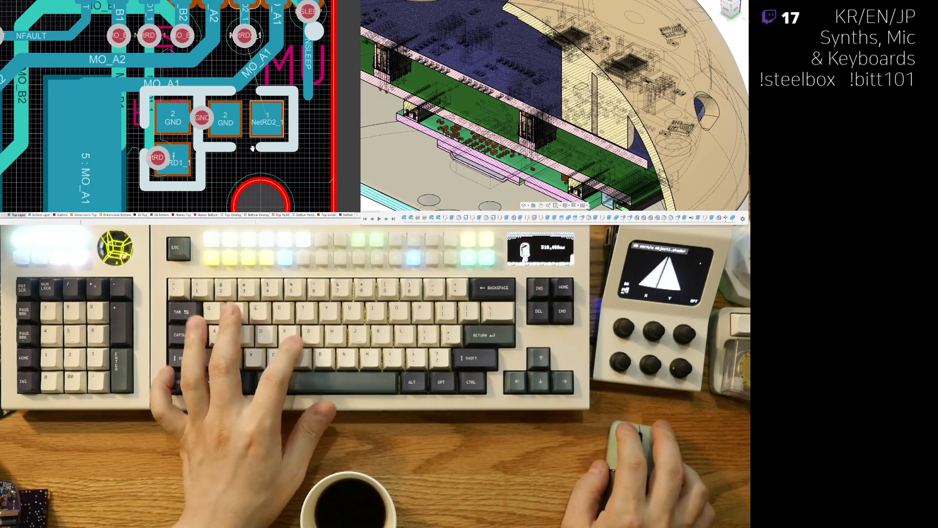
pyautogui.moveTo(210, 120); pyautogui.dragTo(174, 128, button='right')
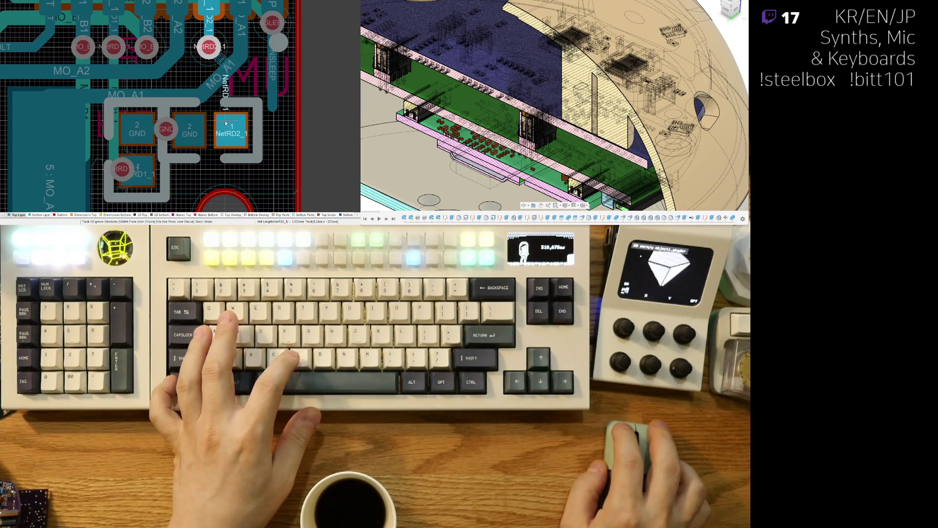
pyautogui.click(226, 122)
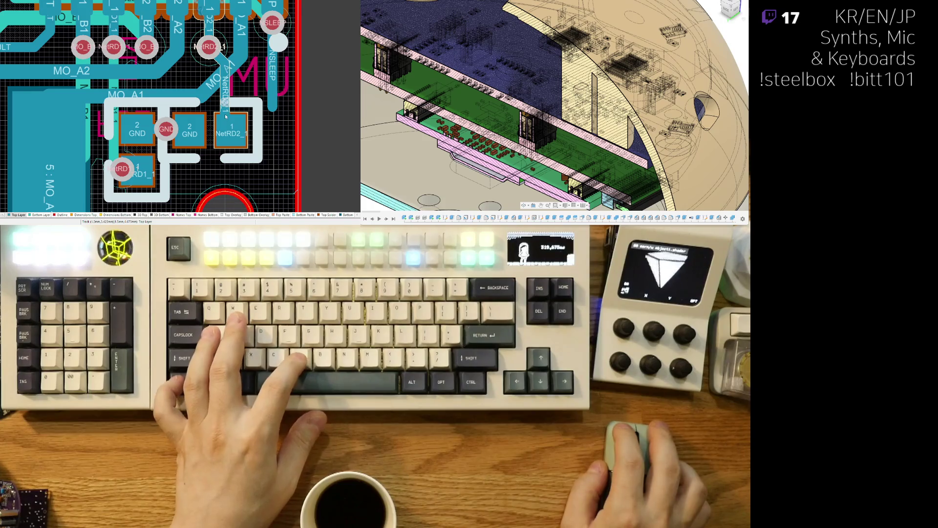
pyautogui.press('KP_Multiply')
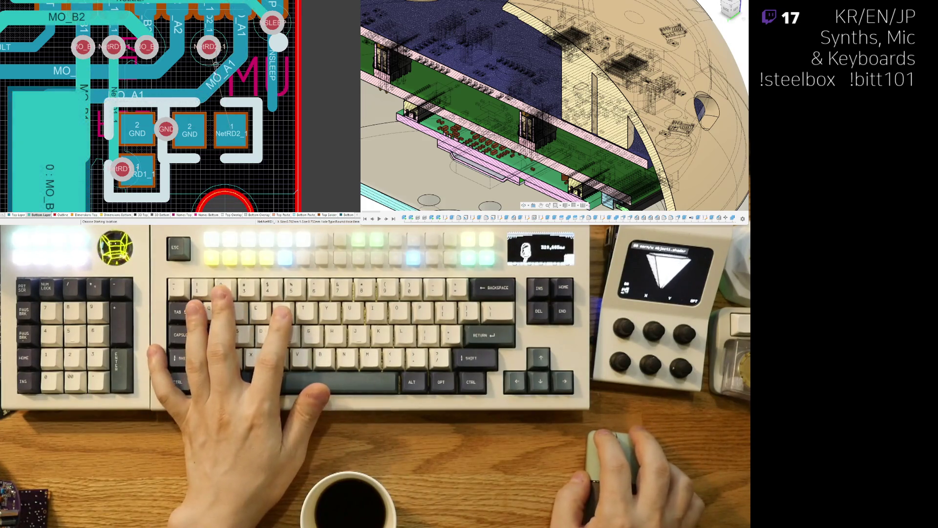
pyautogui.click(222, 58)
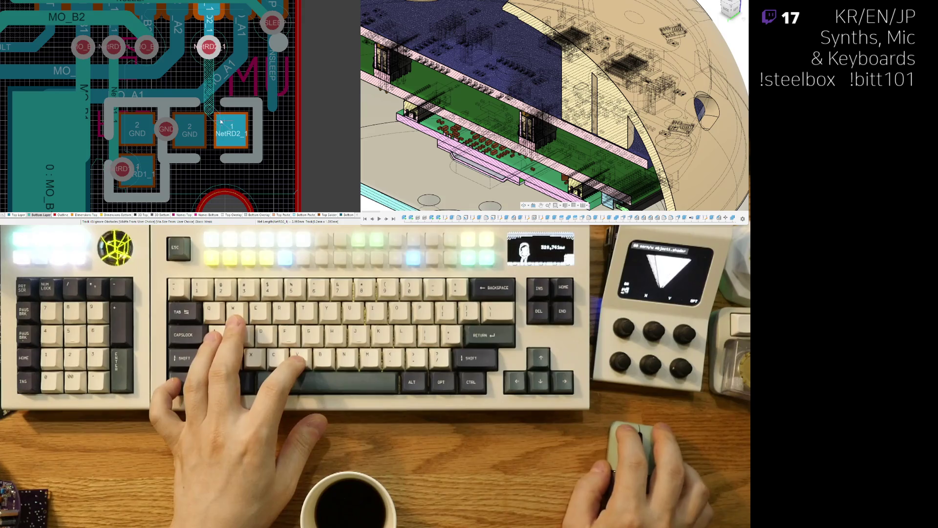
pyautogui.click(228, 117)
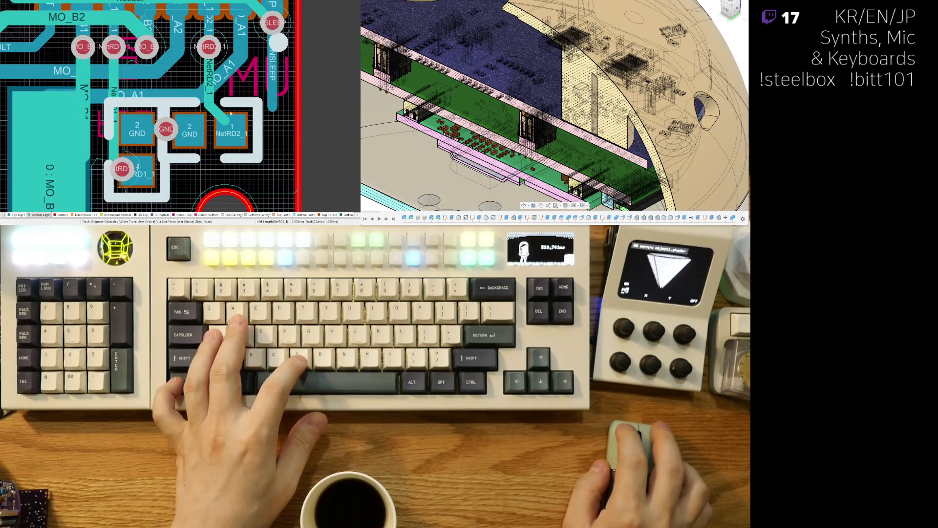
pyautogui.click(230, 121)
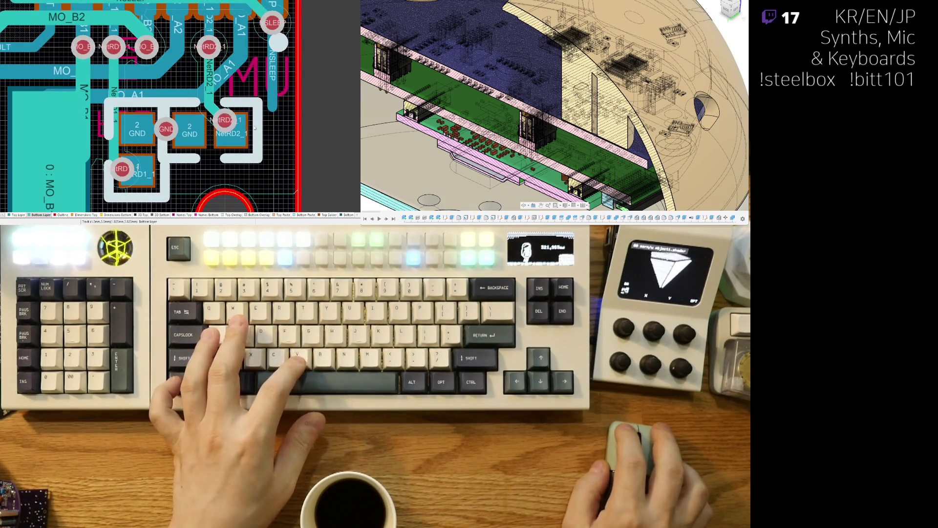
# - Drag the NetRD2 via onto its NetRD2_1 pad and adjust the connecting track
pyautogui.moveTo(216, 135); pyautogui.dragTo(216, 133)
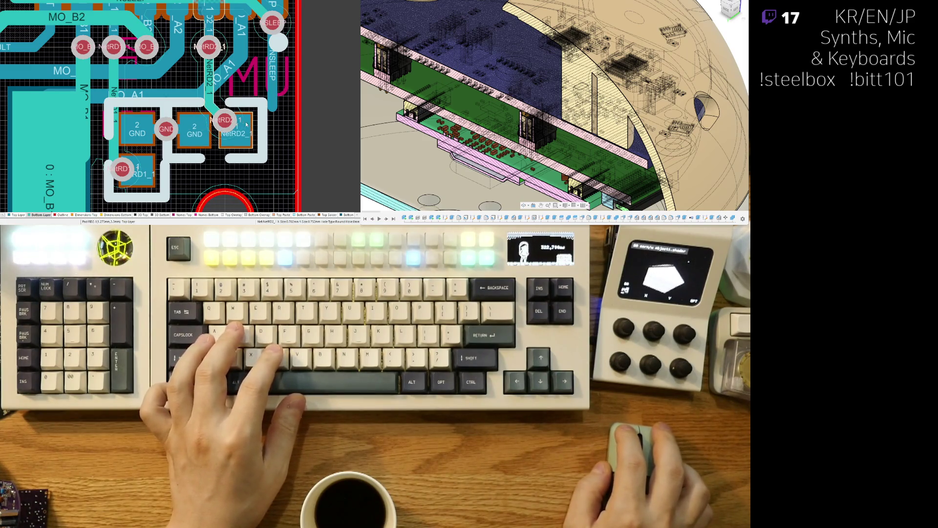
pyautogui.moveTo(231, 115); pyautogui.dragTo(235, 116)
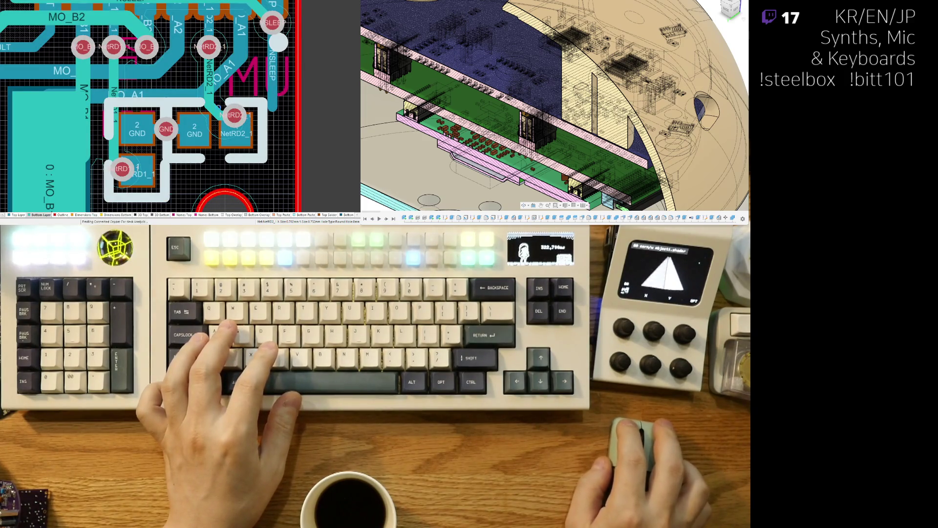
pyautogui.moveTo(225, 103)
pyautogui.mouseDown()
pyautogui.moveTo(202, 101)
pyautogui.moveTo(225, 112)
pyautogui.moveTo(219, 106)
pyautogui.mouseUp()
pyautogui.keyDown('ctrl'); pyautogui.scroll(-4, 198, 97); pyautogui.keyUp('ctrl')
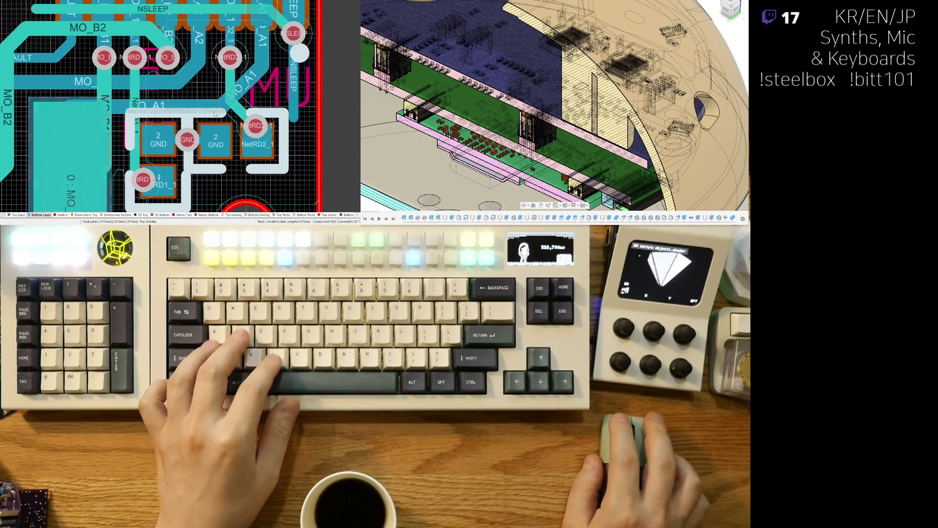
# - Extend the NSLEEP track by one new routed segment toward the connector pins
pyautogui.keyDown('ctrl'); pyautogui.scroll(-1, 198, 97); pyautogui.keyUp('ctrl')
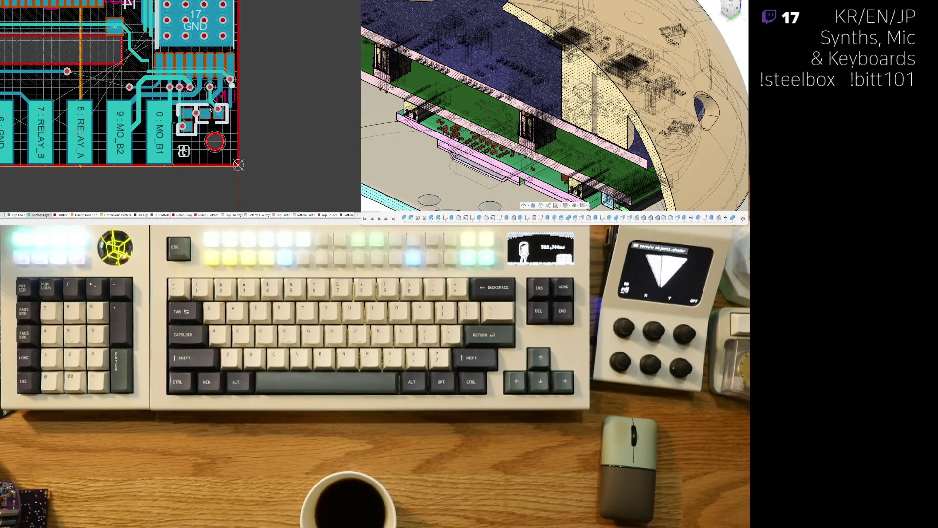
pyautogui.keyDown('ctrl'); pyautogui.scroll(2, 210, 110); pyautogui.keyUp('ctrl')
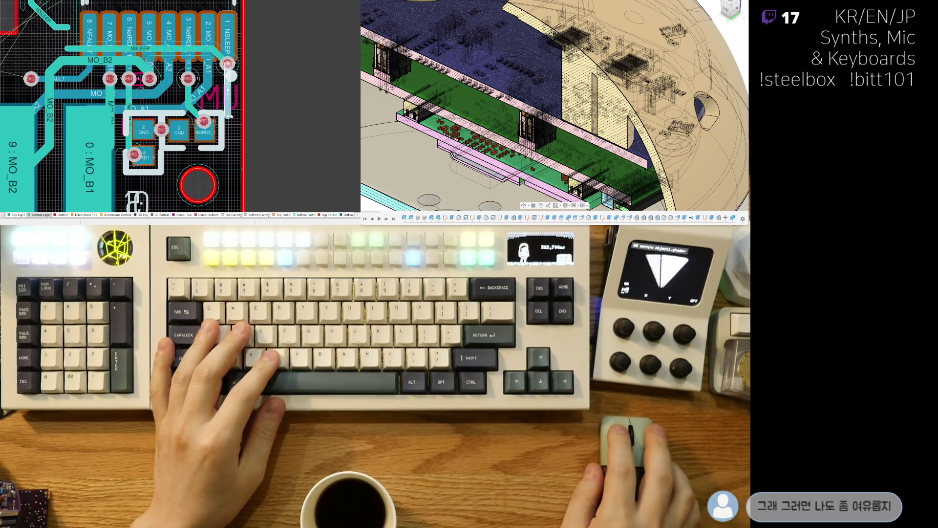
pyautogui.moveTo(67, 45)
pyautogui.mouseDown(button='right')
pyautogui.moveTo(154, 143)
pyautogui.moveTo(230, 120)
pyautogui.mouseUp(button='right')
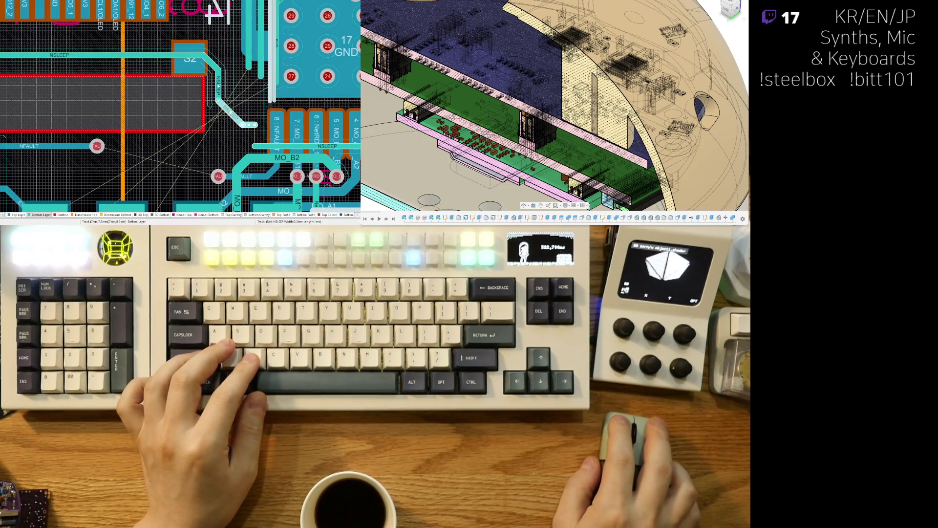
pyautogui.click(169, 58)
pyautogui.hscroll(-5, 188, 108)
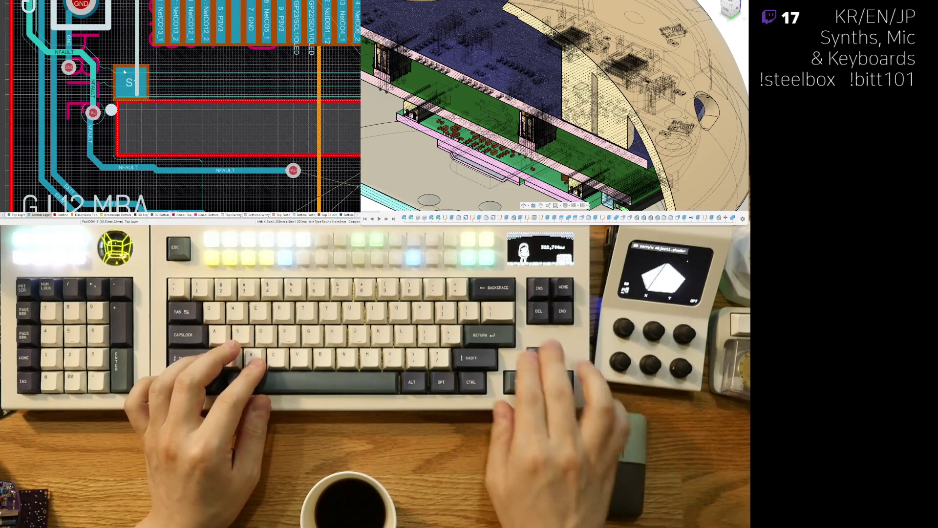
pyautogui.keyDown('shift'); pyautogui.hscroll(5, 208, 175); pyautogui.keyUp('shift')
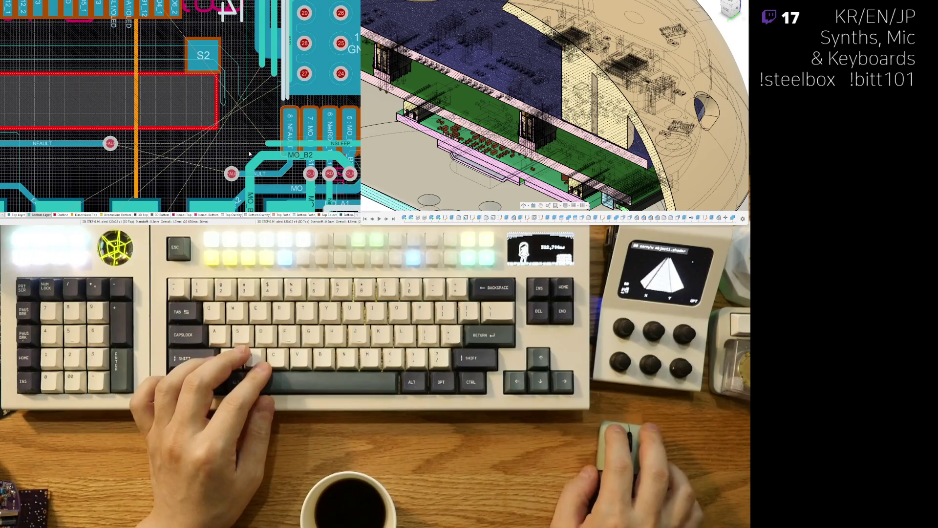
pyautogui.hotkey('ctrl', 'w')
pyautogui.click(266, 144)
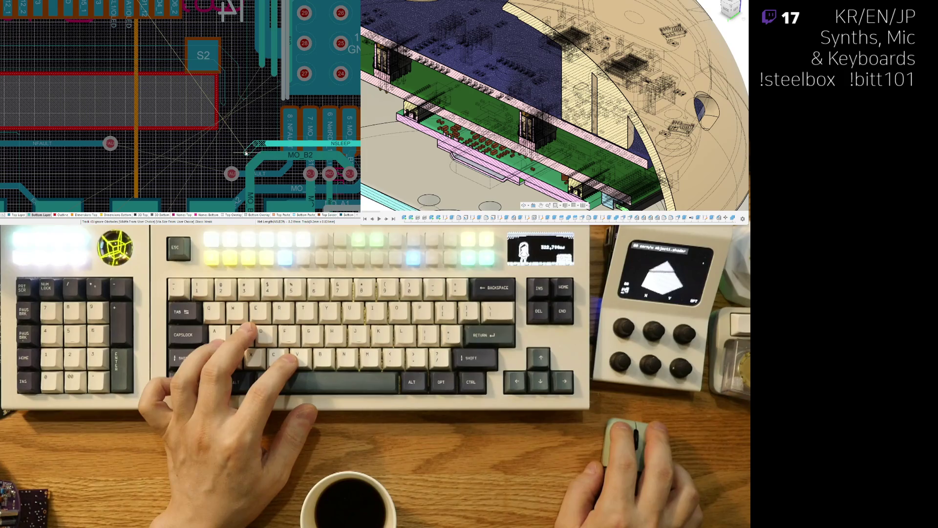
pyautogui.click(217, 160)
pyautogui.rightClick(217, 160)
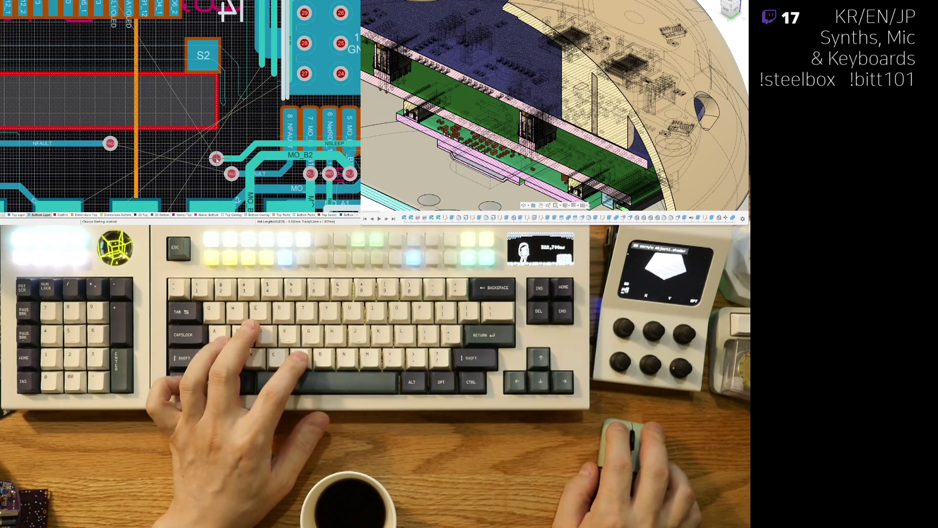
# - Re-route the NFAULT track from its left via, with a corner, across beneath the driver IC's pads
pyautogui.keyDown('shift'); pyautogui.hscroll(-2, 215, 152); pyautogui.keyUp('shift')
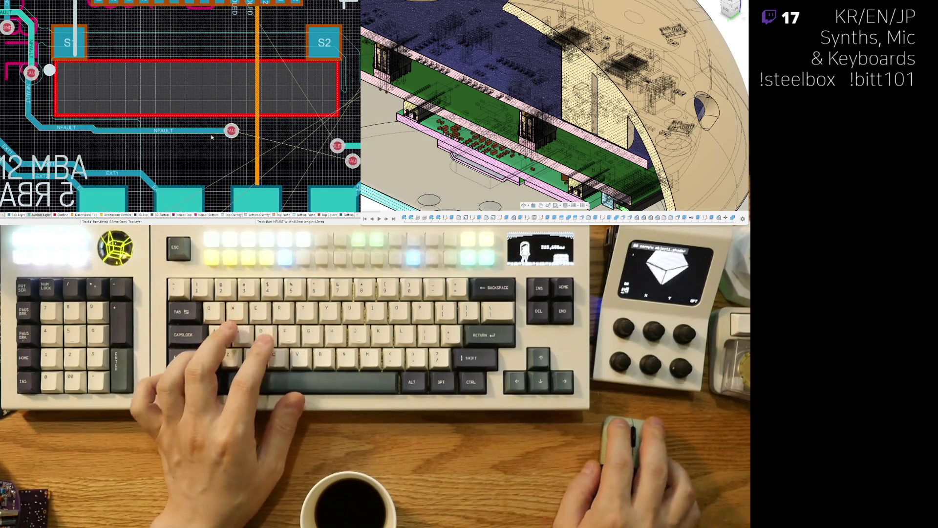
pyautogui.click(163, 131)
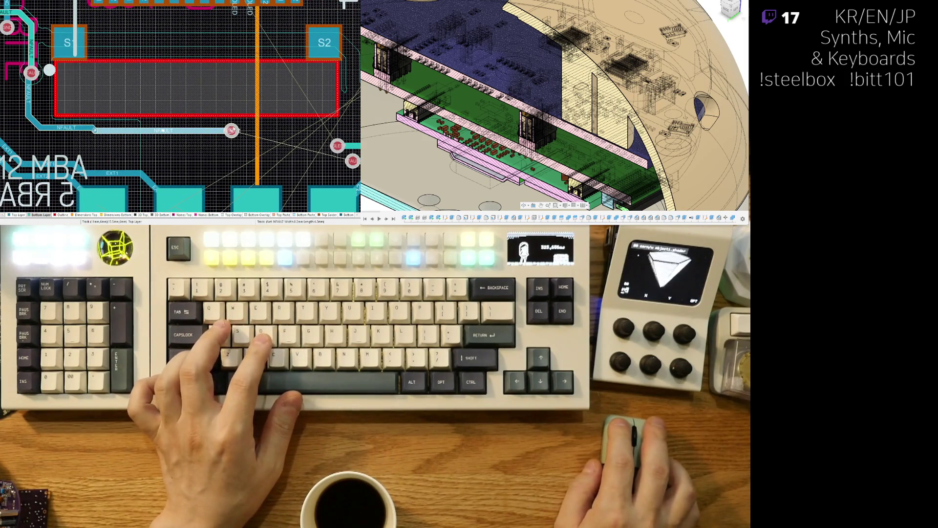
pyautogui.keyDown('shift'); pyautogui.hscroll(1, 236, 152); pyautogui.keyUp('shift')
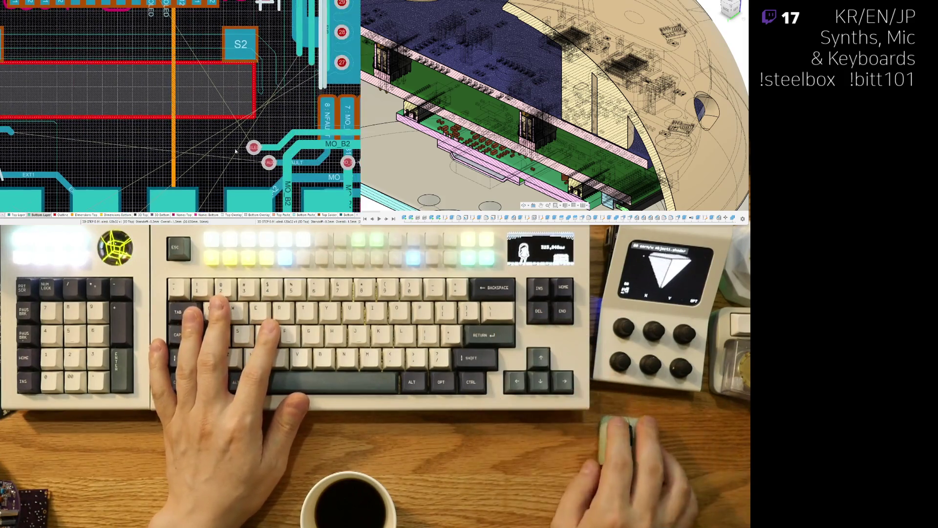
pyautogui.keyDown('shift'); pyautogui.hscroll(-2, 176, 141); pyautogui.keyUp('shift')
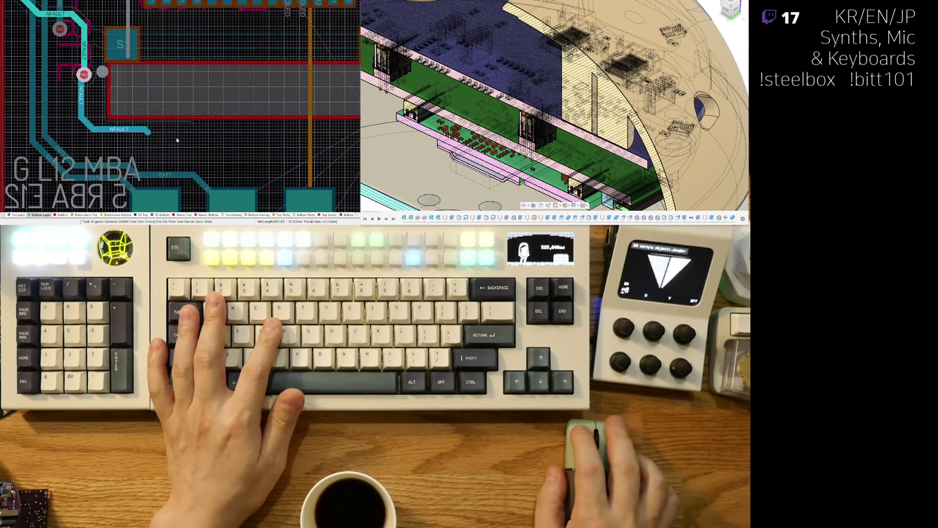
pyautogui.scroll(1, 177, 140)
pyautogui.keyDown('shift'); pyautogui.hscroll(2, 177, 140); pyautogui.keyUp('shift')
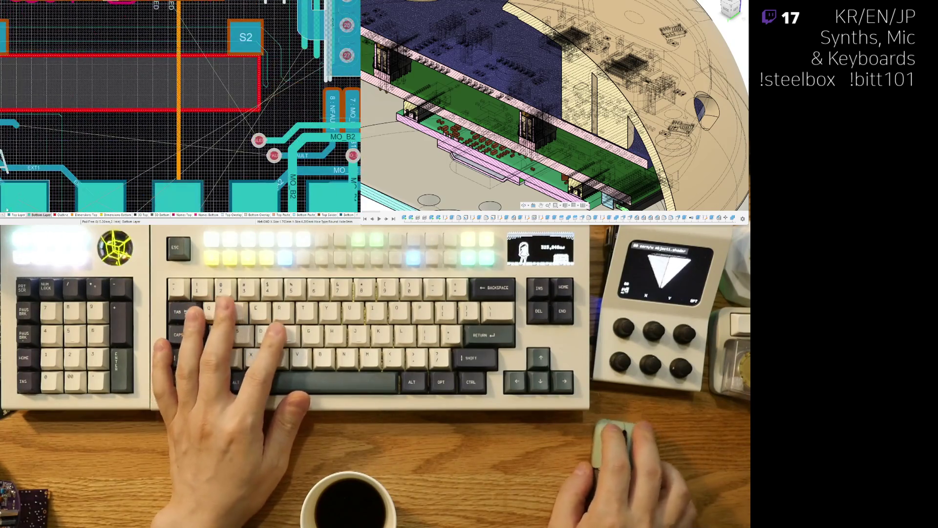
pyautogui.keyDown('shift'); pyautogui.hscroll(-1, 180, 106); pyautogui.keyUp('shift')
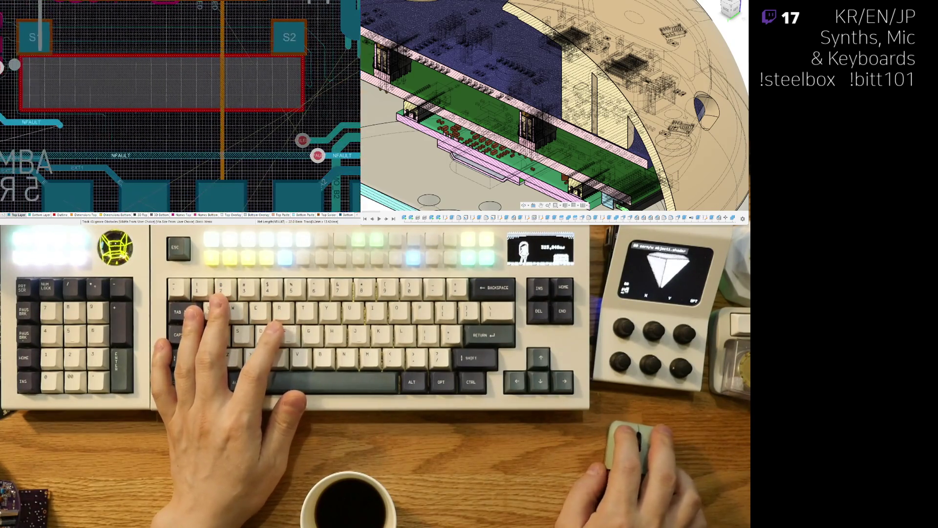
pyautogui.keyDown('shift'); pyautogui.hscroll(-2, 147, 143); pyautogui.keyUp('shift')
pyautogui.click(140, 145)
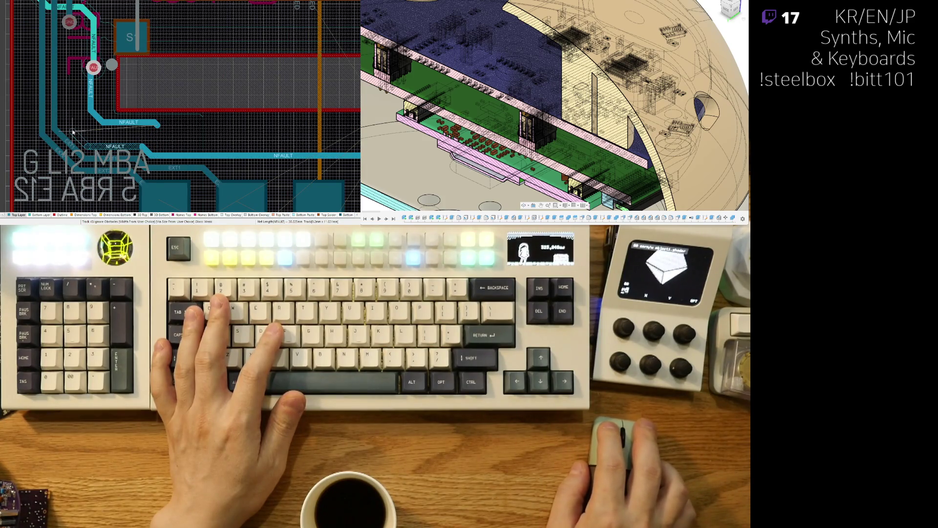
pyautogui.click(66, 73)
pyautogui.press('Escape')
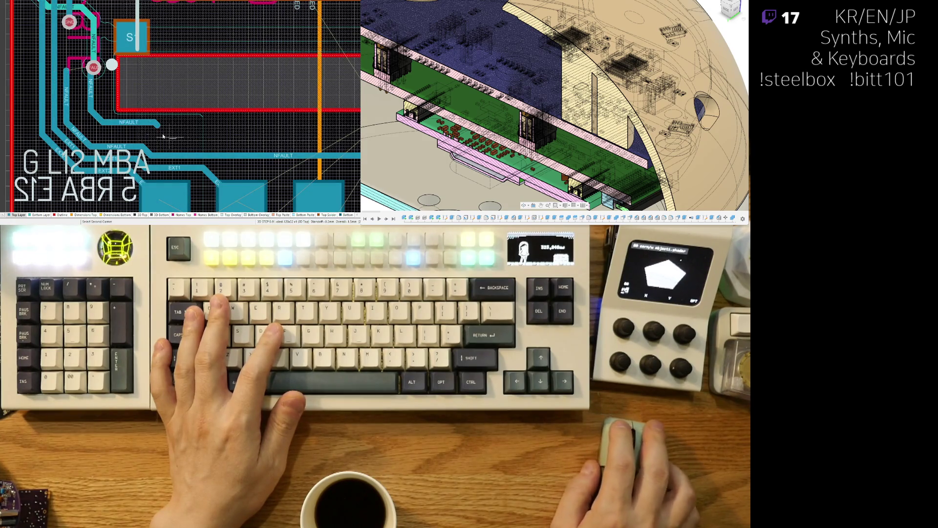
pyautogui.click(164, 137)
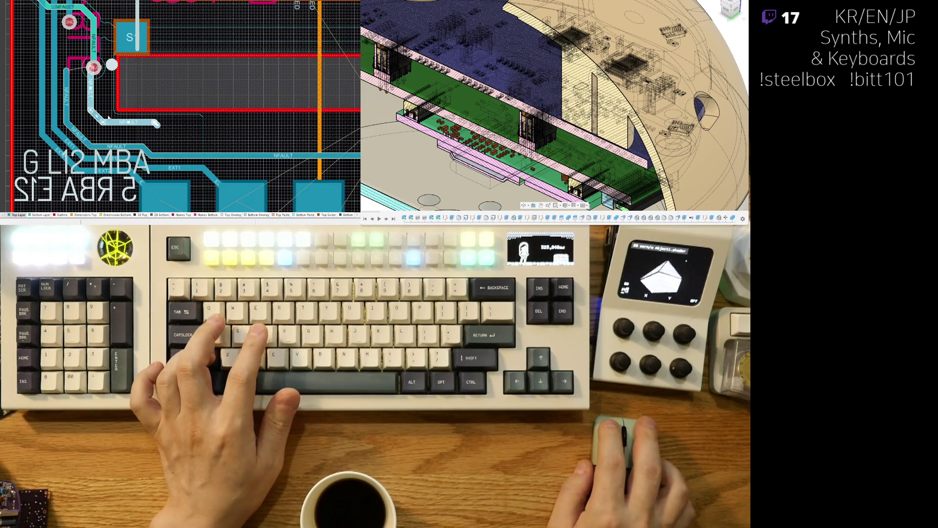
pyautogui.hotkey('ctrl', 'w')
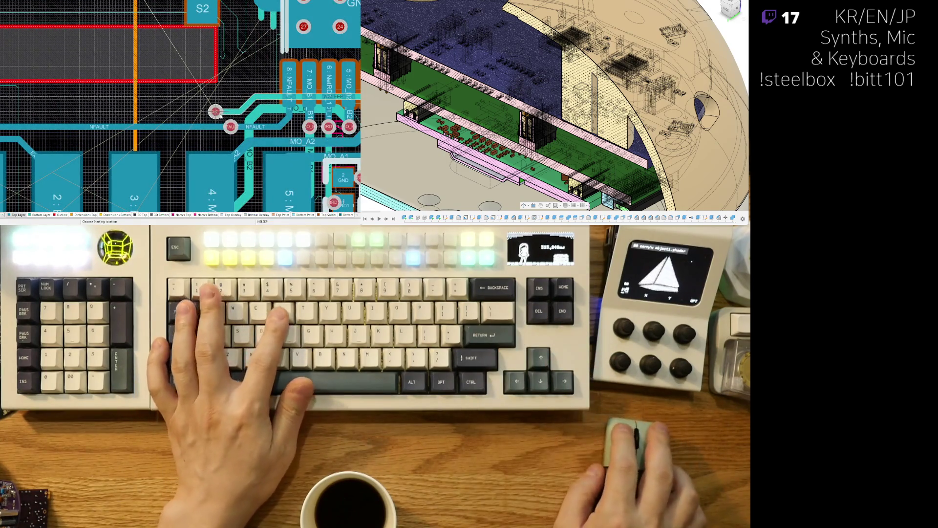